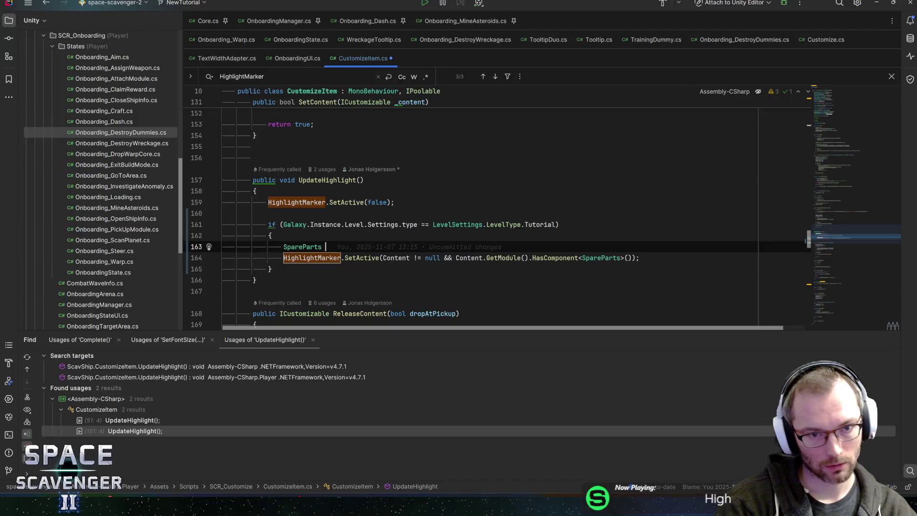
# Search CustomizeItem.cs for 'onfocus', then clear the search text.
pyautogui.press('Escape')
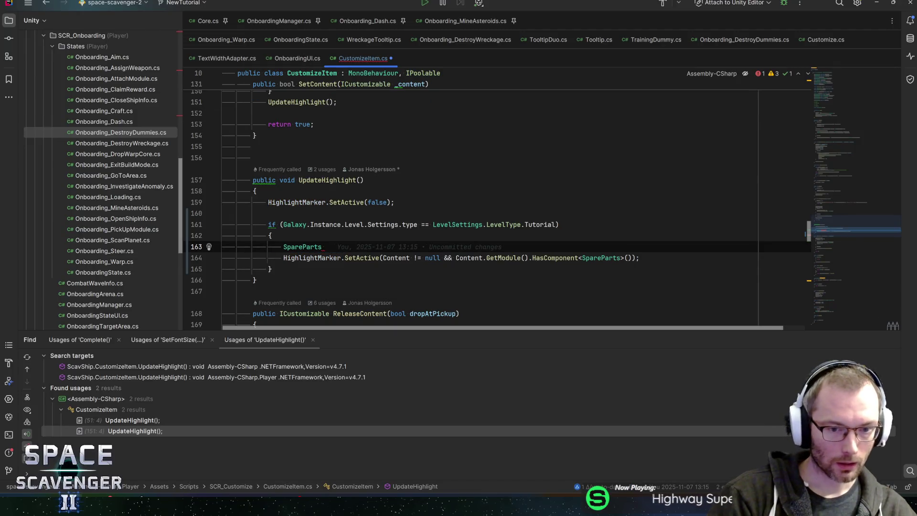
pyautogui.hotkey('ctrl', 'f')
pyautogui.write('onfocus')
pyautogui.press('BackSpace')
pyautogui.press('BackSpace')
pyautogui.press('BackSpace')
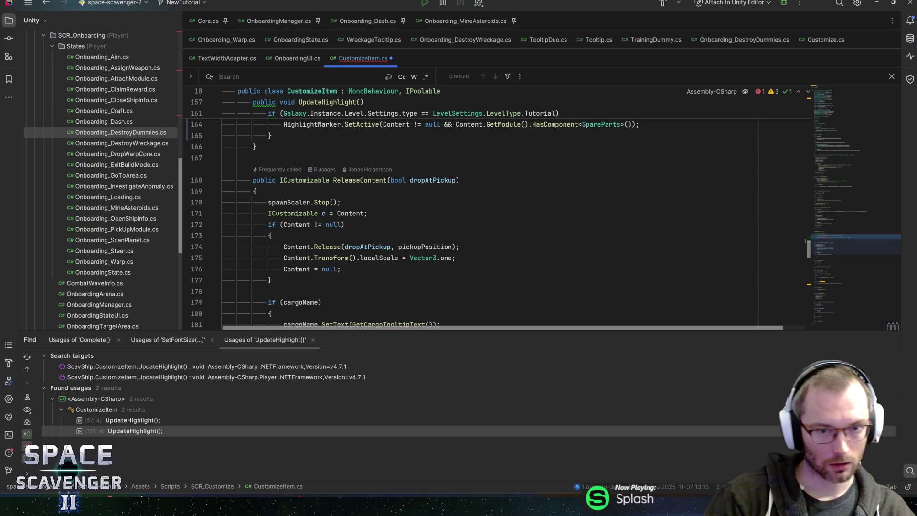
# Scroll through CustomizeItem.cs with the minimap back to the SpareParts line in UpdateHighlight.
pyautogui.click(849, 117)
pyautogui.moveTo(849, 117); pyautogui.dragTo(834, 101)
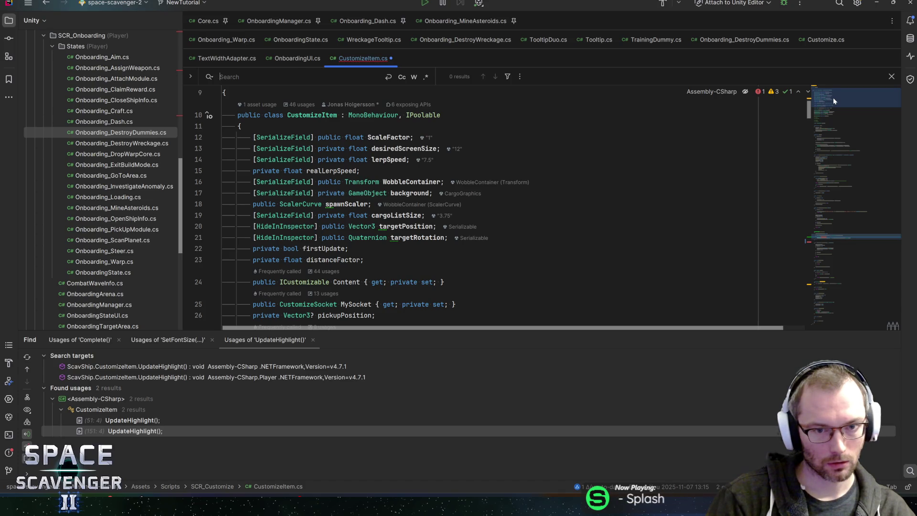
pyautogui.moveTo(833, 97); pyautogui.dragTo(816, 243)
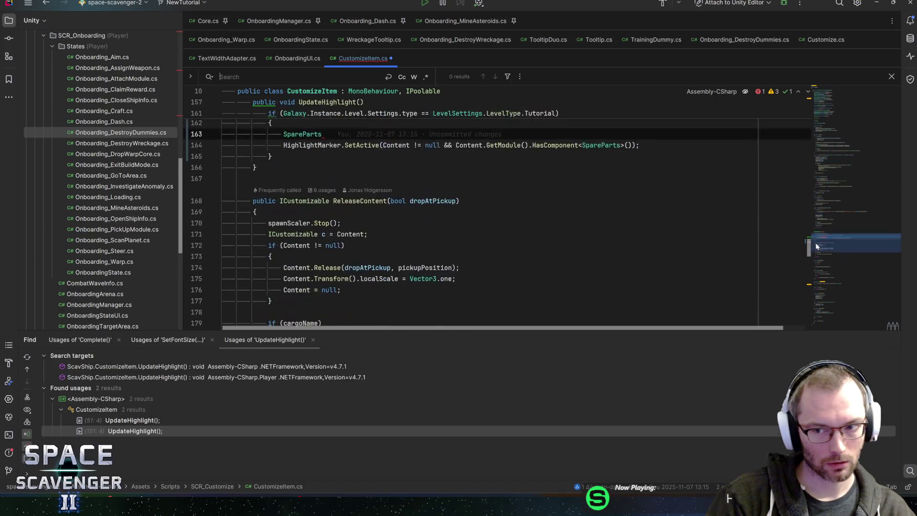
pyautogui.scroll(2, 808, 240)
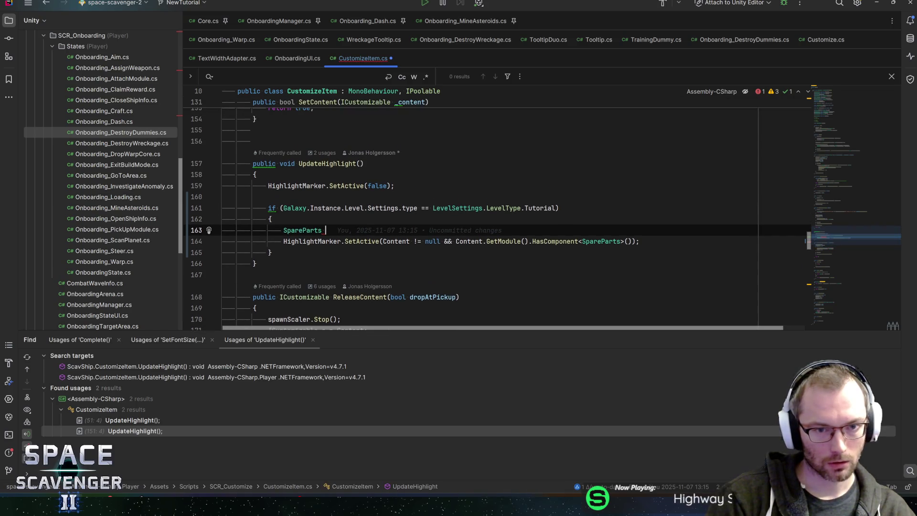
pyautogui.scroll(2, 808, 238)
pyautogui.moveTo(409, 241)
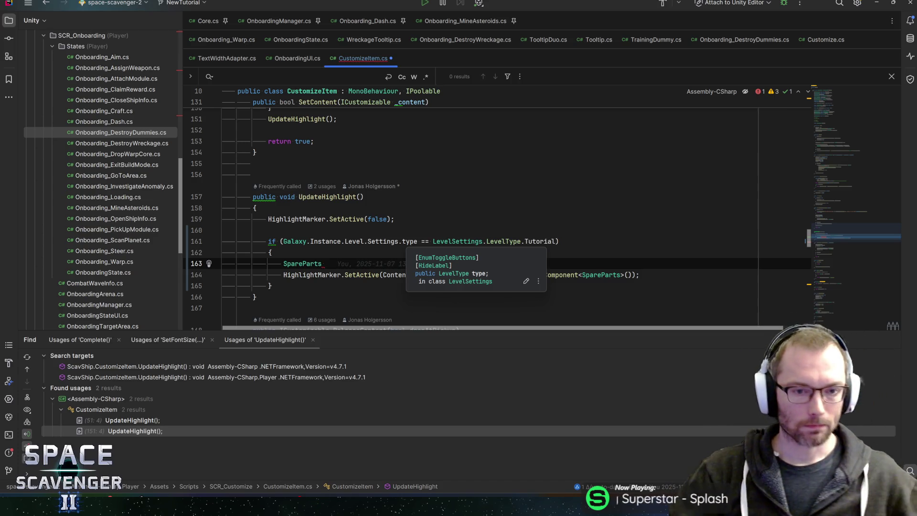
# Assign sp the HasComponent SpareParts check cut from line 164.
pyautogui.write(' sp =')
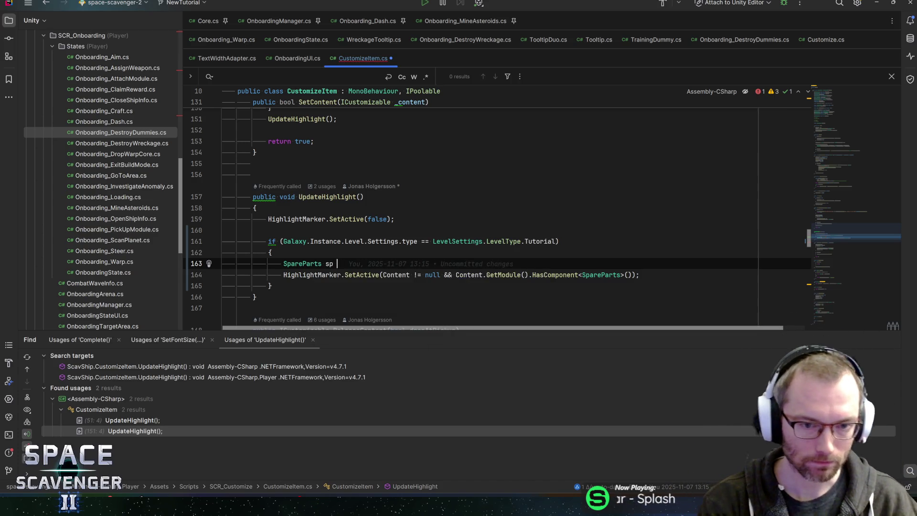
pyautogui.press('Escape')
pyautogui.press('Down')
pyautogui.hotkey('ctrl', 'Right')
pyautogui.hotkey('ctrl', 'Right')
pyautogui.hotkey('ctrl', 'Right')
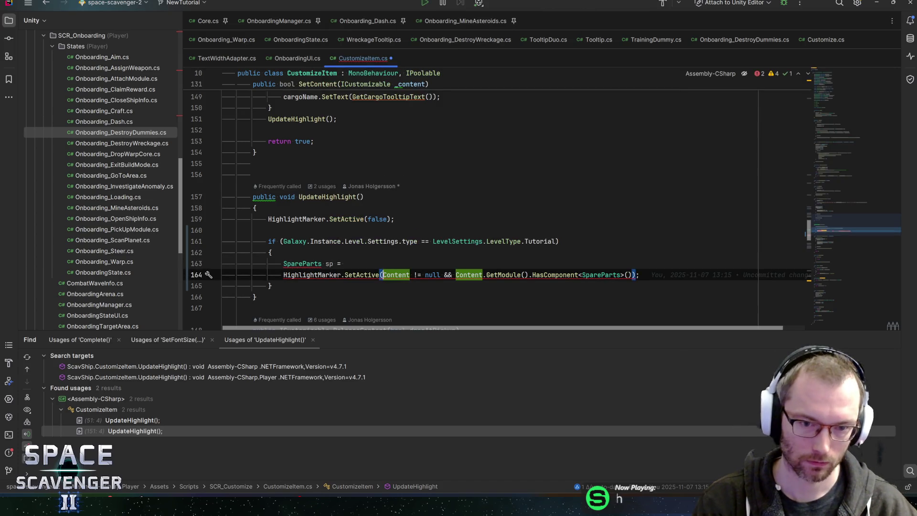
pyautogui.hotkey('ctrl', 'Right')
pyautogui.hotkey('ctrl', 'Right')
pyautogui.hotkey('ctrl', 'Right')
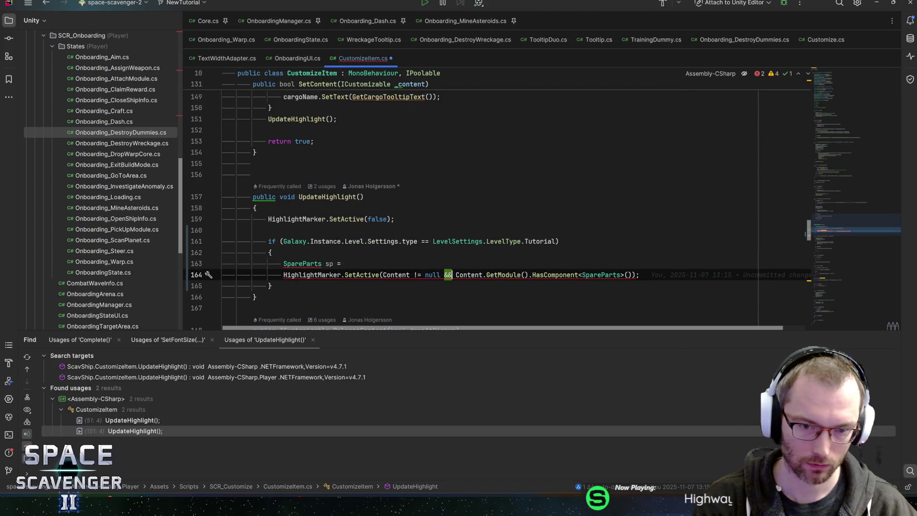
pyautogui.hotkey('ctrl', 'w')
pyautogui.hotkey('ctrl', 'w')
pyautogui.hotkey('ctrl', 'w')
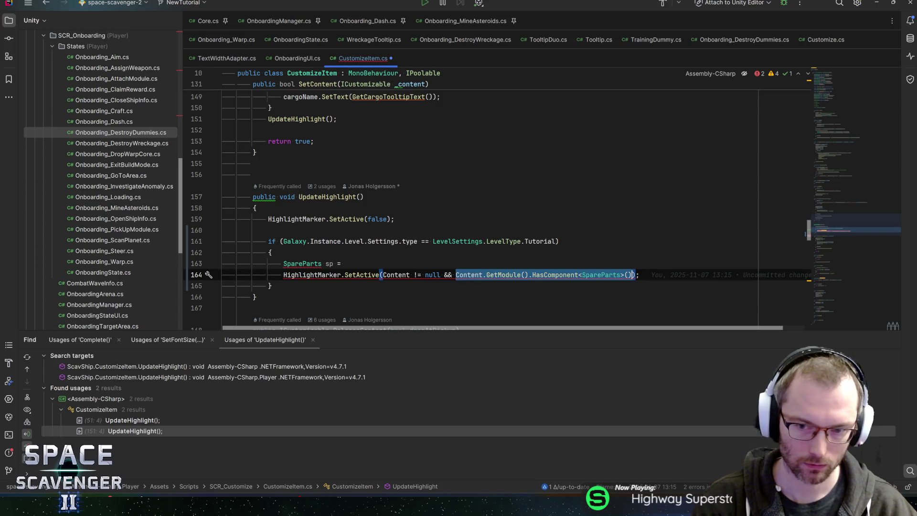
pyautogui.hotkey('ctrl', 'x')
pyautogui.press('Up')
pyautogui.press('End')
pyautogui.hotkey('ctrl', 'v')
# Make the pasted expression null-safe with ?. after Content and GetModule(), ending with a semicolon.
pyautogui.press('Left')
pyautogui.press('Left')
pyautogui.hotkey('ctrl', 'Left')
pyautogui.hotkey('ctrl', 'Left')
pyautogui.hotkey('ctrl', 'Left')
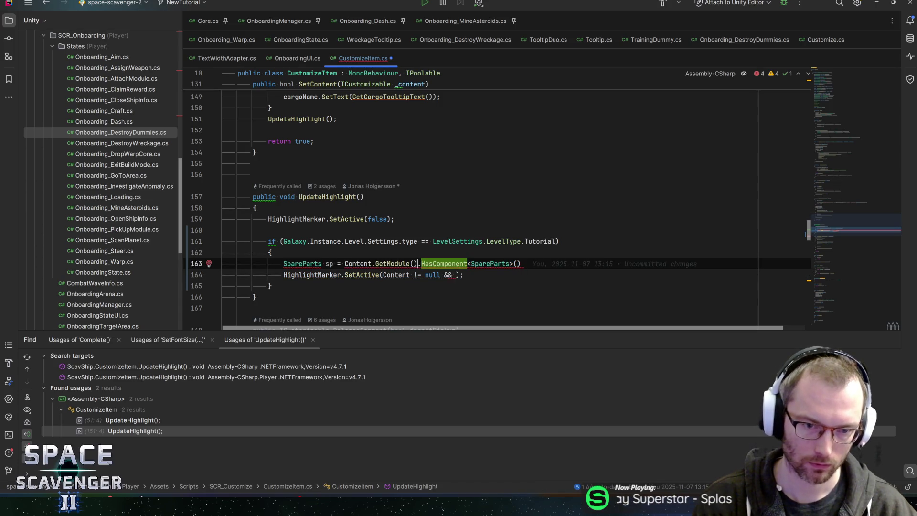
pyautogui.write('?')
pyautogui.hotkey('ctrl', 'Right')
pyautogui.hotkey('ctrl', 'Right')
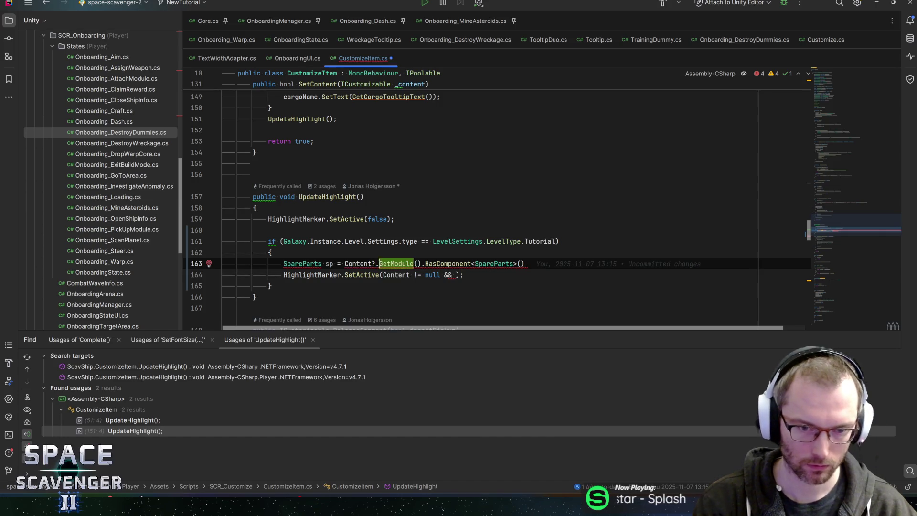
pyautogui.write('?')
pyautogui.press('End')
pyautogui.write(';')
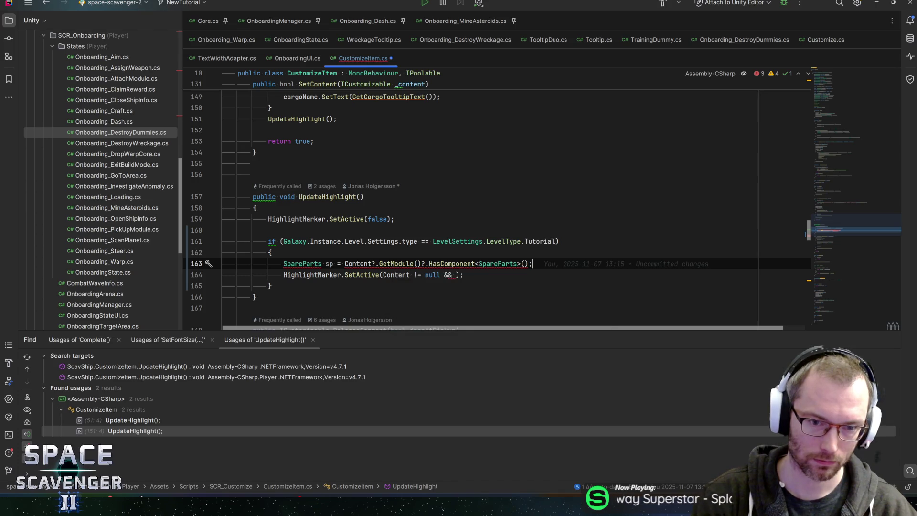
# Test sp != null in the SetActive condition and jump to HasComponent's definition in Module.cs.
pyautogui.click(457, 275)
pyautogui.write('sp != null')
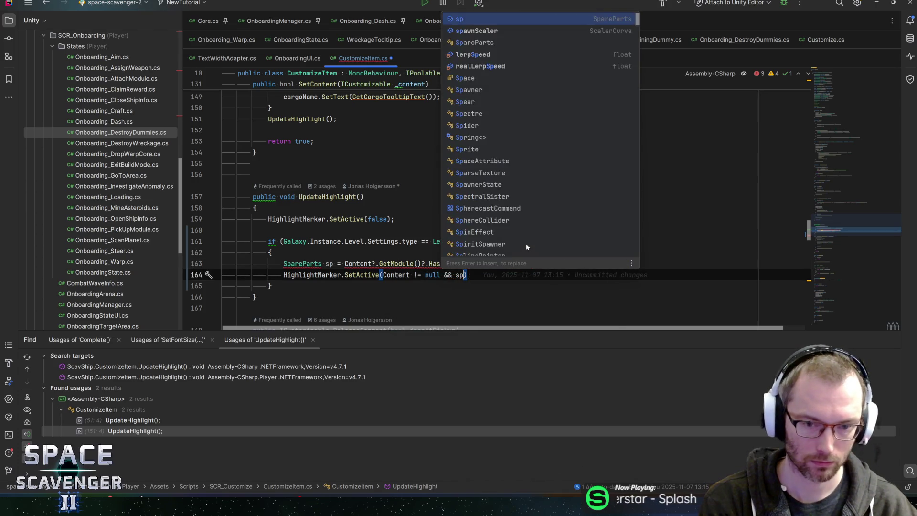
pyautogui.press('End')
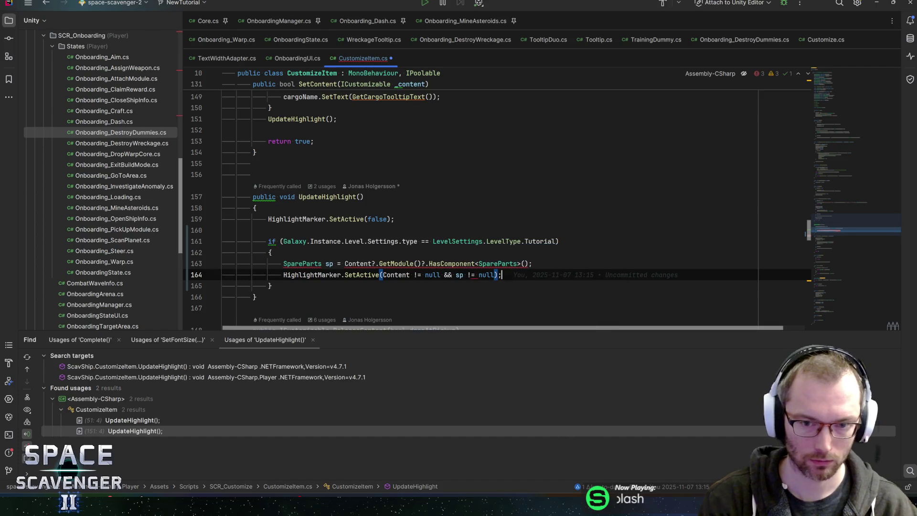
pyautogui.keyDown('ctrl'); pyautogui.click(451, 264); pyautogui.keyUp('ctrl')
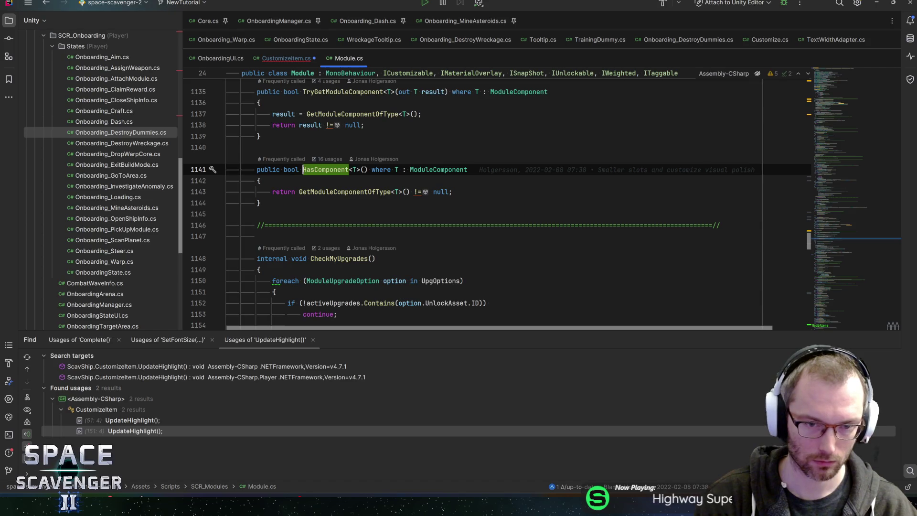
# Back in CustomizeItem.cs, replace HasComponent with GetModuleComponentOfType<SpareParts>() for sp.
pyautogui.hotkey('ctrl', 'alt', 'Left')
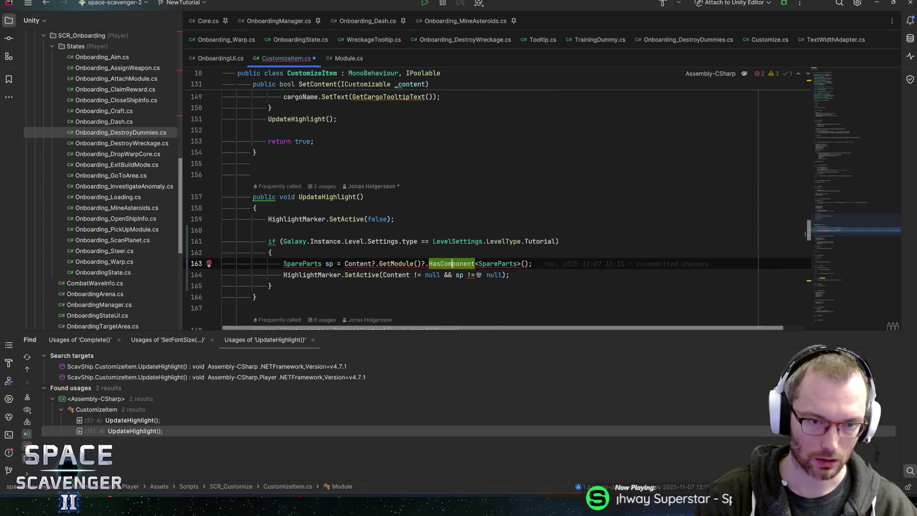
pyautogui.hotkey('ctrl', 'w')
pyautogui.write('Get')
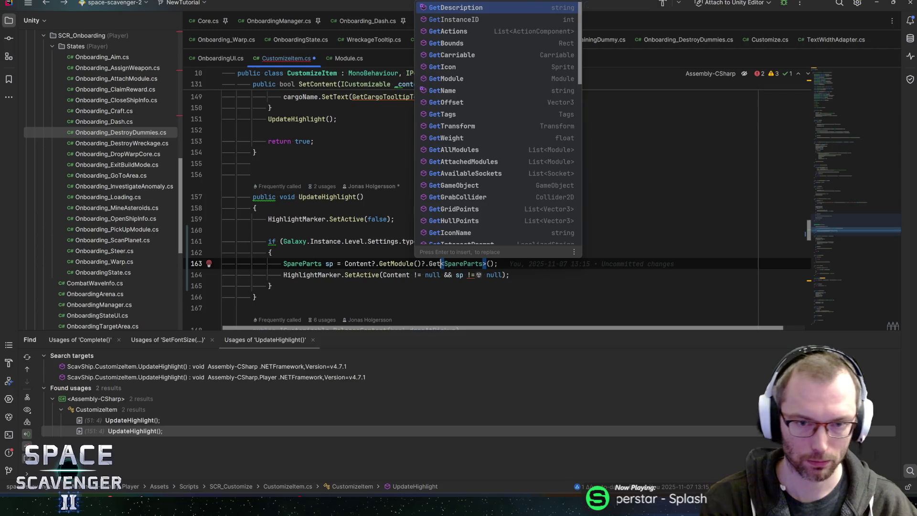
pyautogui.write('modulecom')
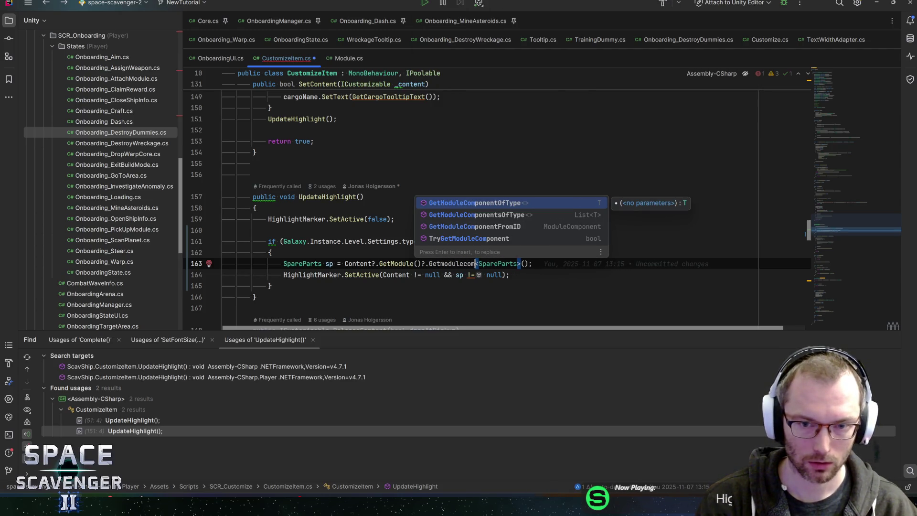
pyautogui.press('Return')
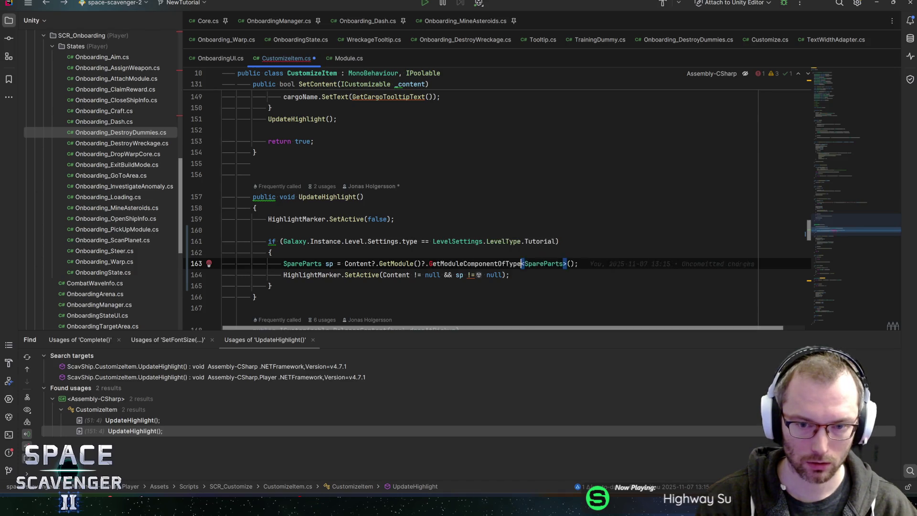
pyautogui.click(579, 264)
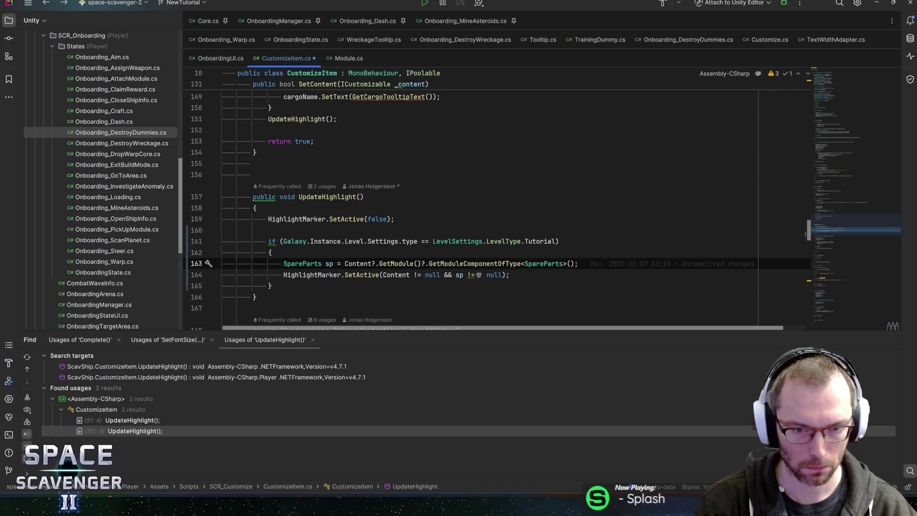
# Delete 'Content != null && ' from the highlight condition and save CustomizeItem.cs.
pyautogui.press('Down')
pyautogui.hotkey('ctrl', 'Left')
pyautogui.hotkey('ctrl', 'Left')
pyautogui.hotkey('ctrl', 'Left')
pyautogui.hotkey('ctrl', 'shift', 'Left')
pyautogui.hotkey('ctrl', 'shift', 'Left')
pyautogui.hotkey('ctrl', 'shift', 'Left')
pyautogui.press('BackSpace')
pyautogui.press('End')
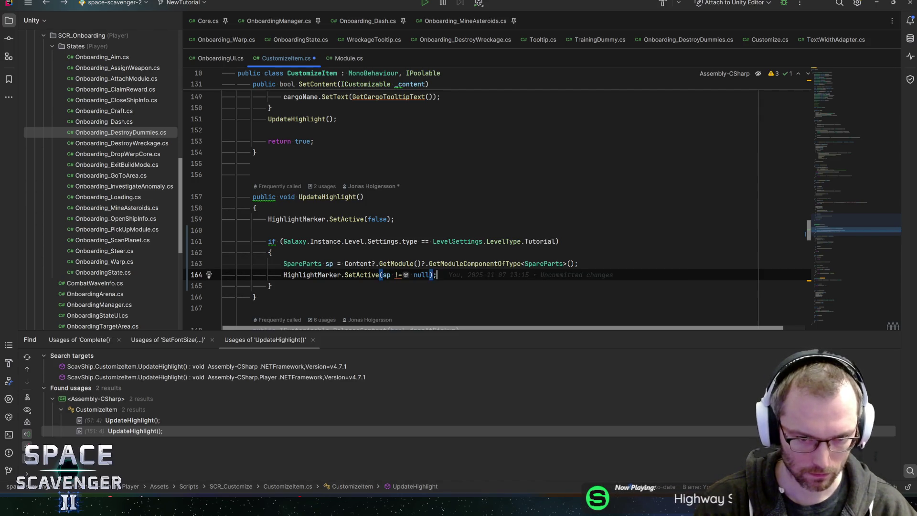
pyautogui.hotkey('ctrl', 's')
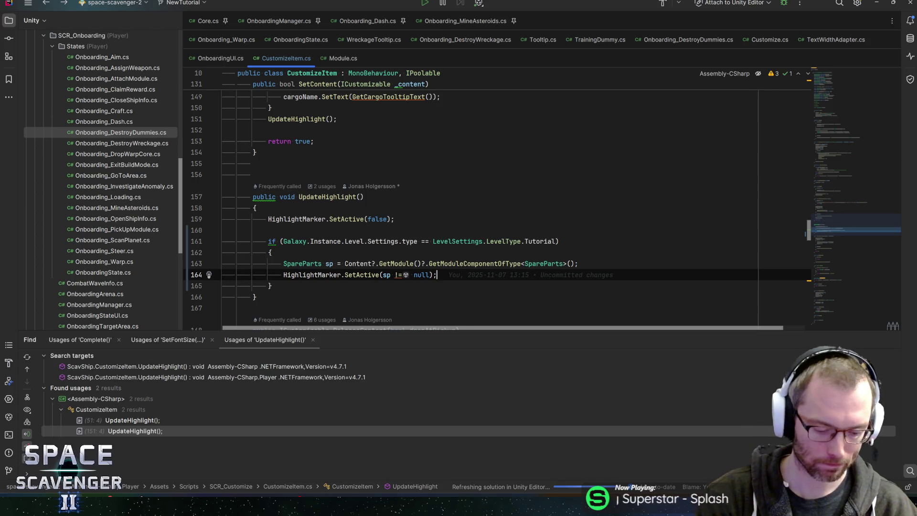
# Open Customize.cs and go to the SetNewFocus declaration on line 811.
pyautogui.hotkey('ctrl', 'n')
pyautogui.write('customize')
pyautogui.press('Return')
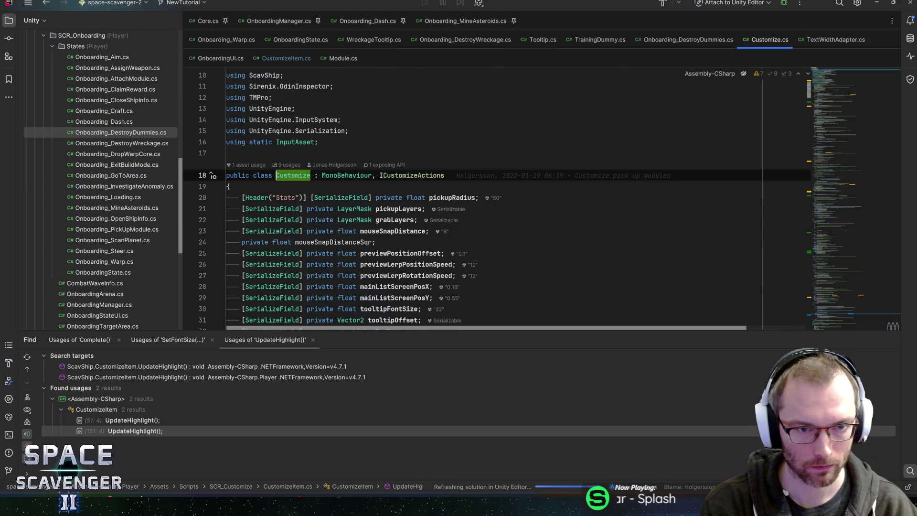
pyautogui.hotkey('ctrl', 'f')
pyautogui.write('onf')
pyautogui.press('BackSpace')
pyautogui.press('BackSpace')
pyautogui.press('BackSpace')
pyautogui.write('focus')
pyautogui.press('BackSpace')
pyautogui.press('BackSpace')
pyautogui.press('BackSpace')
pyautogui.write('setnewf')
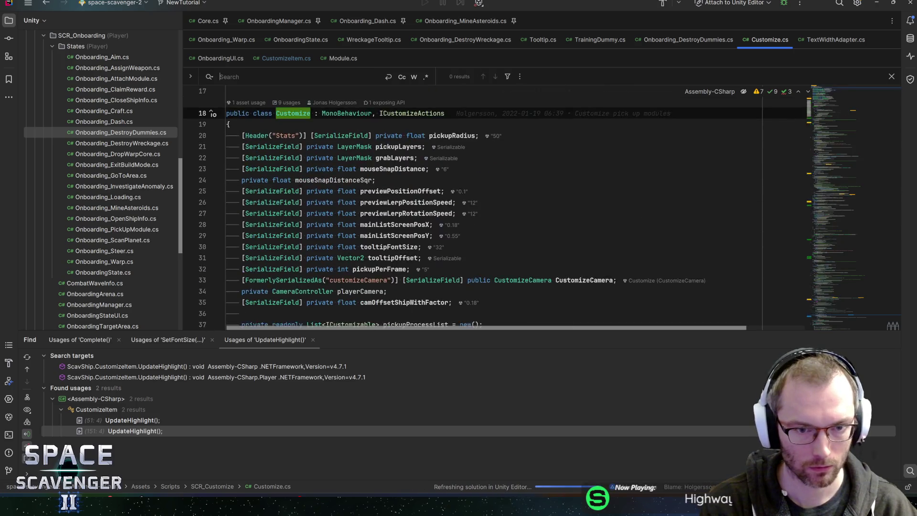
pyautogui.write('ocus')
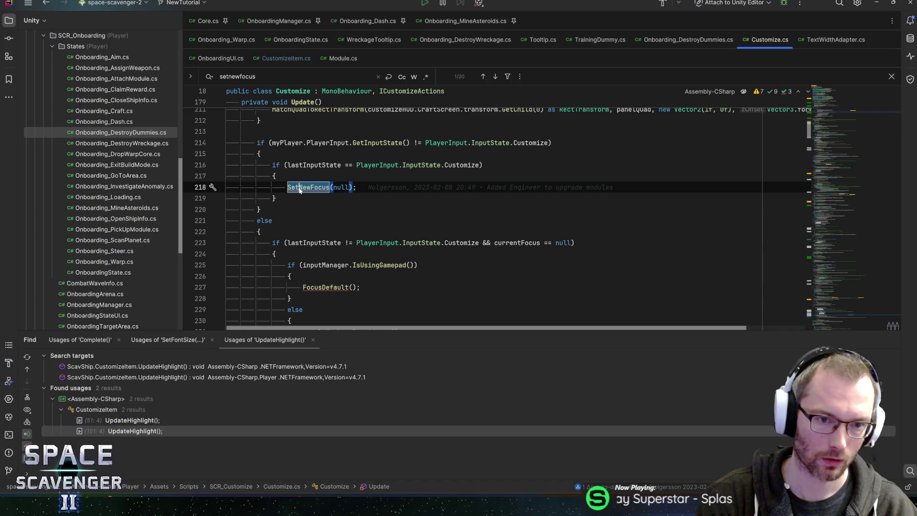
pyautogui.press('F12')
# Step through SetNewFocus, highlighting currentFocus and its SetCustomizeFocus(true) call.
pyautogui.click(372, 243)
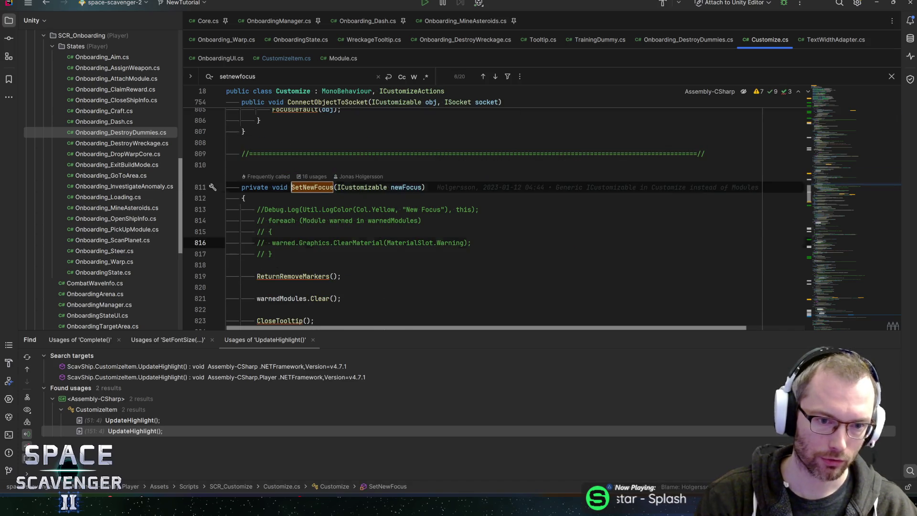
pyautogui.scroll(-3, 372, 243)
pyautogui.click(314, 220)
pyautogui.scroll(-3, 314, 220)
pyautogui.click(259, 198)
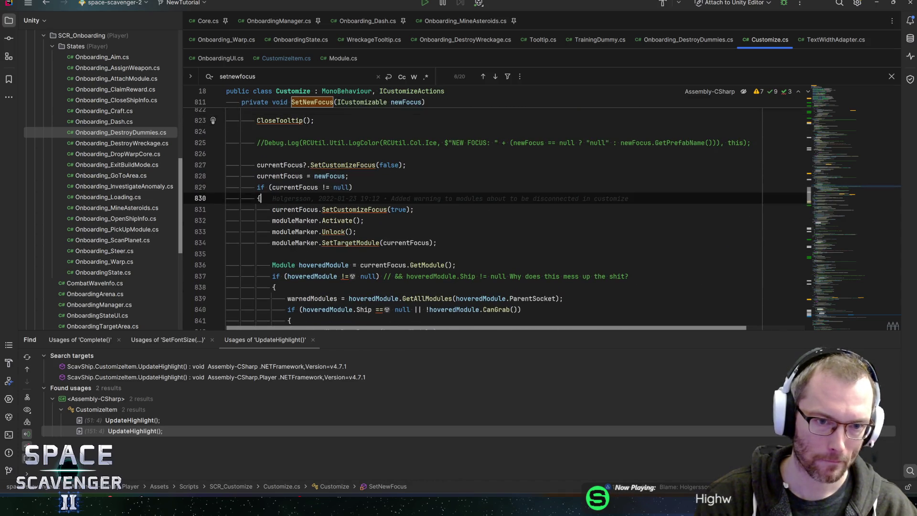
pyautogui.click(294, 188)
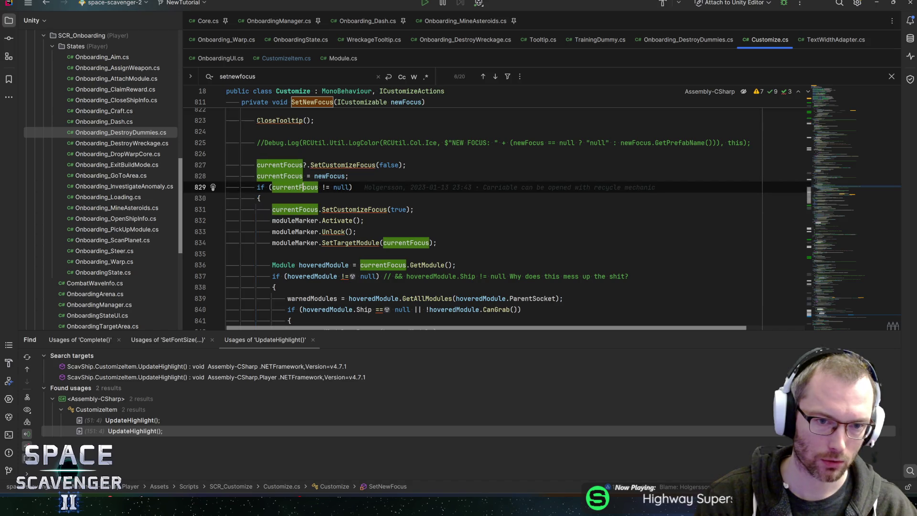
pyautogui.press('Down')
pyautogui.press('Down')
pyautogui.hotkey('ctrl', 'Right')
pyautogui.hotkey('ctrl', 'Left')
pyautogui.scroll(-3, 295, 187)
# Review the moduleMarker lines and the SetTargetModule call on line 834 in SetNewFocus.
pyautogui.moveTo(295, 187)
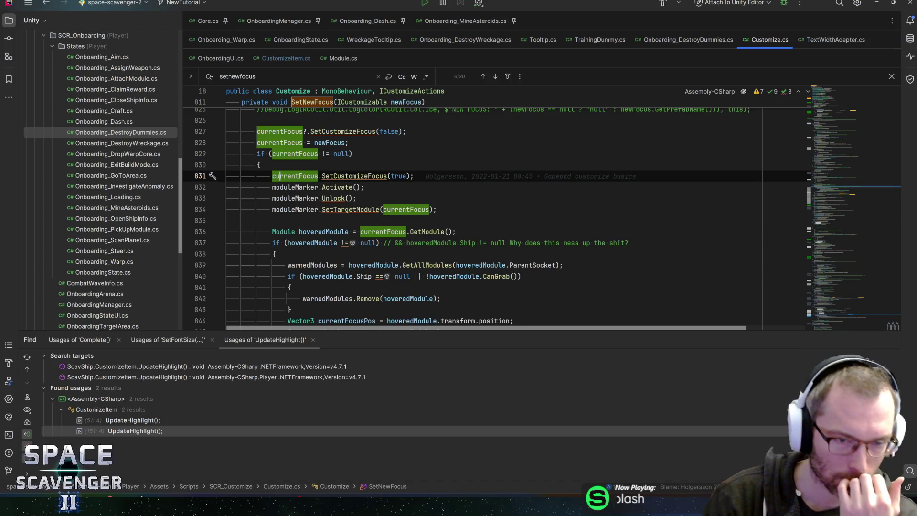
pyautogui.press('Down')
pyautogui.scroll(-1, 295, 177)
pyautogui.scroll(-2, 497, 220)
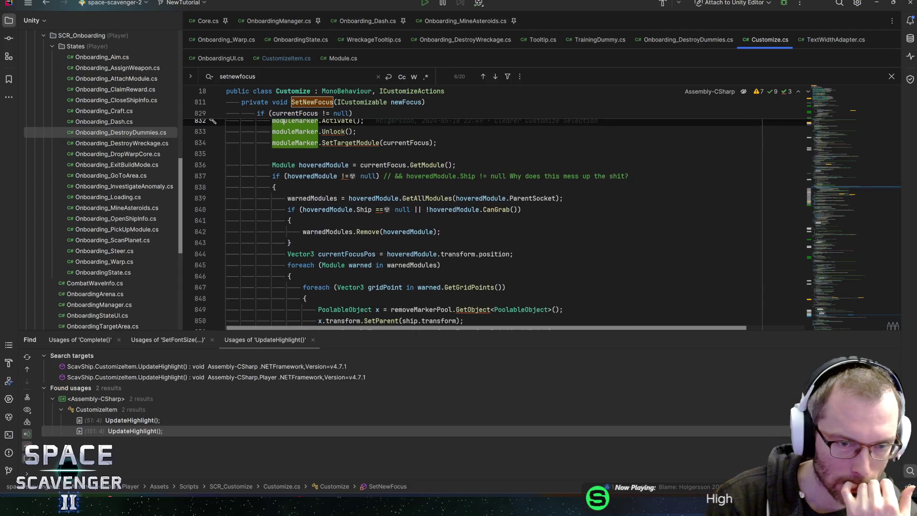
pyautogui.scroll(2, 497, 220)
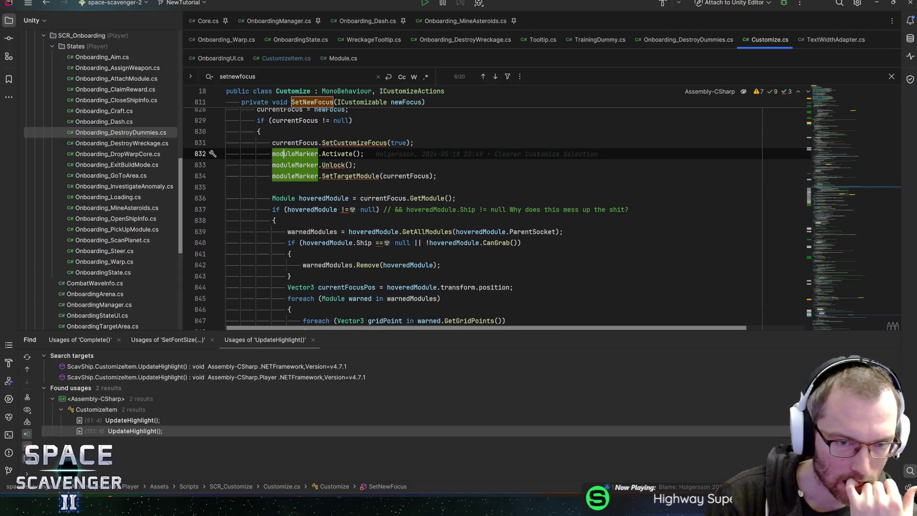
pyautogui.click(351, 175)
pyautogui.scroll(-1, 496, 219)
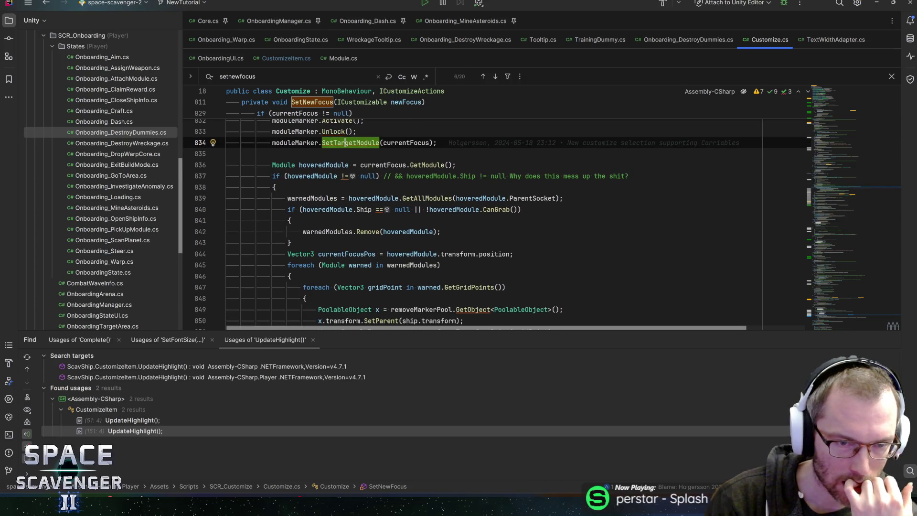
pyautogui.scroll(-1, 497, 220)
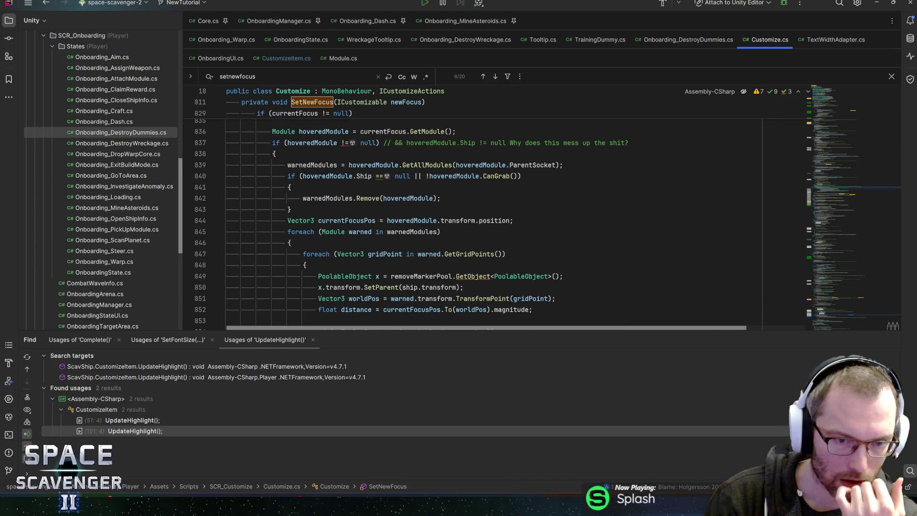
pyautogui.scroll(-2, 497, 219)
pyautogui.scroll(4, 497, 219)
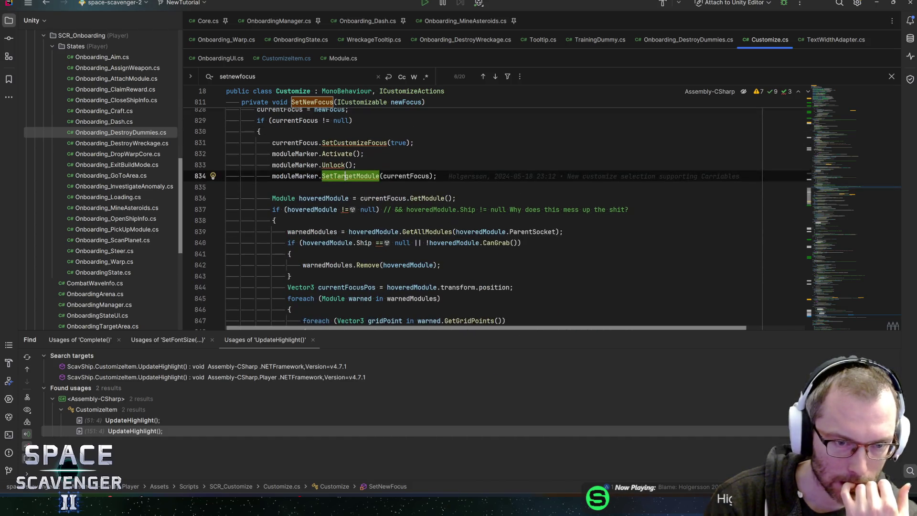
# Check the change history of line 838 and read further down SetNewFocus.
pyautogui.click(274, 220)
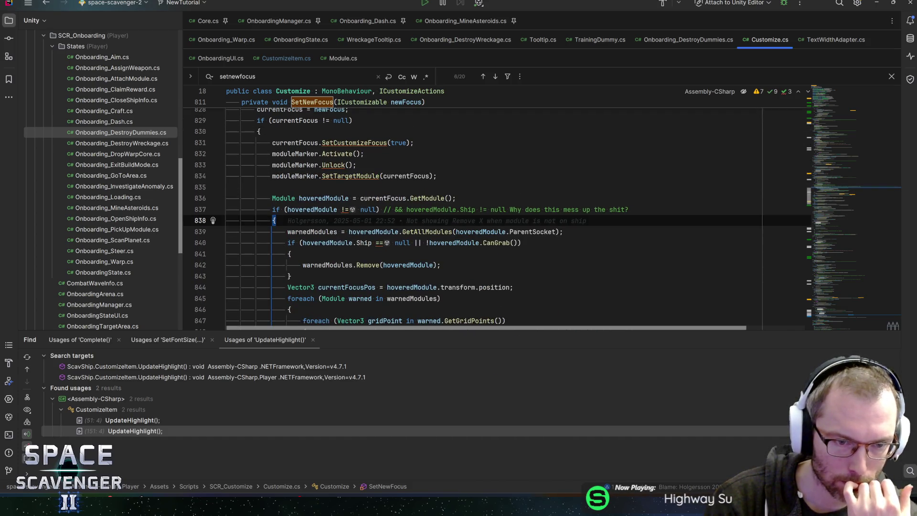
pyautogui.moveTo(378, 232)
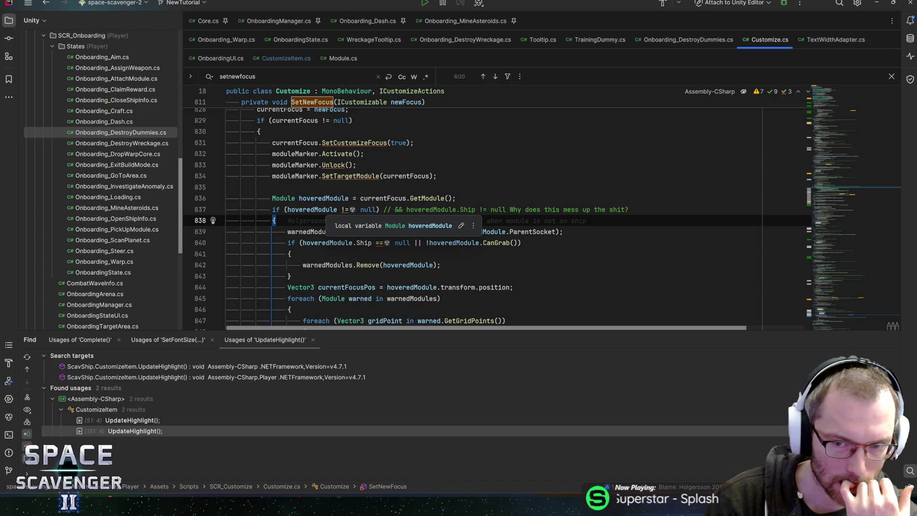
pyautogui.scroll(-1, 378, 232)
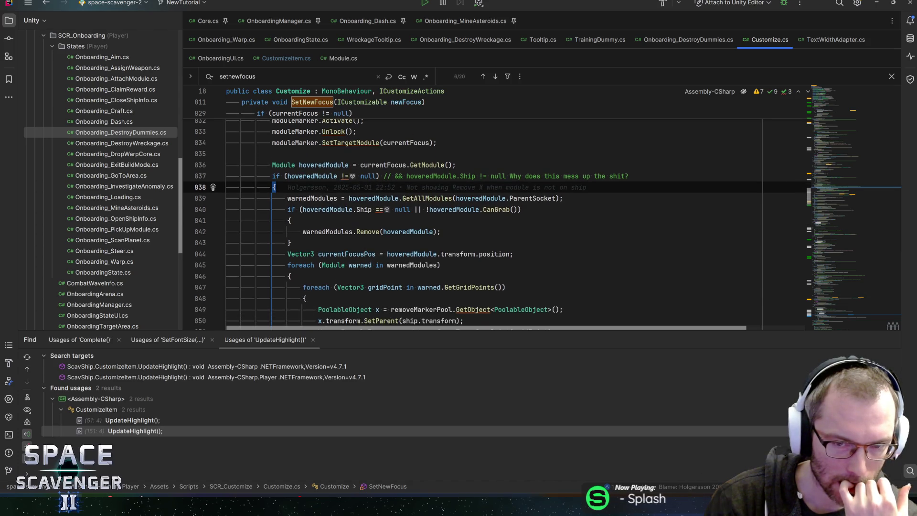
pyautogui.scroll(-2, 378, 233)
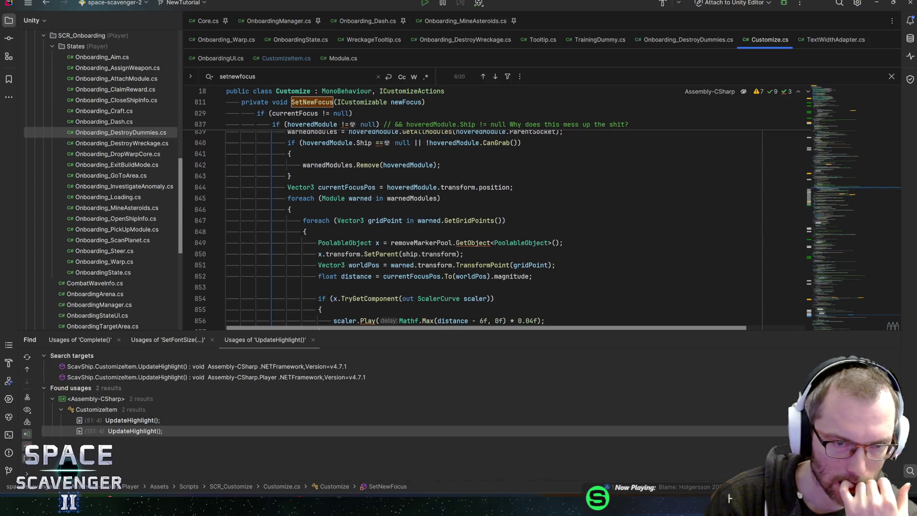
pyautogui.scroll(2, 377, 232)
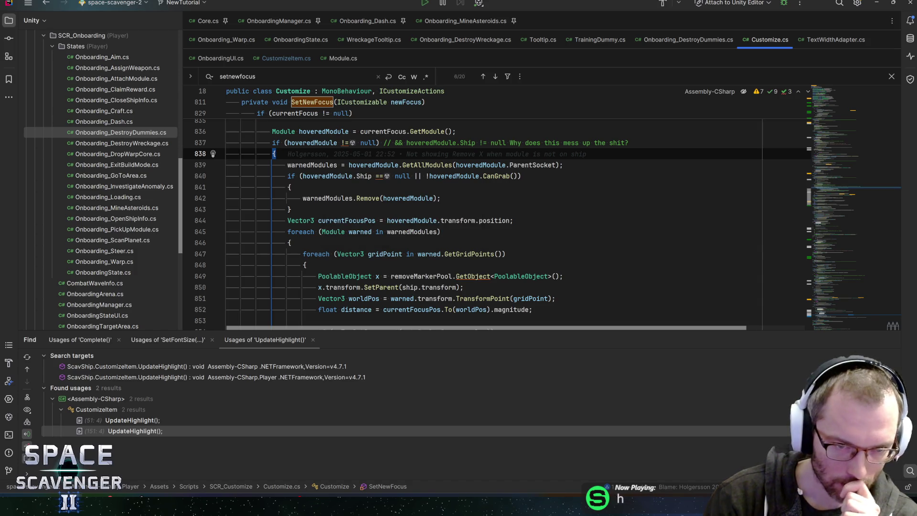
pyautogui.scroll(-2, 497, 225)
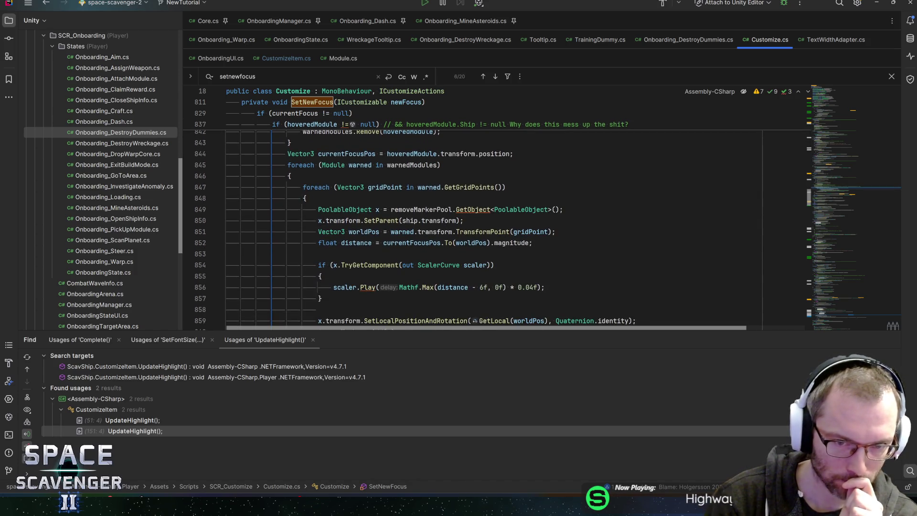
pyautogui.scroll(-5, 497, 229)
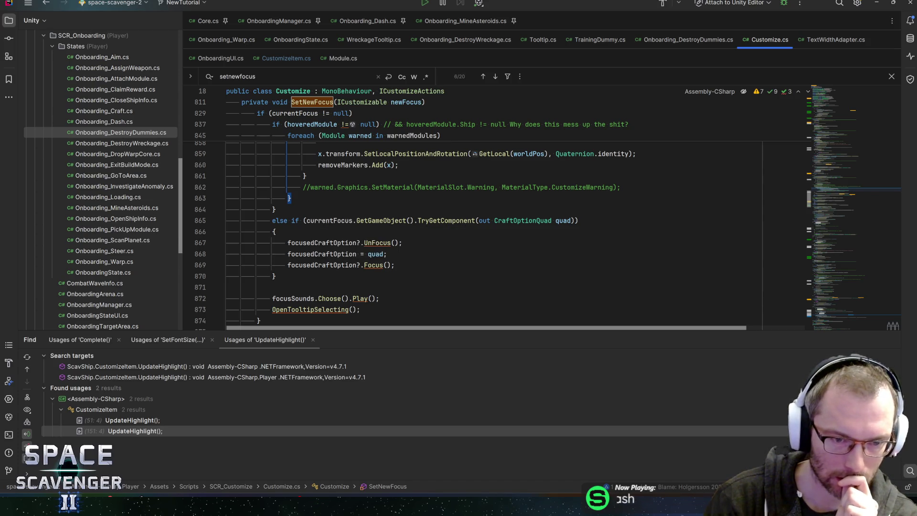
# Highlight every use of focusedCraftOption in the CraftOptionQuad branch.
pyautogui.click(303, 242)
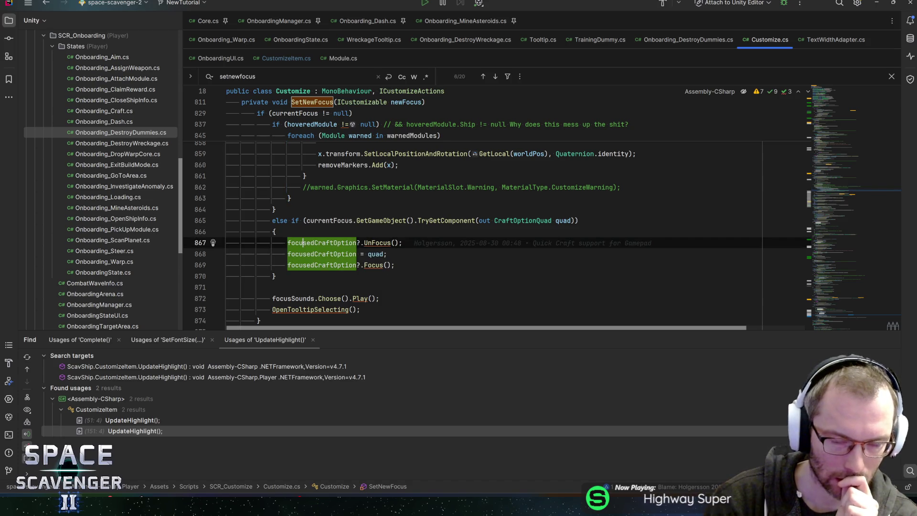
pyautogui.scroll(-1, 497, 235)
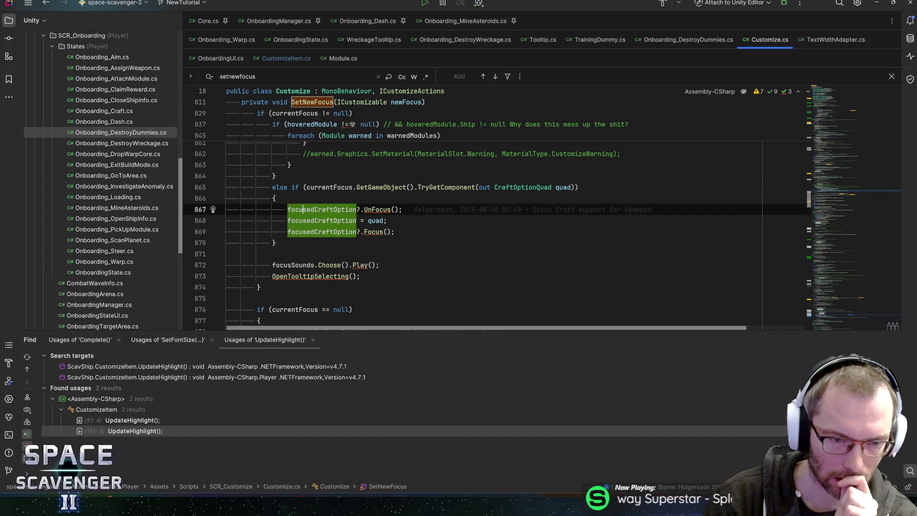
pyautogui.scroll(-2, 497, 225)
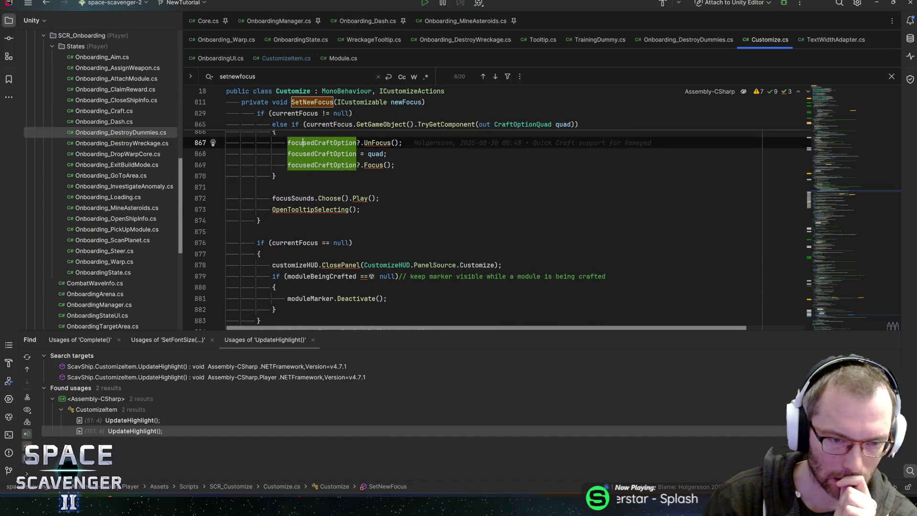
pyautogui.scroll(-3, 497, 220)
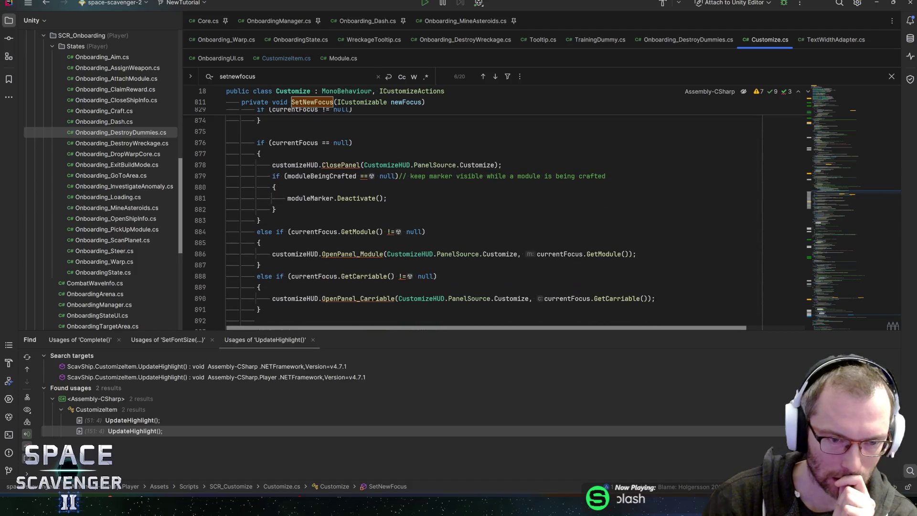
pyautogui.scroll(5, 497, 220)
# Type and delete trial text ('items', 'main') on a new line 871, leaving the code unchanged.
pyautogui.click(278, 243)
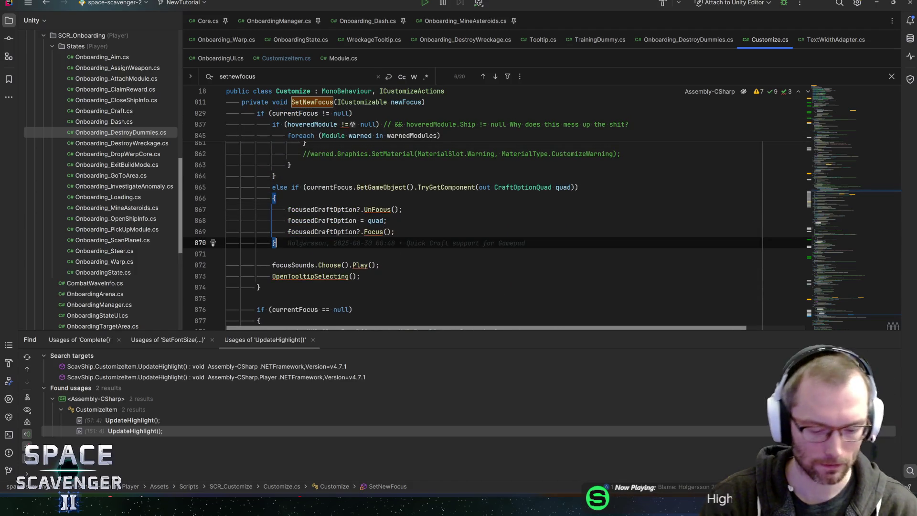
pyautogui.press('Return')
pyautogui.write('items')
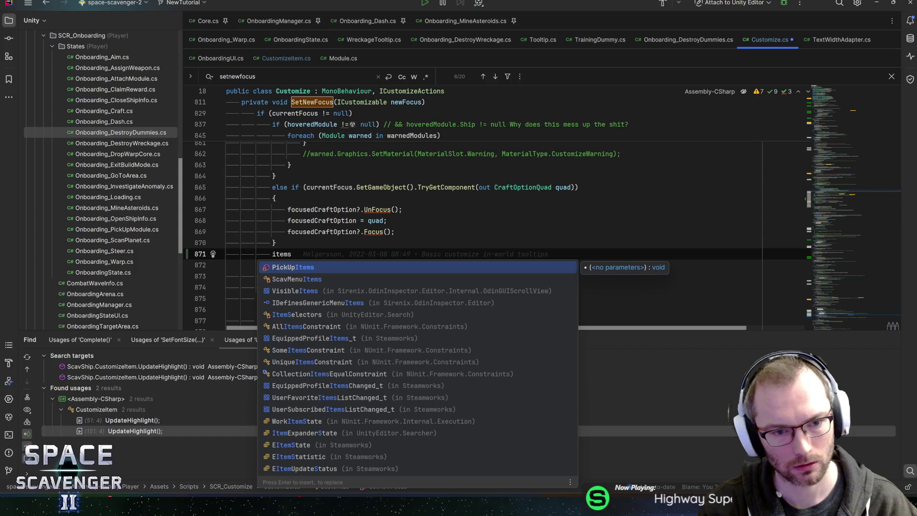
pyautogui.press('BackSpace')
pyautogui.press('BackSpace')
pyautogui.press('BackSpace')
pyautogui.write('mainl')
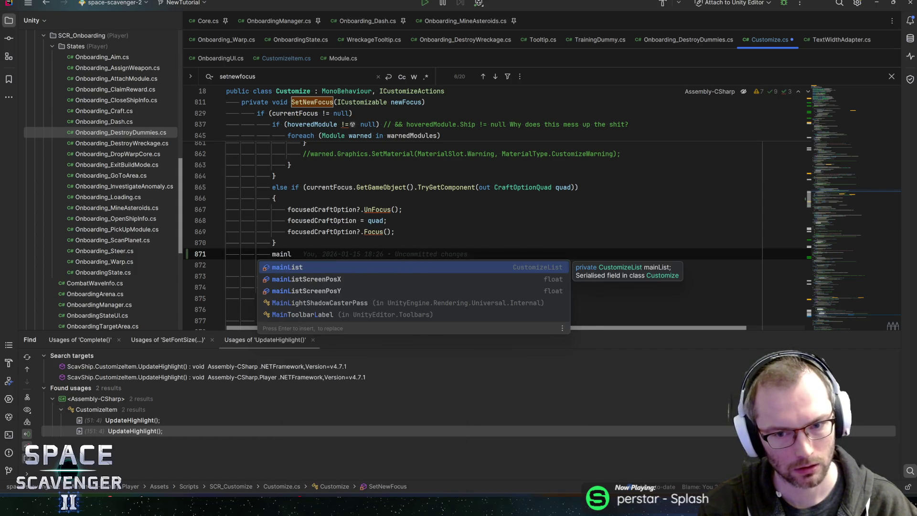
pyautogui.press('BackSpace')
pyautogui.press('BackSpace')
pyautogui.press('BackSpace')
pyautogui.press('BackSpace')
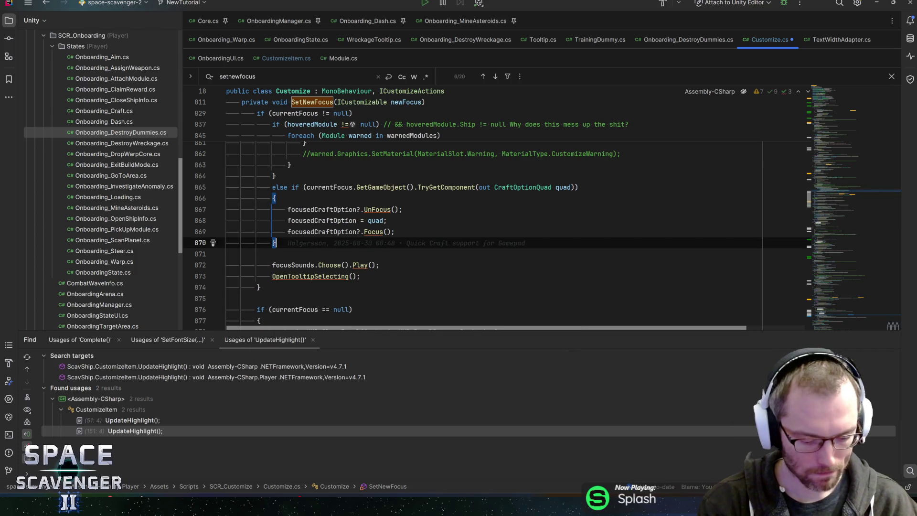
pyautogui.hotkey('ctrl', 'n')
# Open CustomizeList.cs and examine item uses and the UpdateTargets call on line 66 in Update.
pyautogui.write('customizelist')
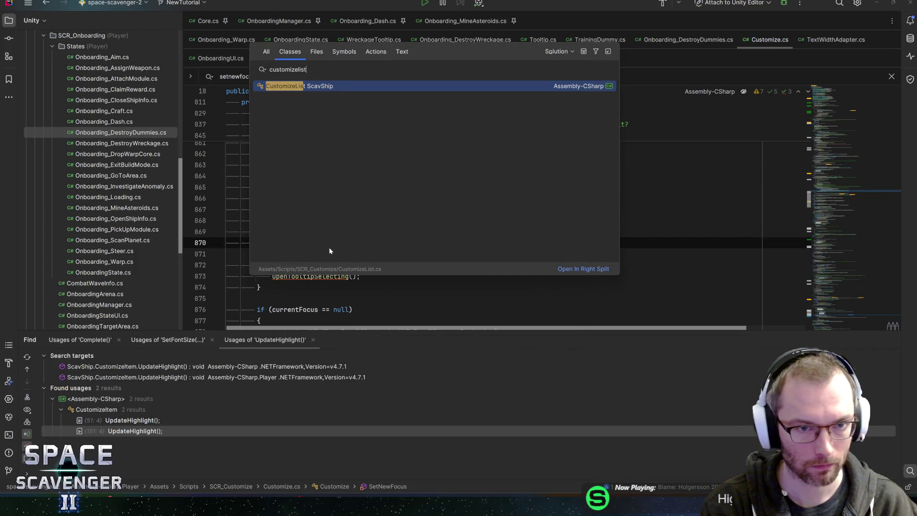
pyautogui.press('Return')
pyautogui.scroll(-8, 329, 251)
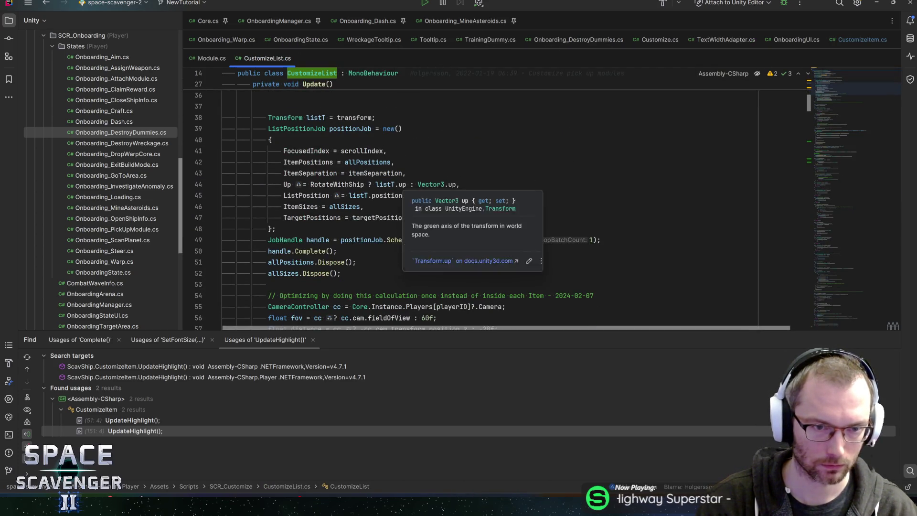
pyautogui.scroll(-3, 382, 187)
pyautogui.scroll(-2, 478, 208)
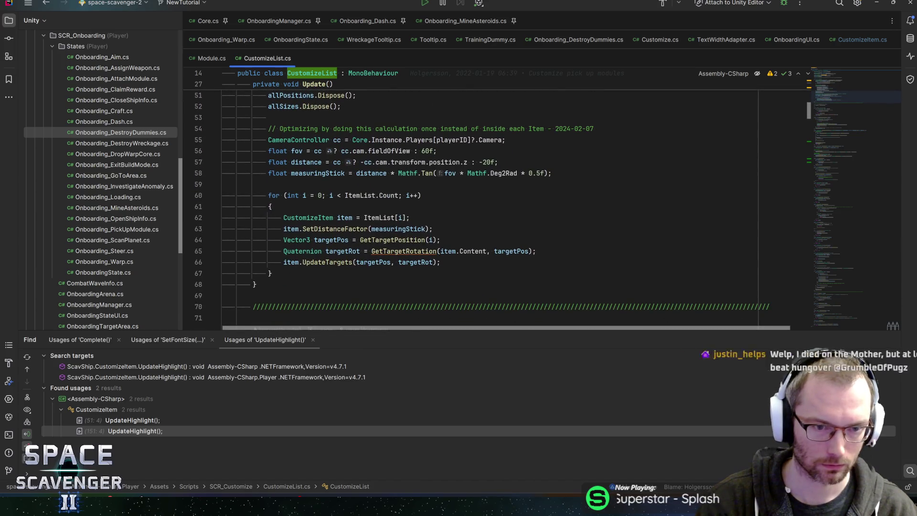
pyautogui.scroll(-1, 344, 191)
pyautogui.click(341, 185)
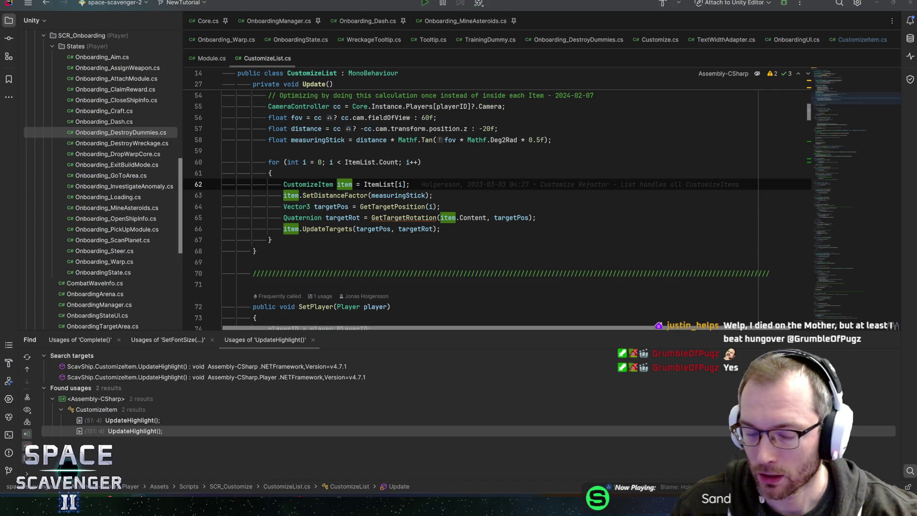
pyautogui.click(441, 229)
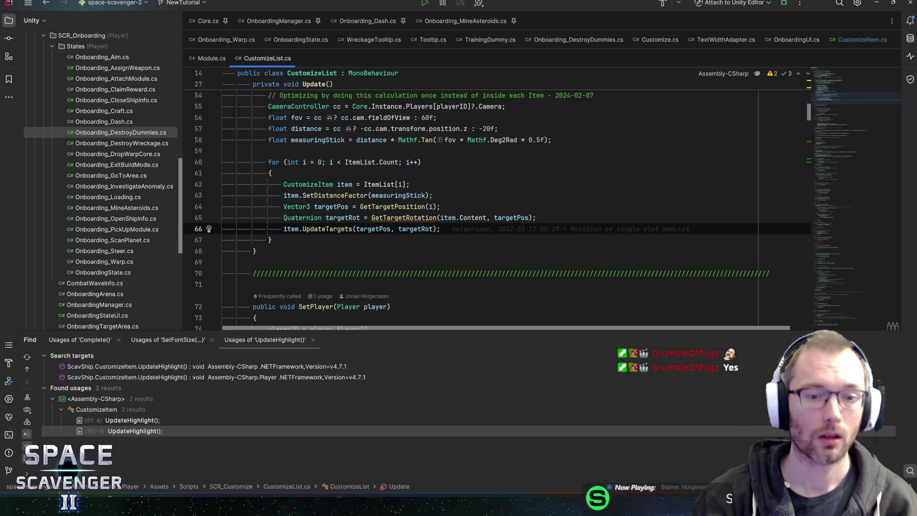
# Close the OnboardingManager.cs and Onboarding_Dash.cs tabs and pin CustomizeList.cs beside Core.cs.
pyautogui.middleClick(295, 21)
pyautogui.middleClick(295, 21)
pyautogui.middleClick(295, 21)
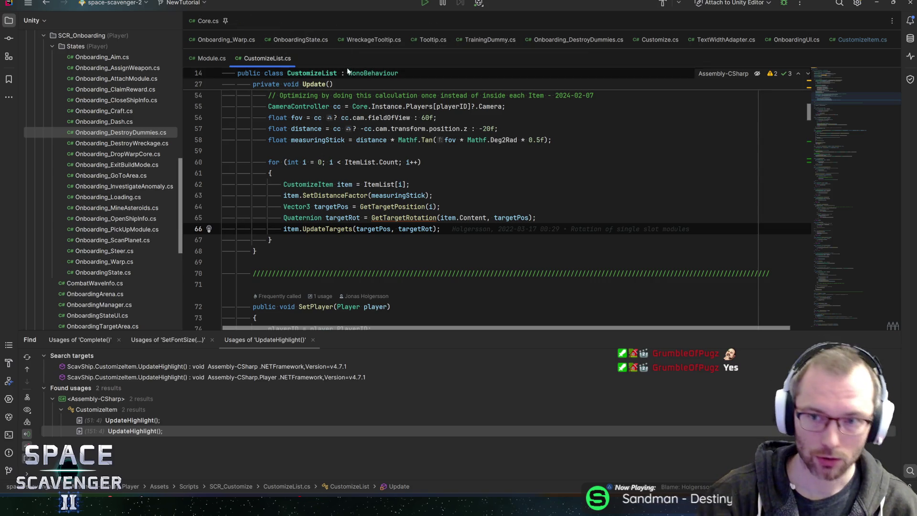
pyautogui.middleClick(265, 58)
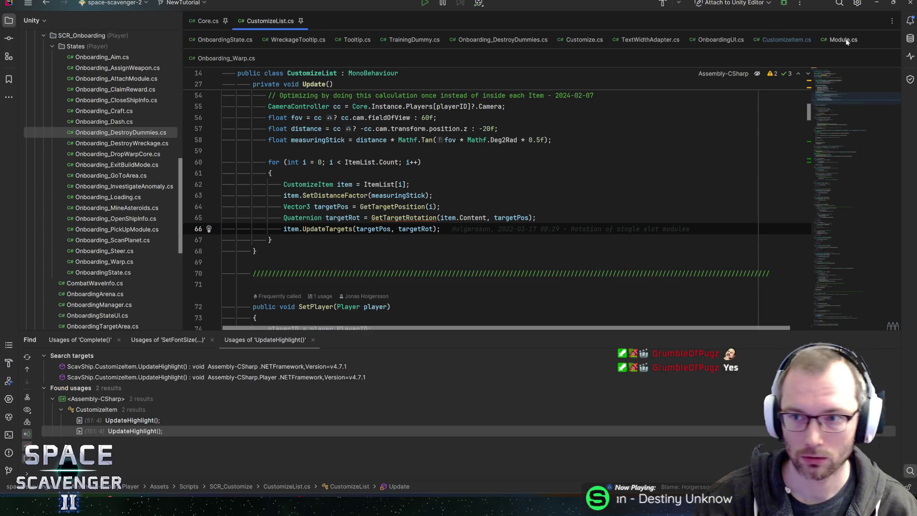
# Pin the CustomizeItem.cs and Customize.cs tabs alongside the other key files.
pyautogui.click(788, 45)
pyautogui.middleClick(787, 42)
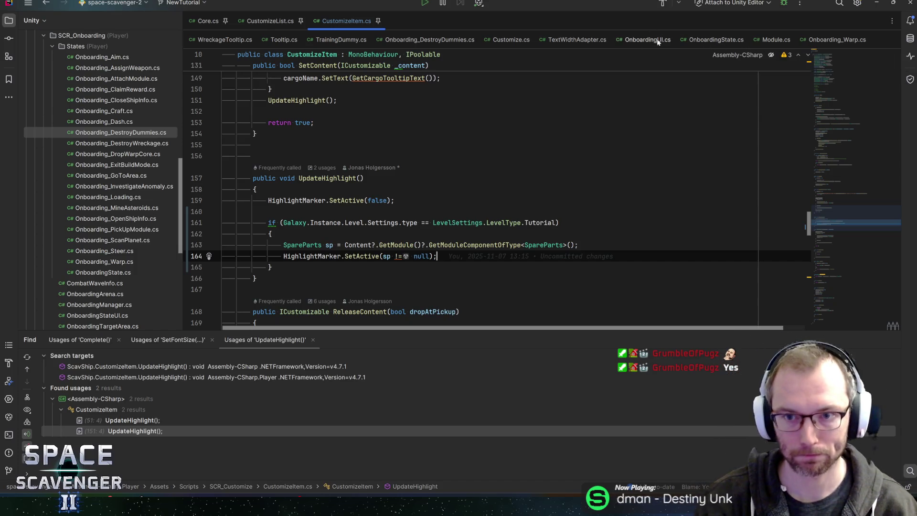
pyautogui.click(511, 39)
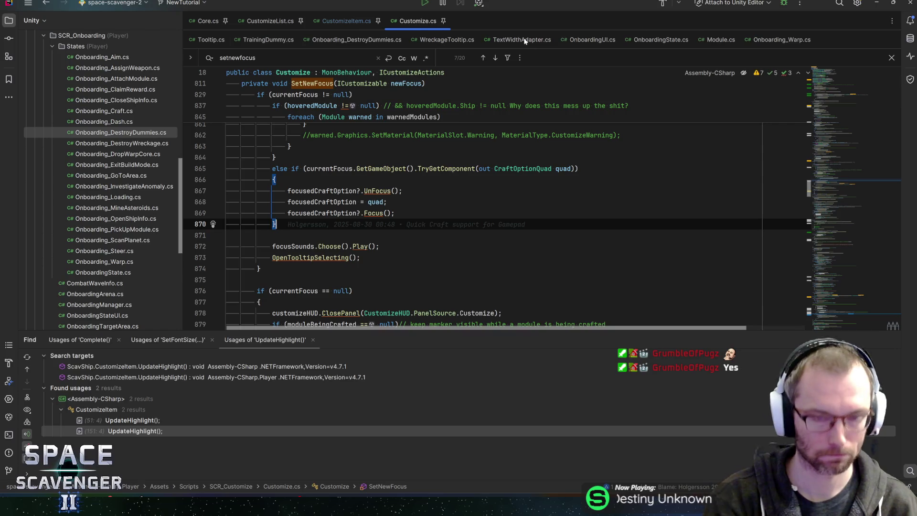
pyautogui.click(443, 20)
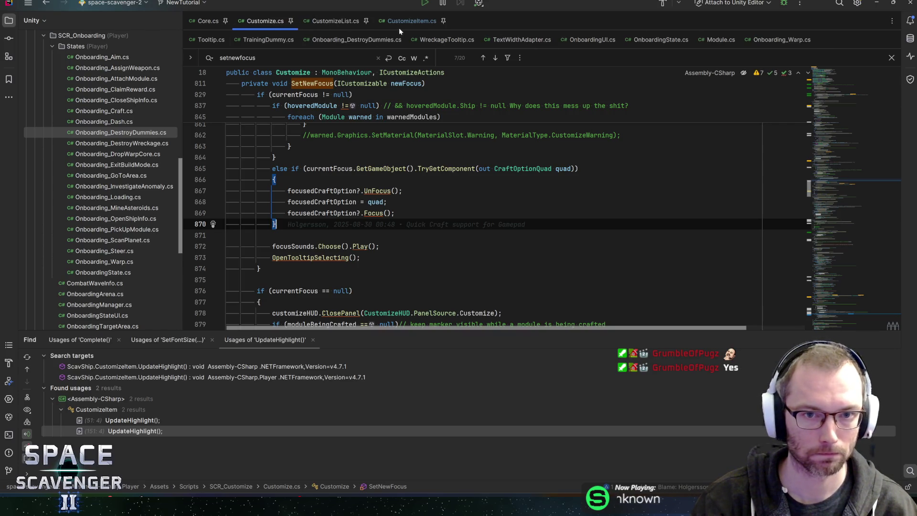
# Glance at CustomizeItem's MySocket property and CustomizeList.cs, then return to Customize.cs at SetNewFocus.
pyautogui.click(399, 27)
pyautogui.click(814, 95)
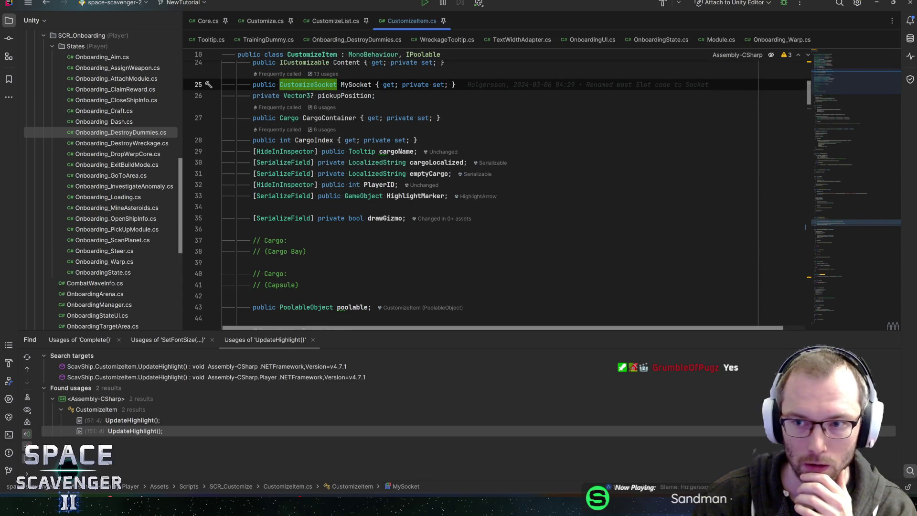
pyautogui.click(828, 74)
pyautogui.moveTo(827, 72); pyautogui.dragTo(829, 68)
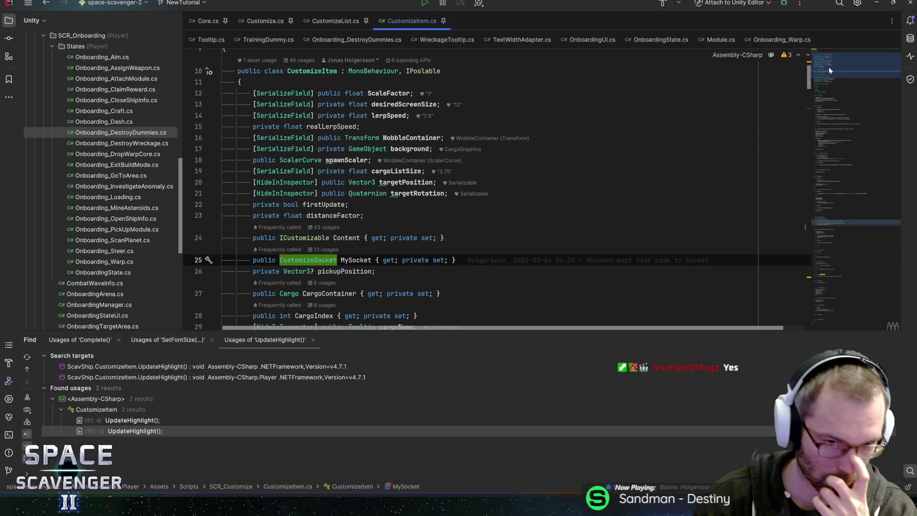
pyautogui.click(336, 21)
pyautogui.click(266, 21)
pyautogui.scroll(10, 478, 200)
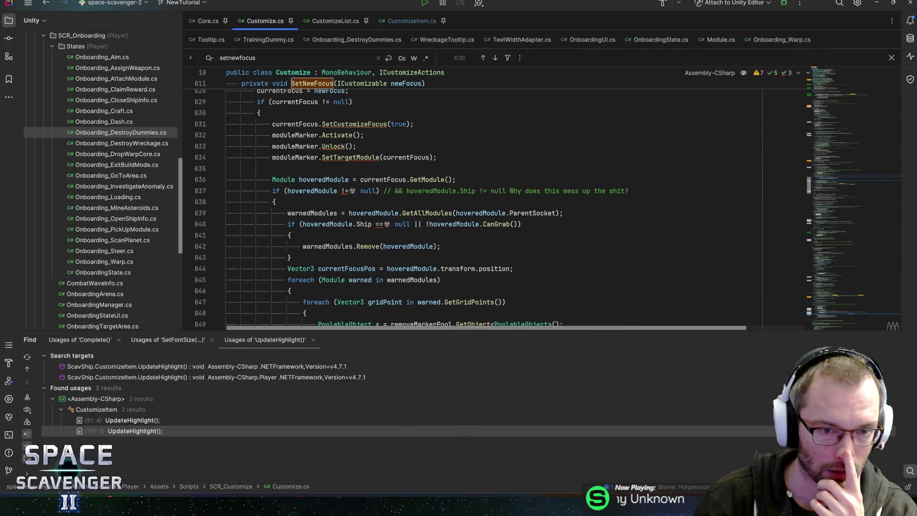
# Go to SetCustomizeFocus's declaration in ICustomizable and open its Module implementation.
pyautogui.click(359, 124)
pyautogui.scroll(3, 360, 123)
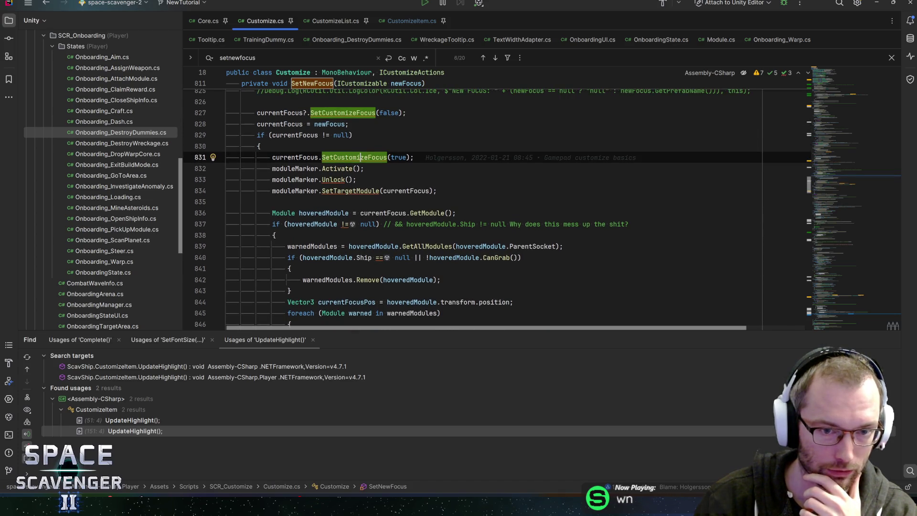
pyautogui.keyDown('ctrl'); pyautogui.click(358, 157); pyautogui.keyUp('ctrl')
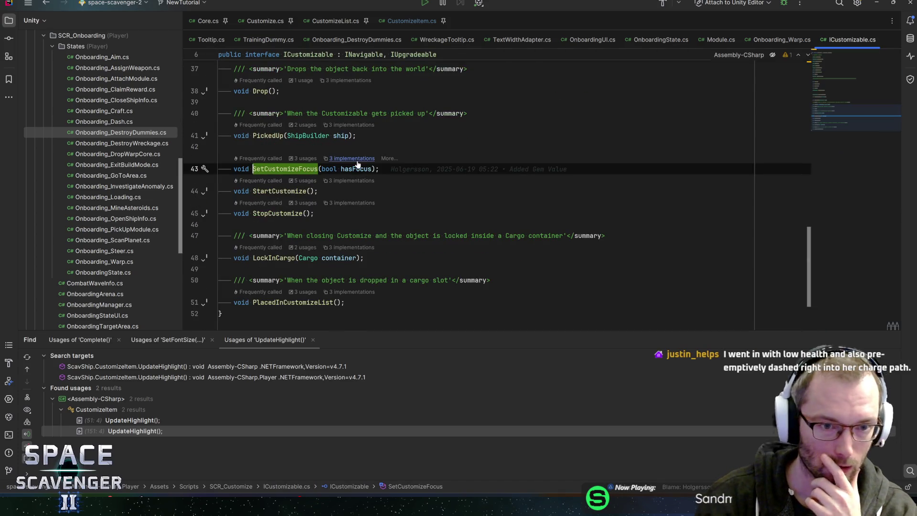
pyautogui.click(344, 158)
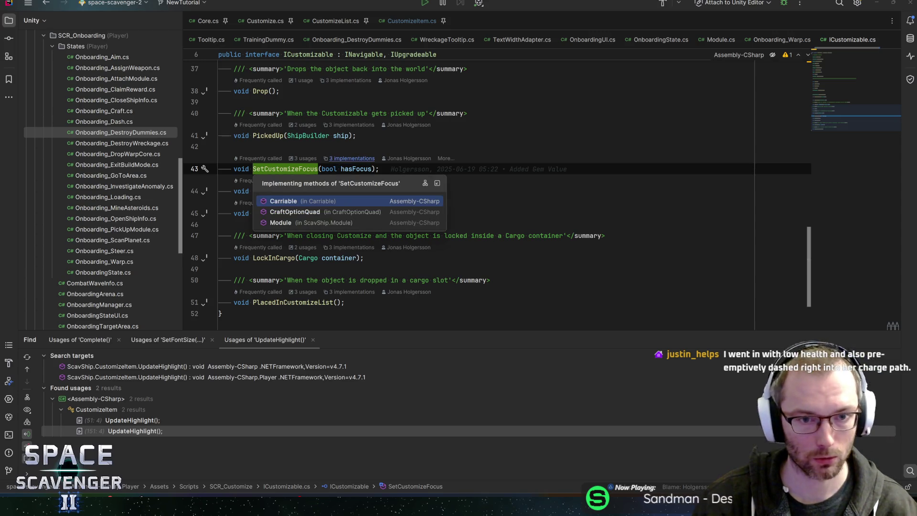
pyautogui.click(283, 223)
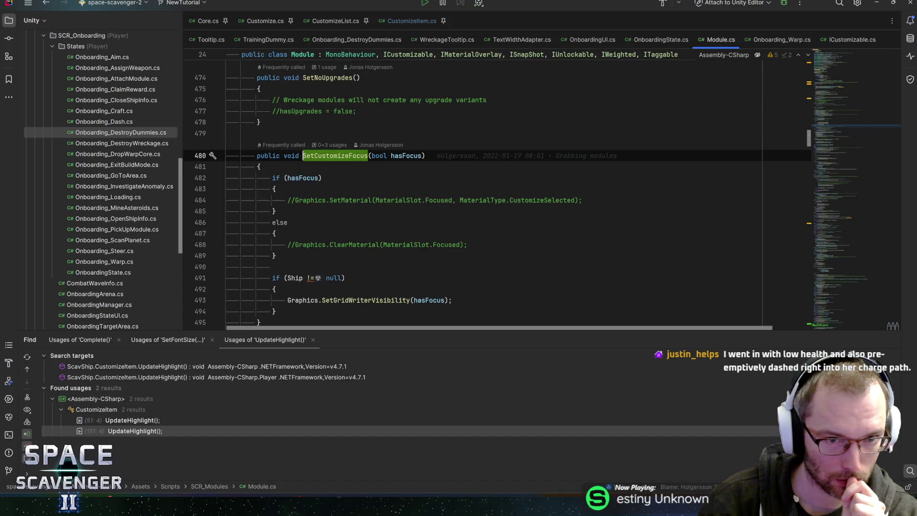
# Trace hasFocus uses through Module's else block, then return to CustomizeItem.cs.
pyautogui.click(403, 156)
pyautogui.scroll(-1, 404, 156)
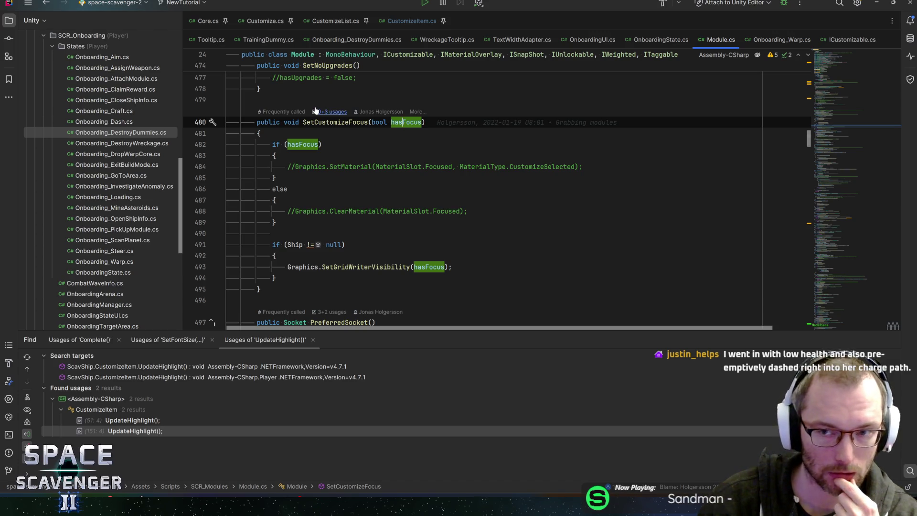
pyautogui.click(275, 222)
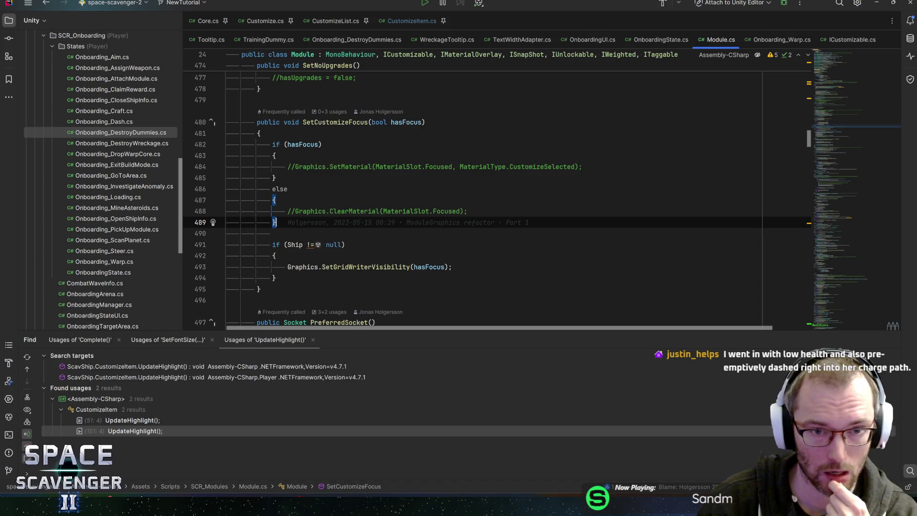
pyautogui.click(405, 22)
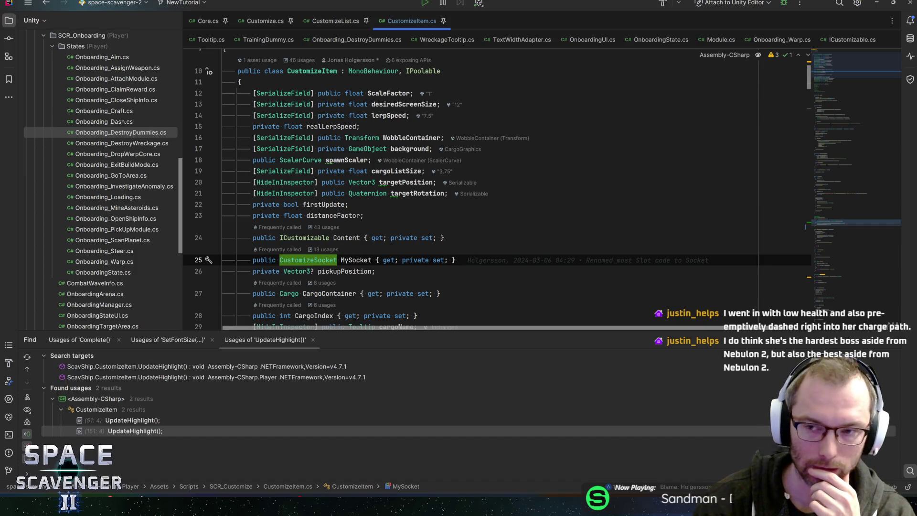
# Expand and delete the unused using lines in CustomizeItem.cs, then drag the minimap to UpdateHighlight.
pyautogui.scroll(2, 841, 55)
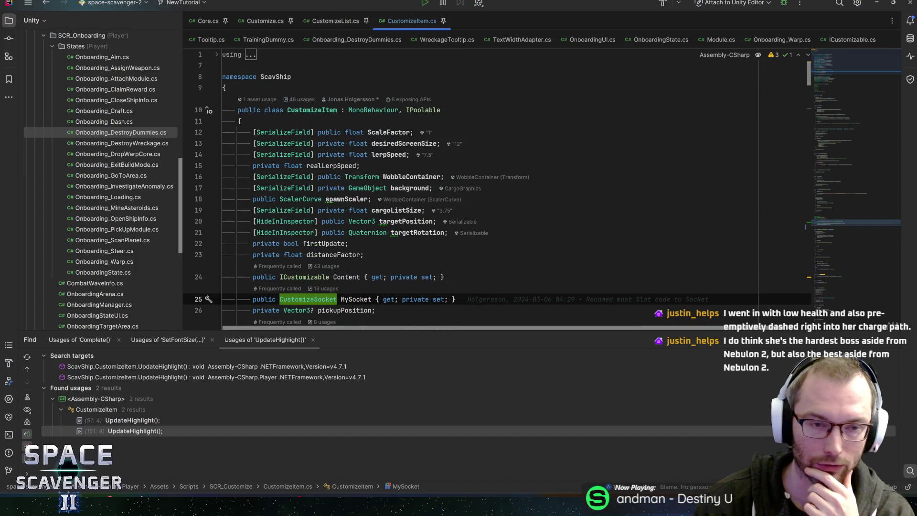
pyautogui.click(216, 56)
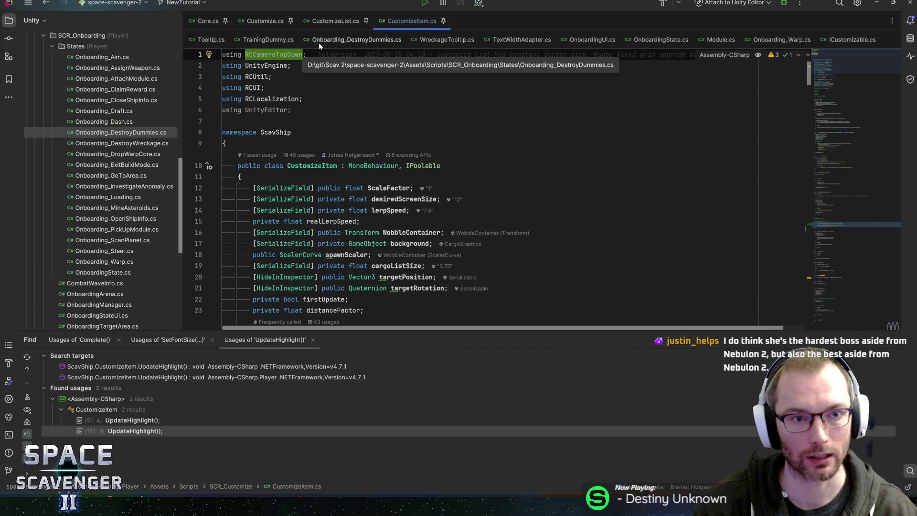
pyautogui.press('Down')
pyautogui.press('Down')
pyautogui.press('Down')
pyautogui.press('End')
pyautogui.hotkey('shift', 'Down')
pyautogui.press('Delete')
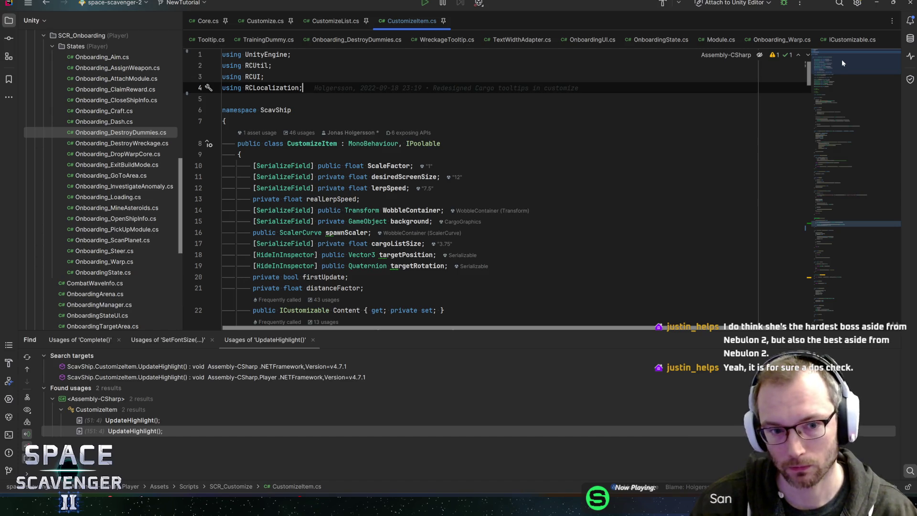
pyautogui.moveTo(839, 73); pyautogui.dragTo(852, 233)
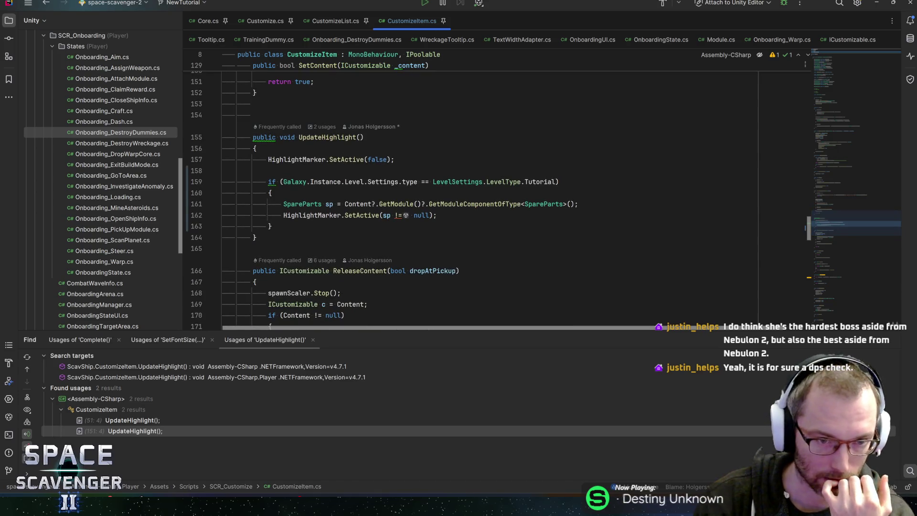
# Inspect UpdateHighlight's SpareParts lookup and HighlightMarker activation lines, then switch to Customize.cs.
pyautogui.click(578, 204)
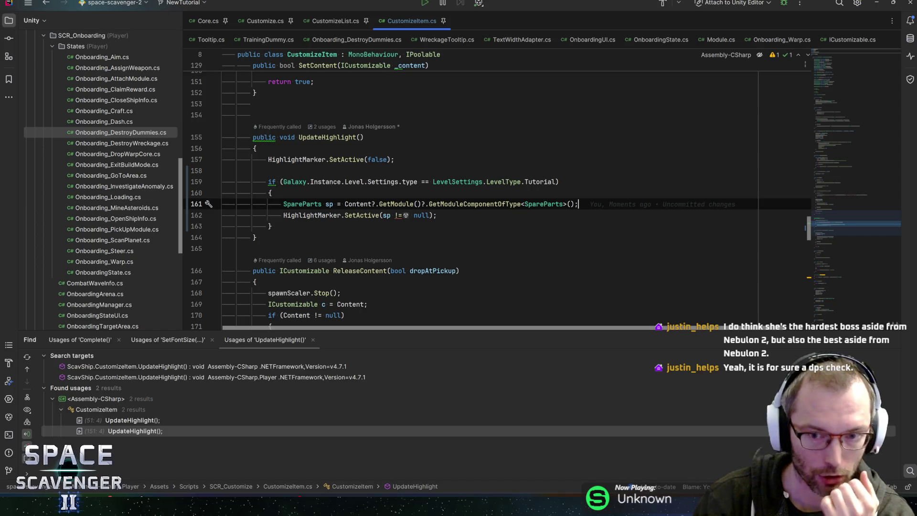
pyautogui.moveTo(499, 205)
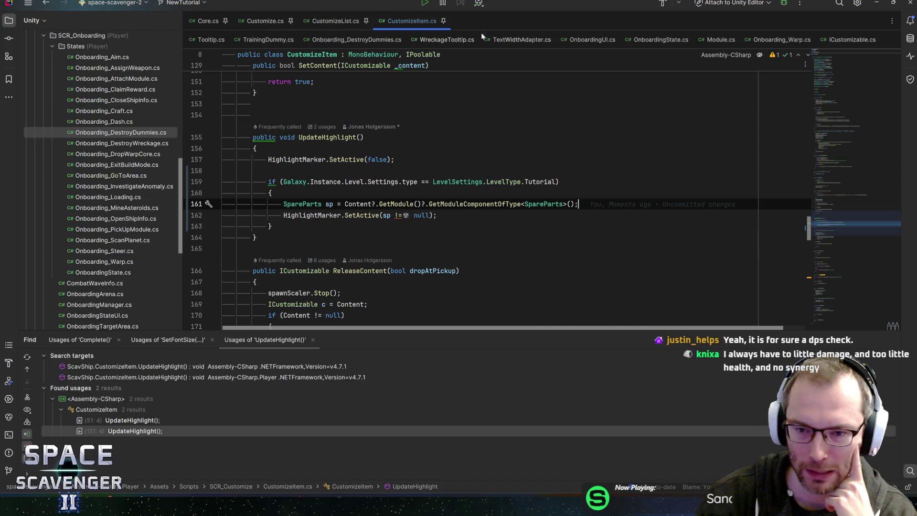
pyautogui.click(437, 215)
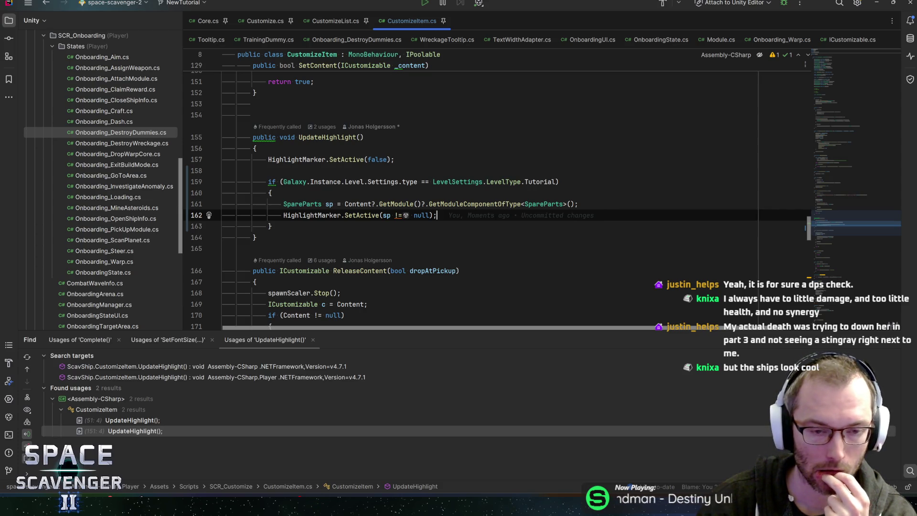
pyautogui.click(326, 138)
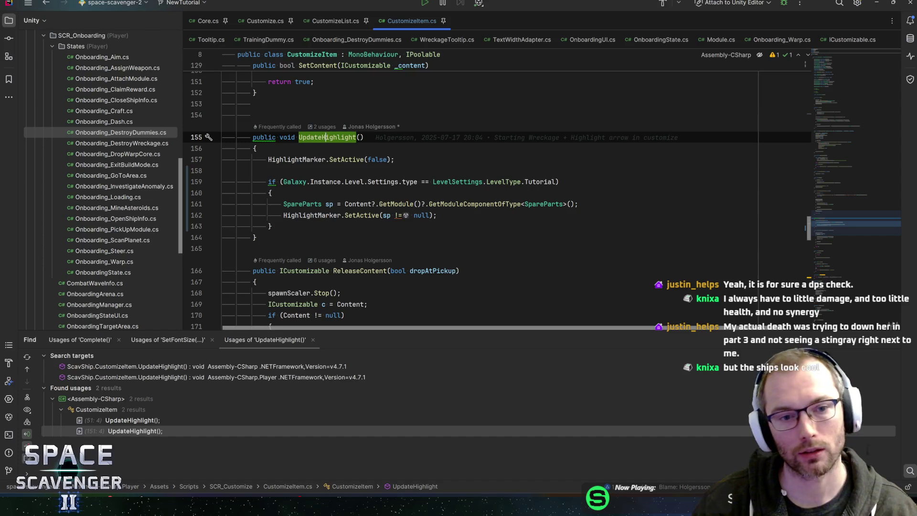
pyautogui.moveTo(327, 138)
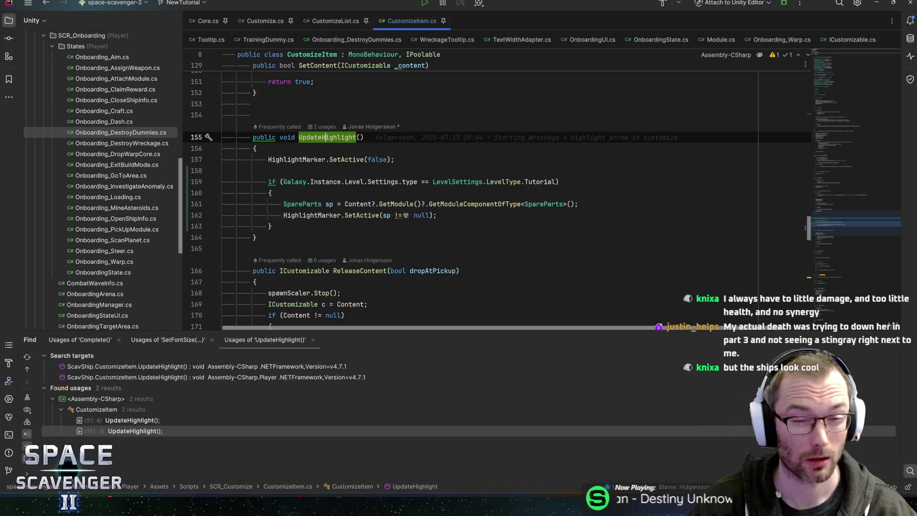
pyautogui.click(321, 204)
pyautogui.press('Up')
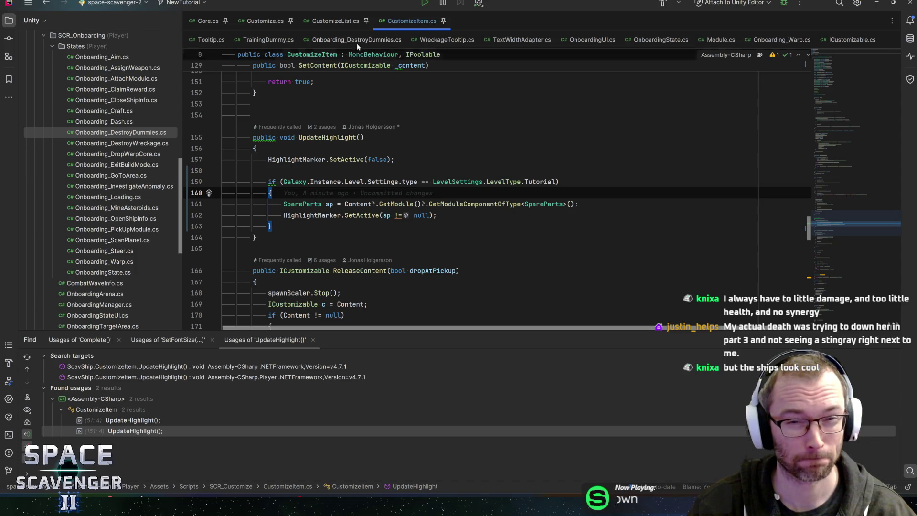
pyautogui.click(256, 21)
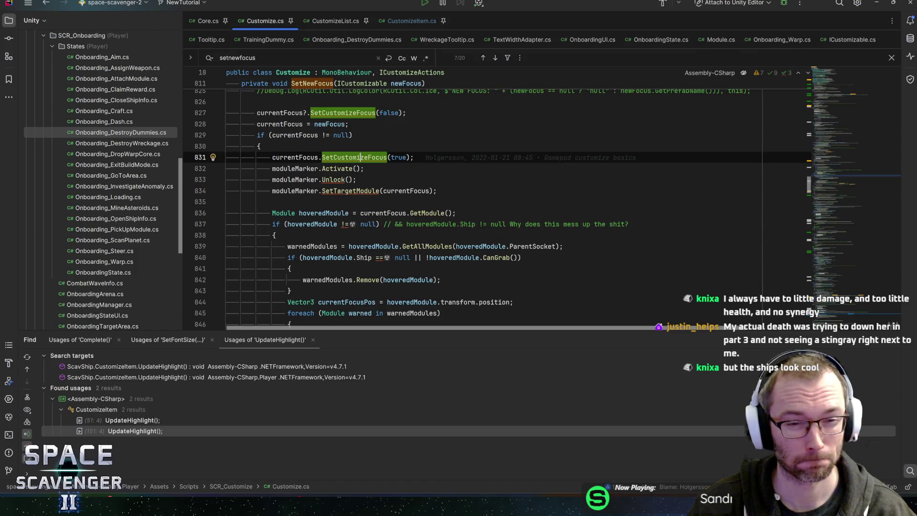
# Inside the null check, store mainList.GetItemContaining(currentFocus) in an explicitly typed CustomizeItem variable named item.
pyautogui.scroll(6, 496, 205)
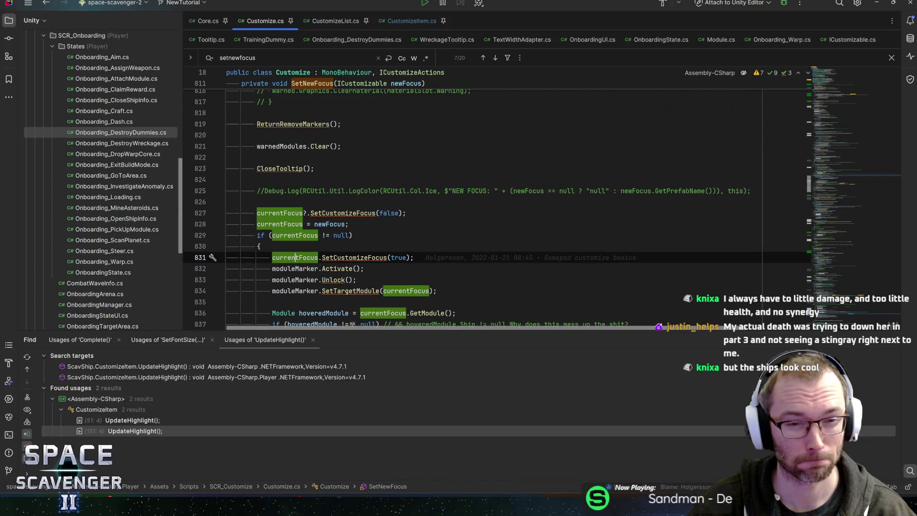
pyautogui.scroll(-5, 497, 205)
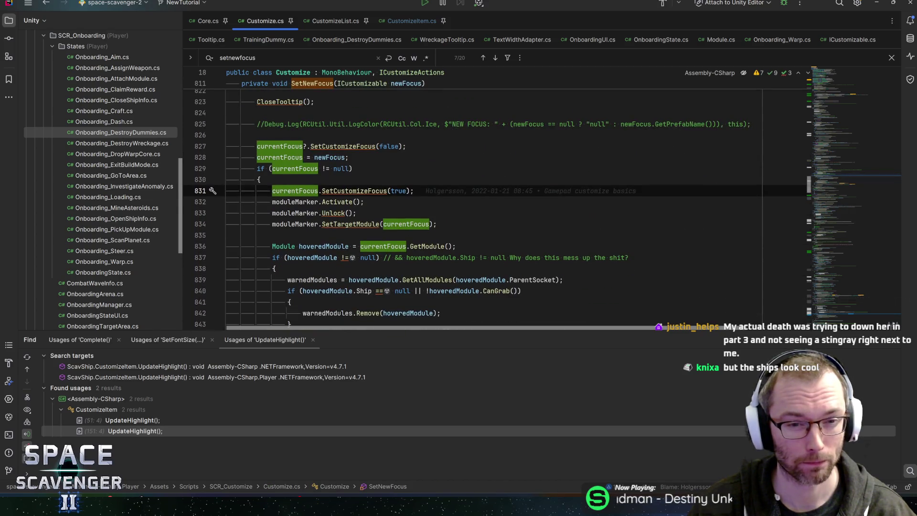
pyautogui.click(349, 157)
pyautogui.press('Return')
pyautogui.write('mainList.get')
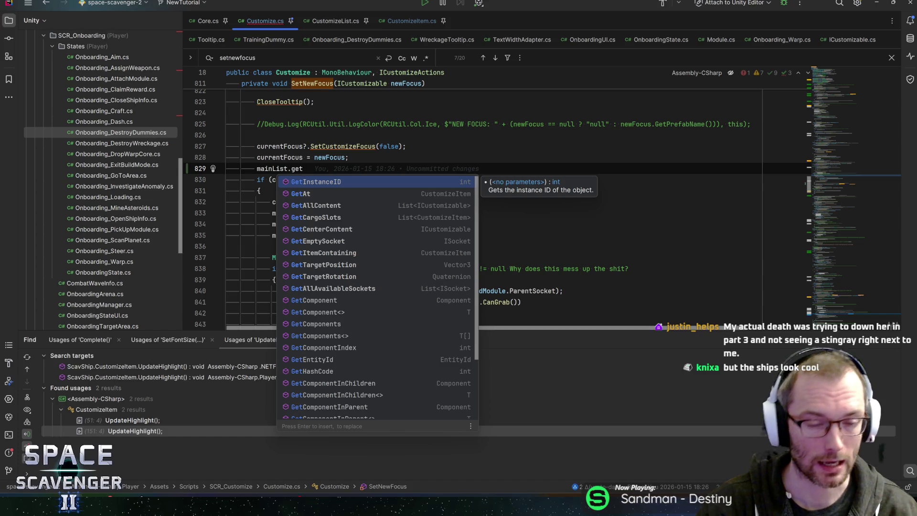
pyautogui.press('Down')
pyautogui.press('Down')
pyautogui.press('Down')
pyautogui.press('Return')
pyautogui.hotkey('alt', 'shift', 'Down')
pyautogui.hotkey('alt', 'shift', 'Down')
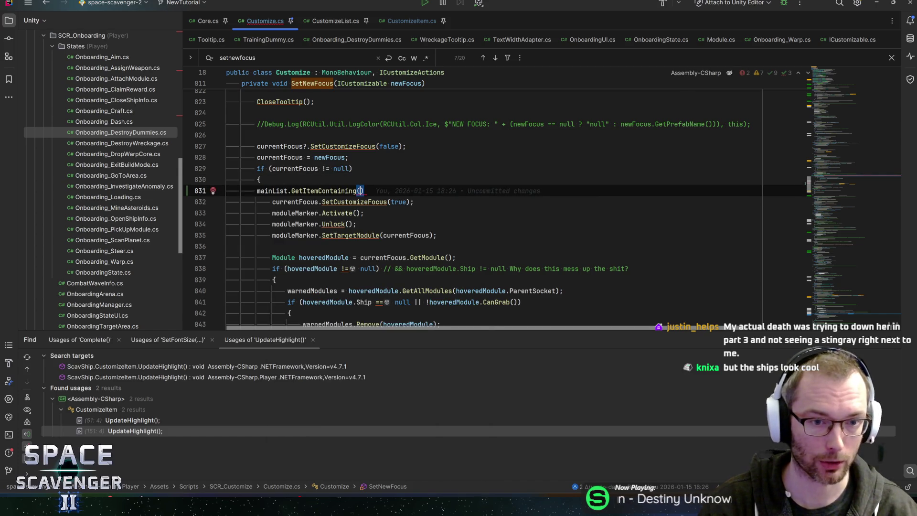
pyautogui.write('c')
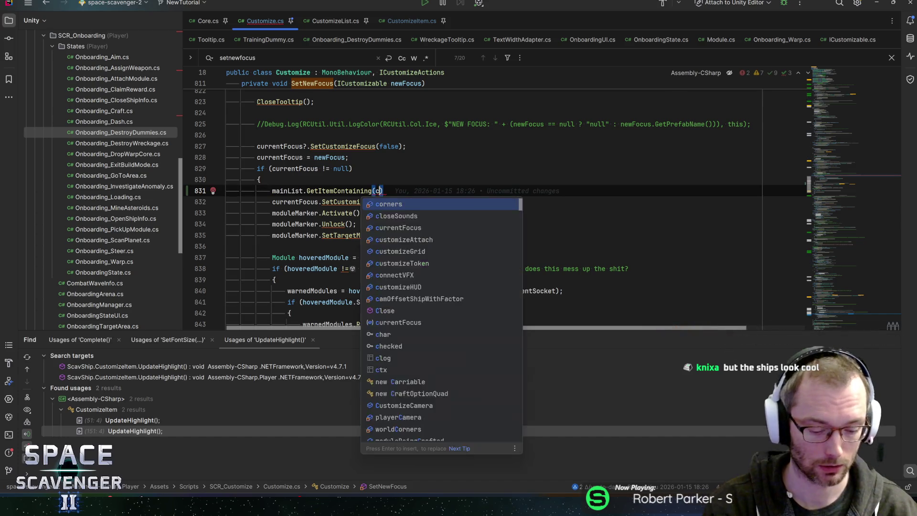
pyautogui.write('urrentF')
pyautogui.press('Return')
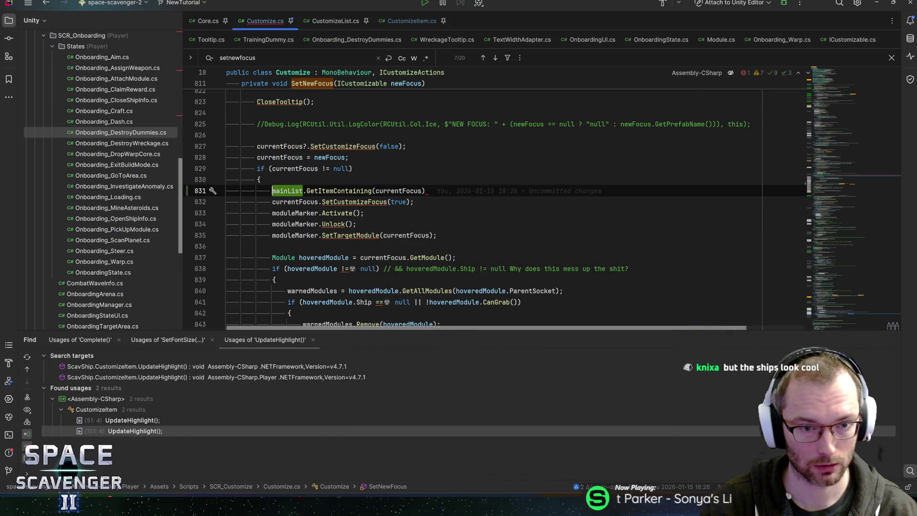
pyautogui.hotkey('ctrl', 'alt', 'v')
pyautogui.write('t')
pyautogui.press('Return')
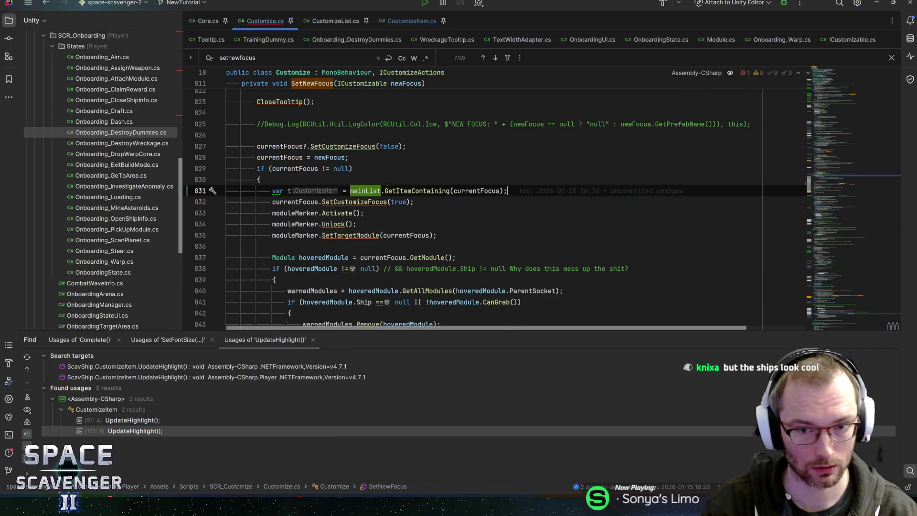
pyautogui.press('Home')
pyautogui.hotkey('alt', 'Return')
pyautogui.press('Return')
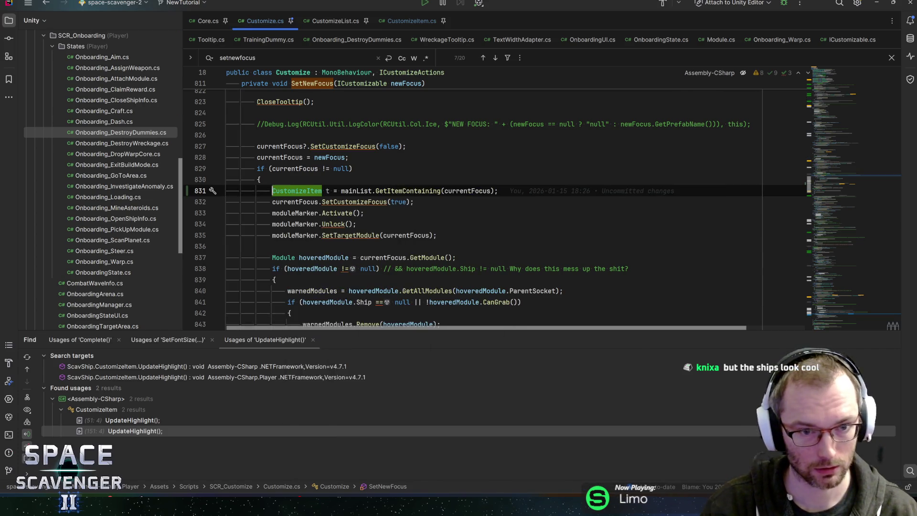
pyautogui.write('item')
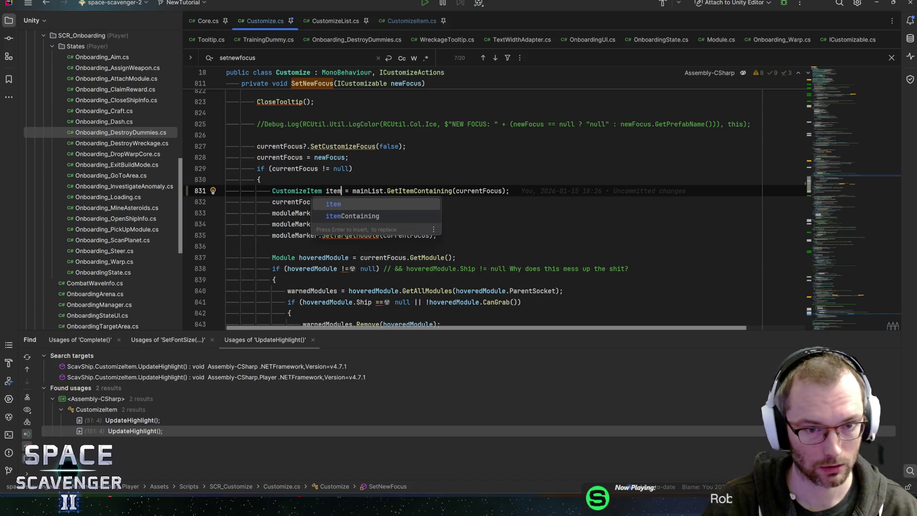
pyautogui.press('Return')
pyautogui.press('Return')
# Add a mainList.SetFocus(currentFocus); call on a new line above the item line.
pyautogui.write('item.')
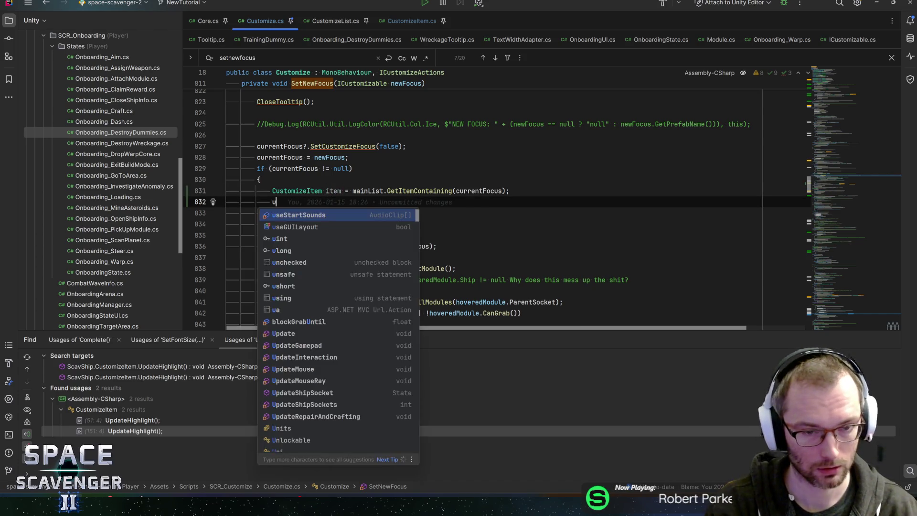
pyautogui.write('set')
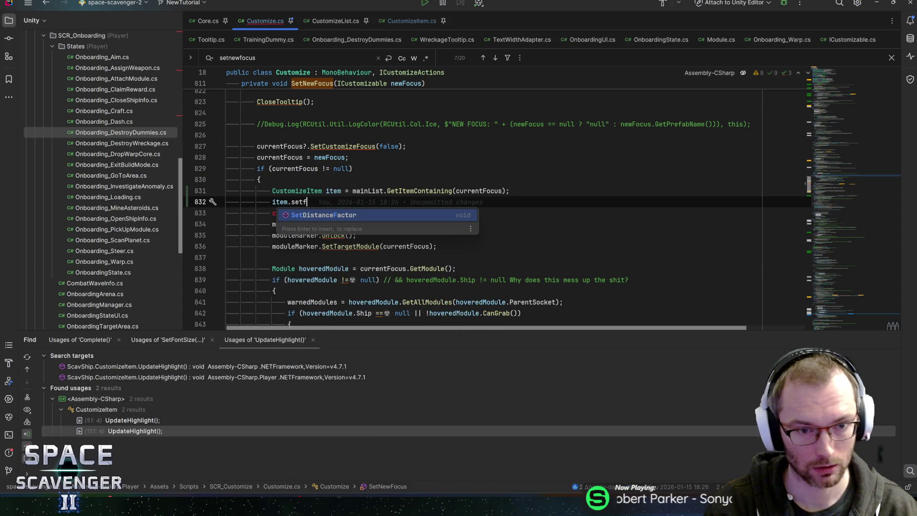
pyautogui.write('Foc')
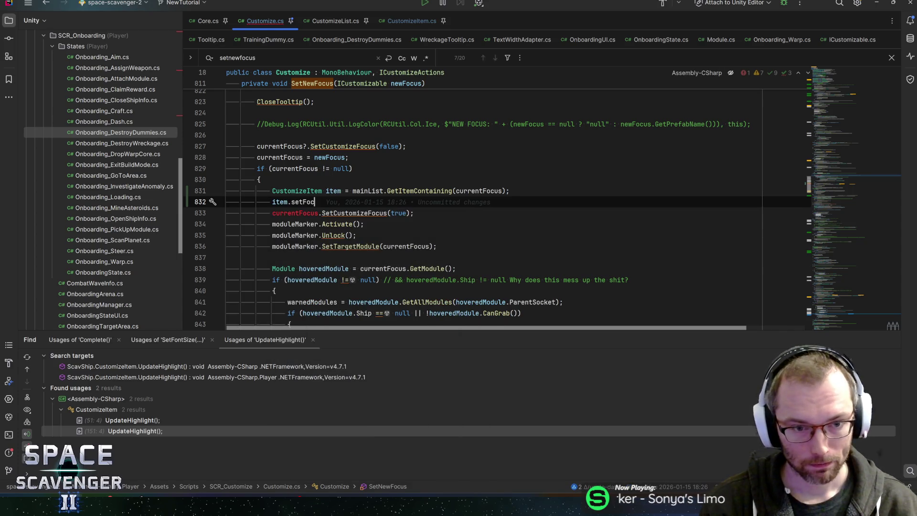
pyautogui.write('setf')
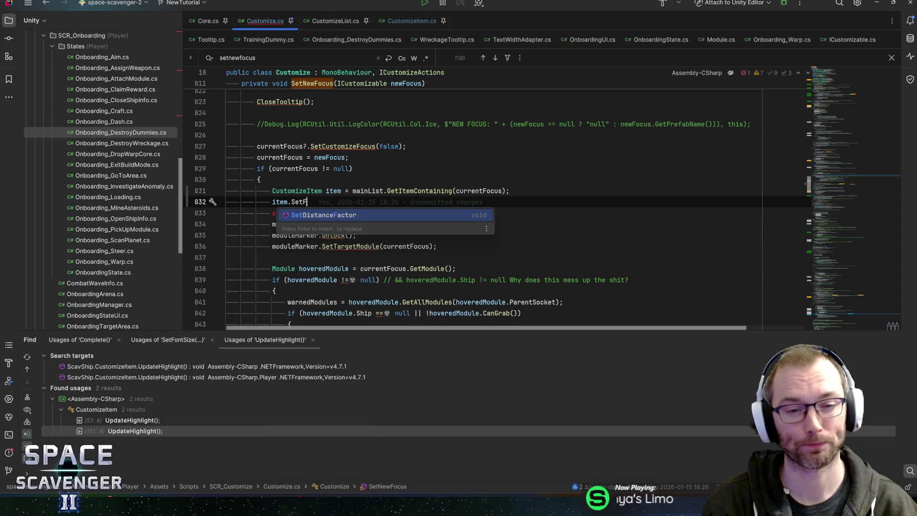
pyautogui.press('BackSpace')
pyautogui.press('BackSpace')
pyautogui.press('BackSpace')
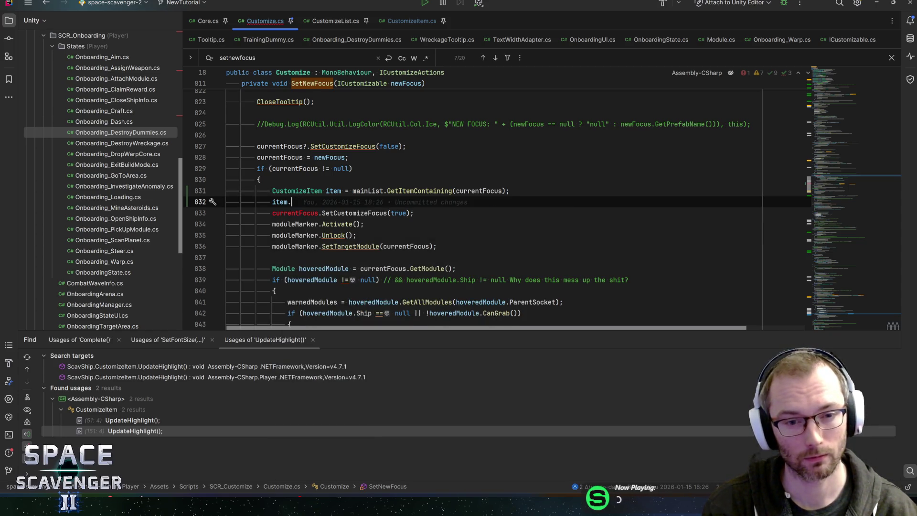
pyautogui.press('Home')
pyautogui.press('Return')
pyautogui.press('Up')
pyautogui.write('mainL')
pyautogui.press('Return')
pyautogui.write('.SetFocus')
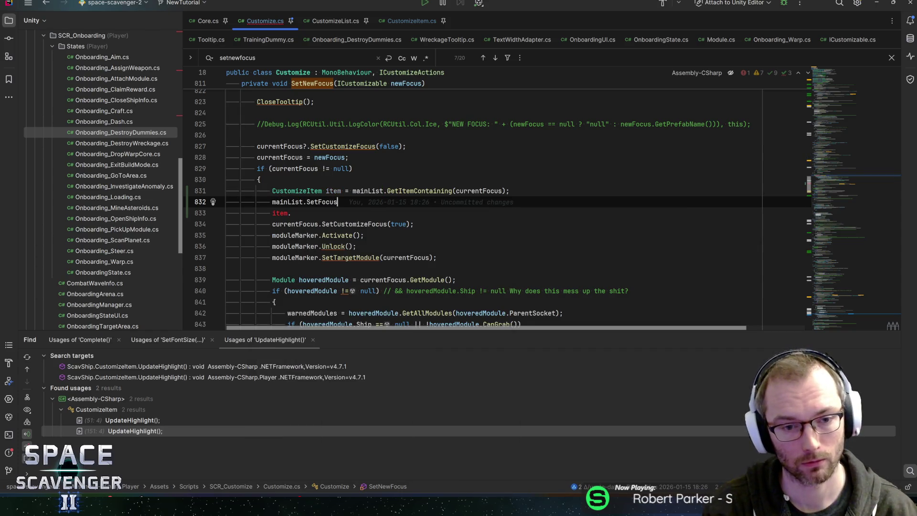
pyautogui.write('(')
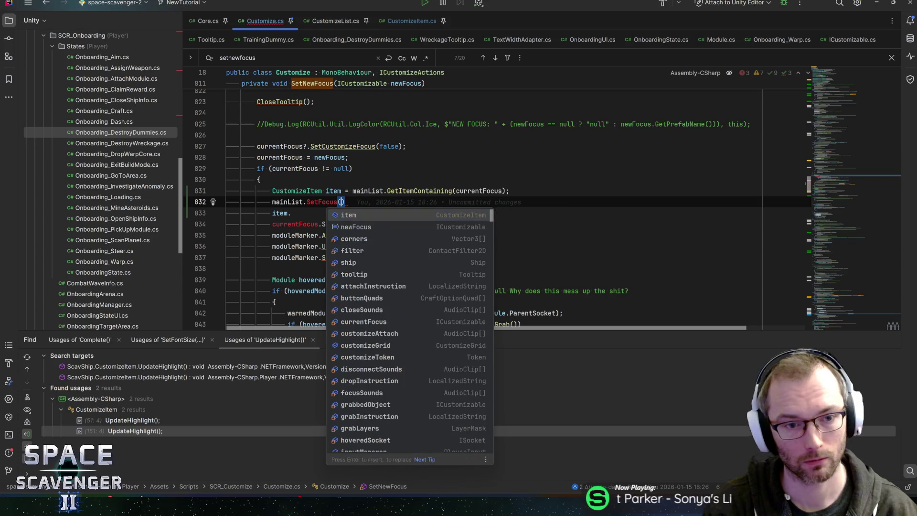
pyautogui.write('currentFo')
pyautogui.press('Return')
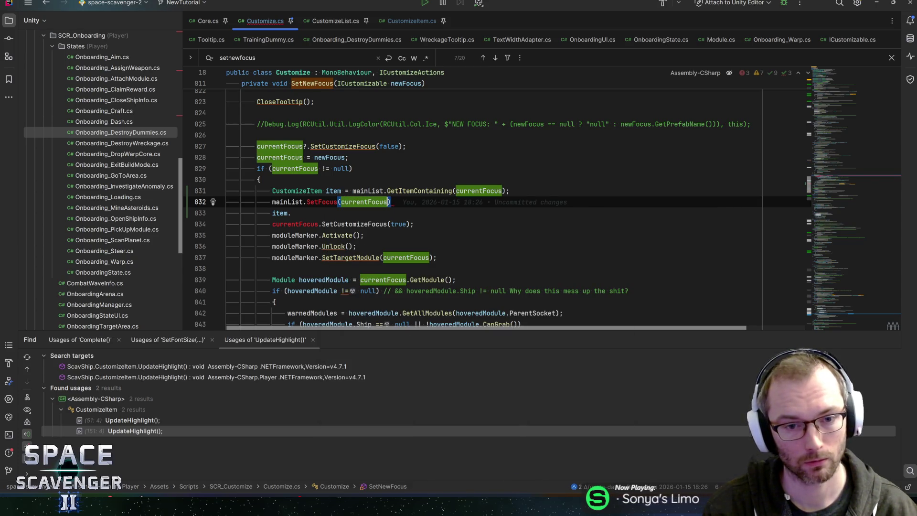
pyautogui.write(';')
# Move the SetFocus call above the if check and delete the leftover item lookup lines.
pyautogui.hotkey('alt', 'shift', 'Up')
pyautogui.hotkey('alt', 'shift', 'Up')
pyautogui.hotkey('alt', 'shift', 'Up')
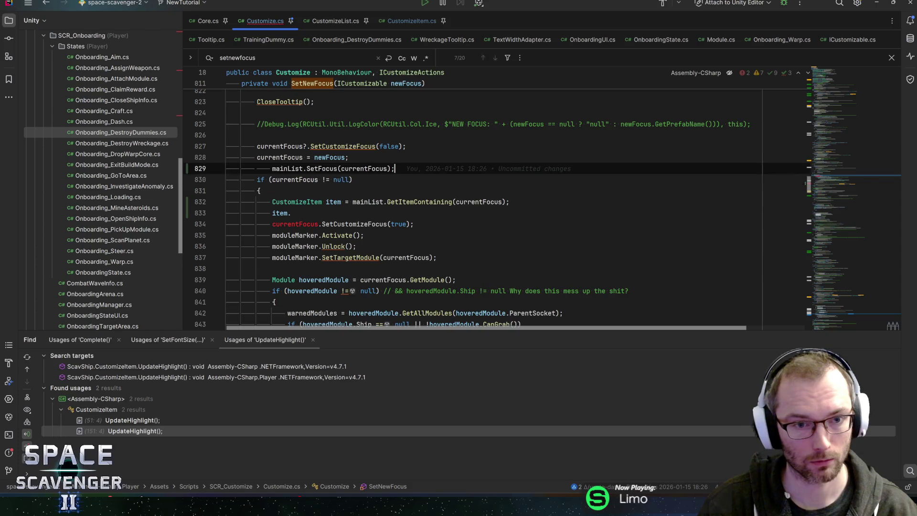
pyautogui.press('Down')
pyautogui.press('Down')
pyautogui.press('Down')
pyautogui.press('Down')
pyautogui.press('End')
pyautogui.hotkey('shift', 'Up')
pyautogui.hotkey('shift', 'Up')
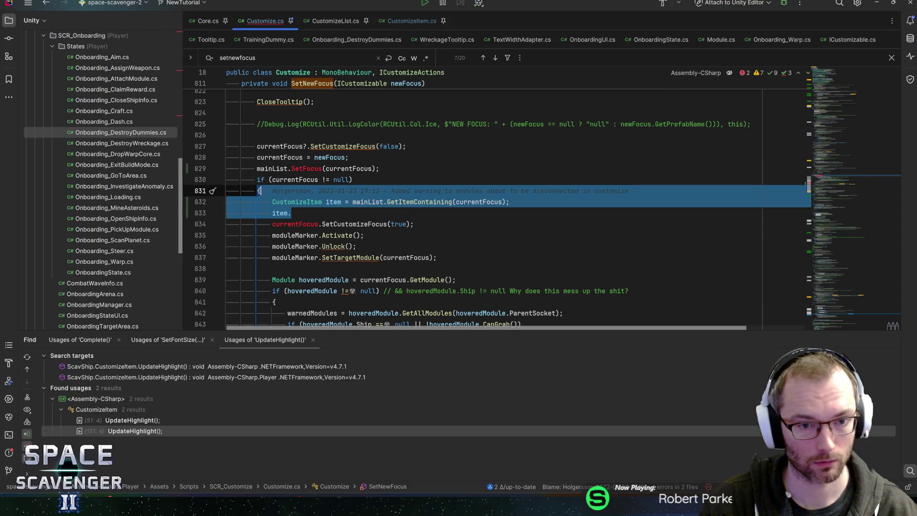
pyautogui.press('Delete')
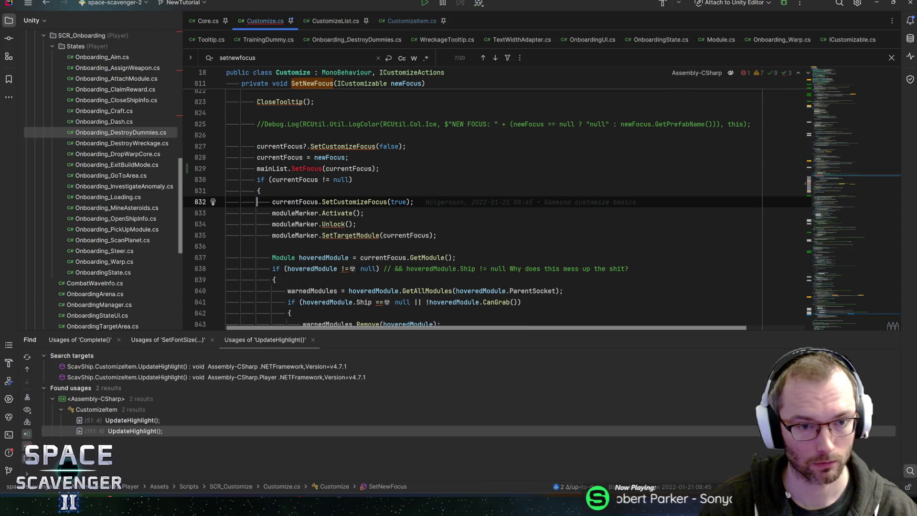
pyautogui.press('Up')
pyautogui.press('Up')
pyautogui.press('Up')
pyautogui.press('End')
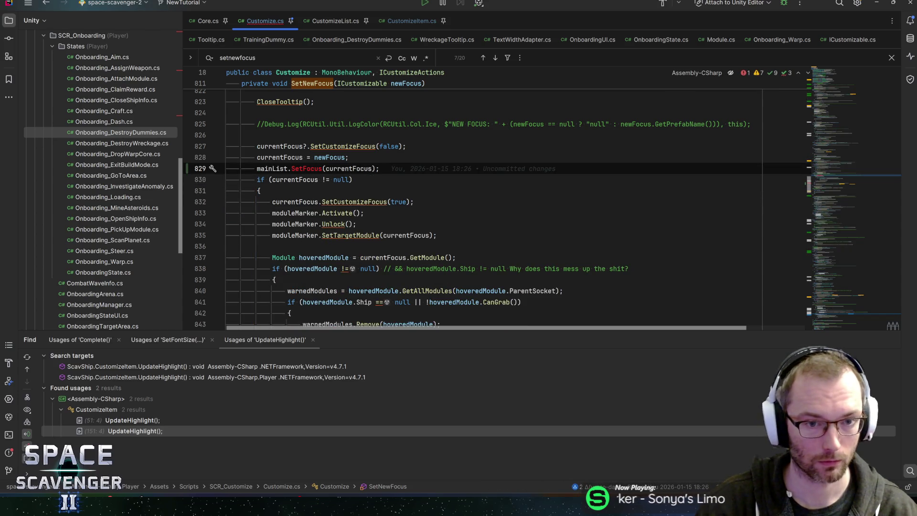
pyautogui.hotkey('alt', 'Return')
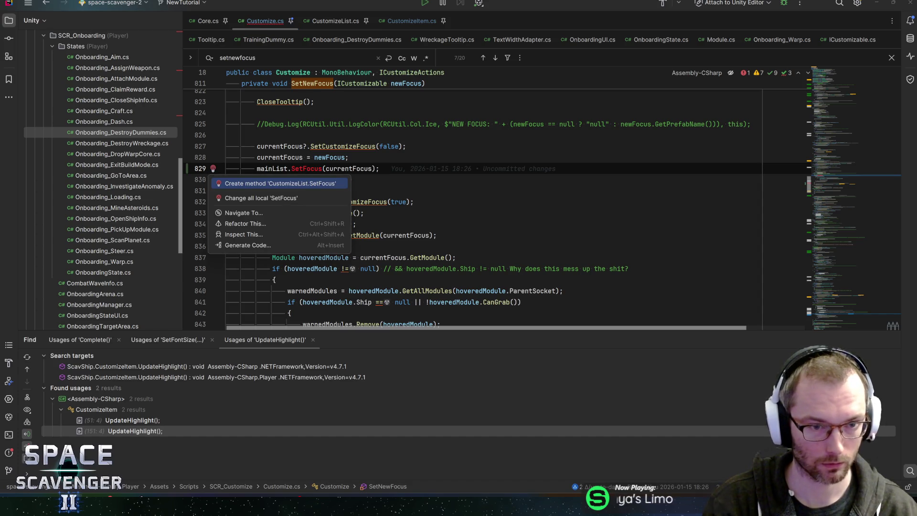
# Generate SetFocus(ICustomizable currentFocus) in CustomizeList, with a foreach loop over ItemList as its body.
pyautogui.press('Return')
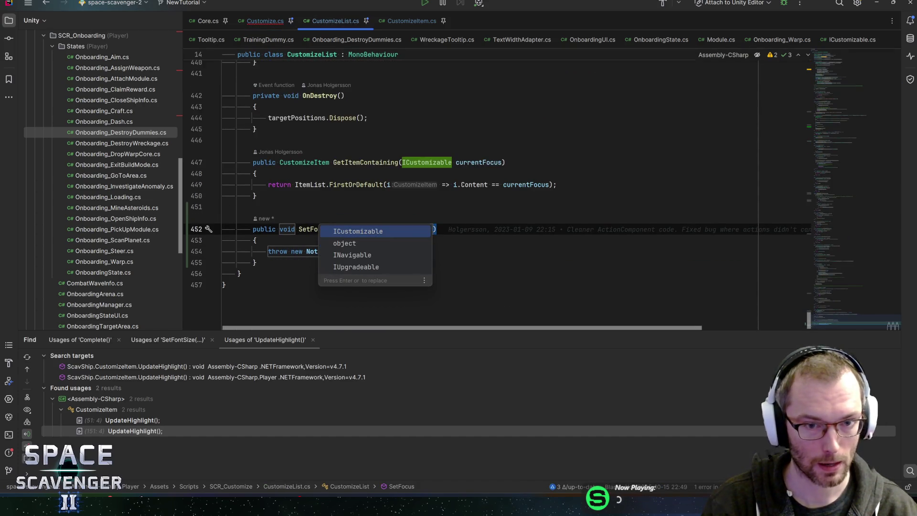
pyautogui.press('Return')
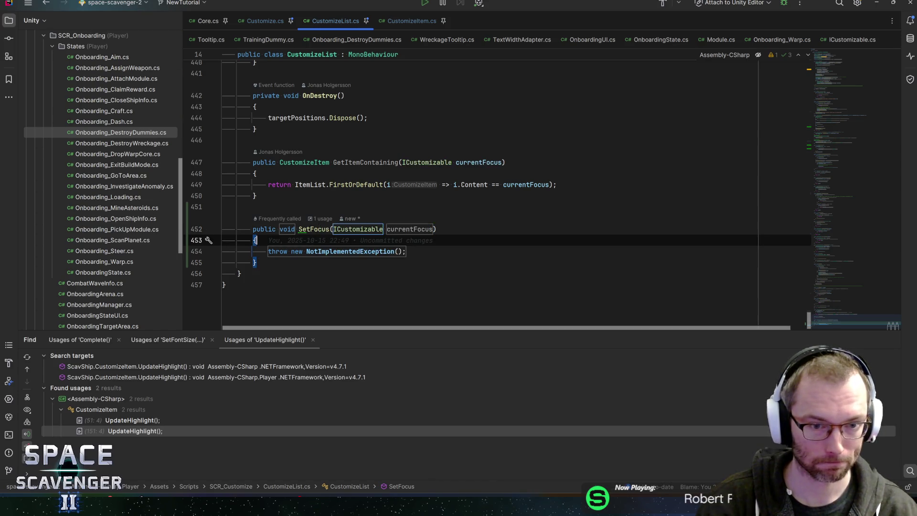
pyautogui.click(399, 229)
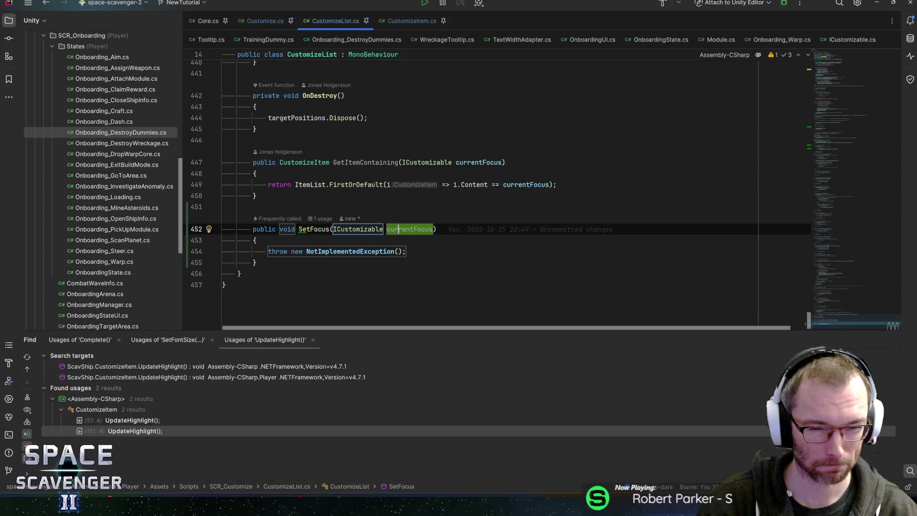
pyautogui.press('Return')
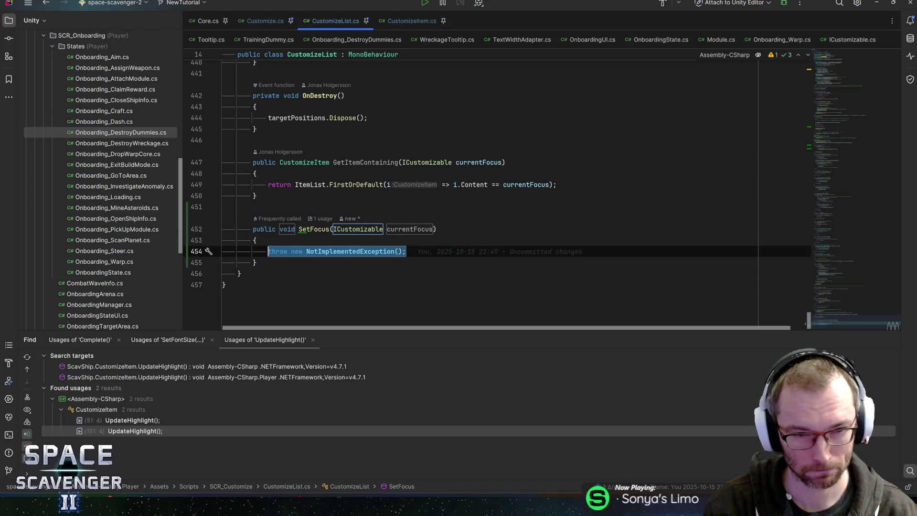
pyautogui.write('ItemList.')
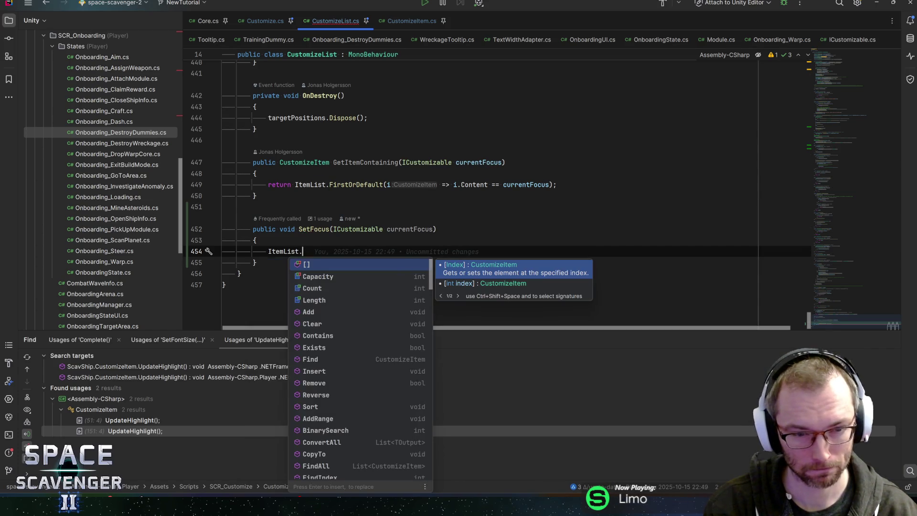
pyautogui.write('fore')
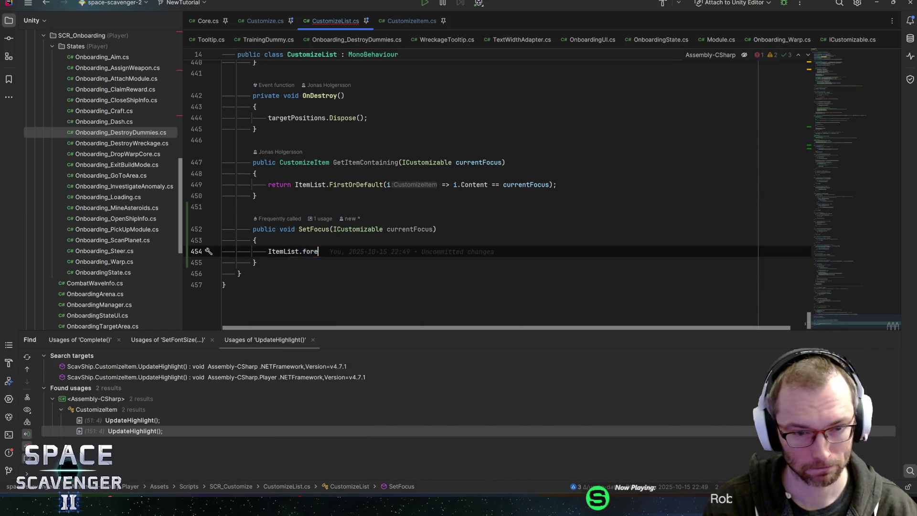
pyautogui.press('Return')
pyautogui.press('Return')
pyautogui.press('Down')
pyautogui.press('Return')
# In the loop, call item.SetFocused(item.Content != null && item.Content == currentFocus) and generate SetFocused in CustomizeItem.
pyautogui.write('item.se')
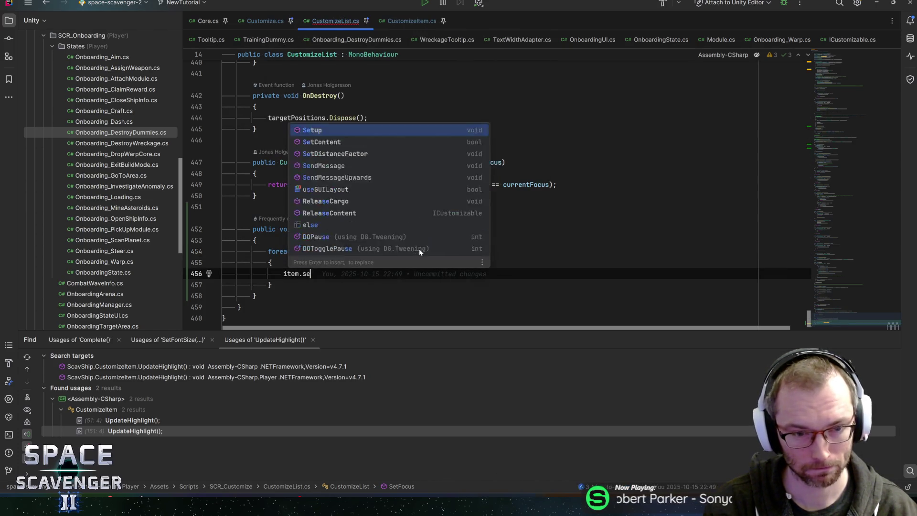
pyautogui.press('BackSpace')
pyautogui.press('BackSpace')
pyautogui.write('SetFocused(false);')
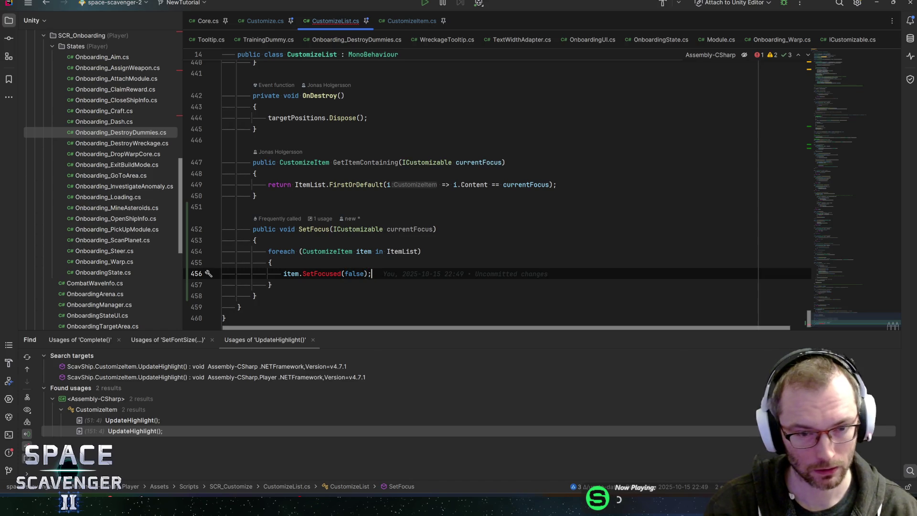
pyautogui.hotkey('ctrl', 'shift', 'Left')
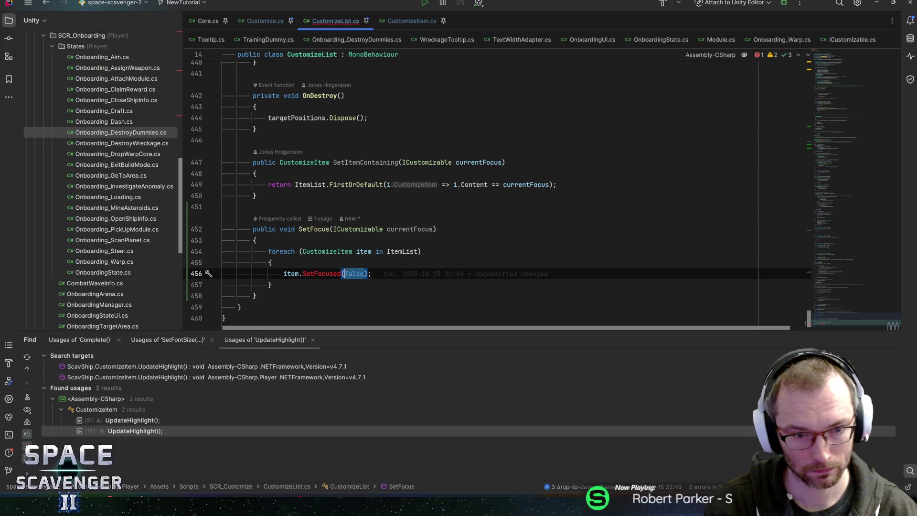
pyautogui.write('item.coi')
pyautogui.press('BackSpace')
pyautogui.write('nt')
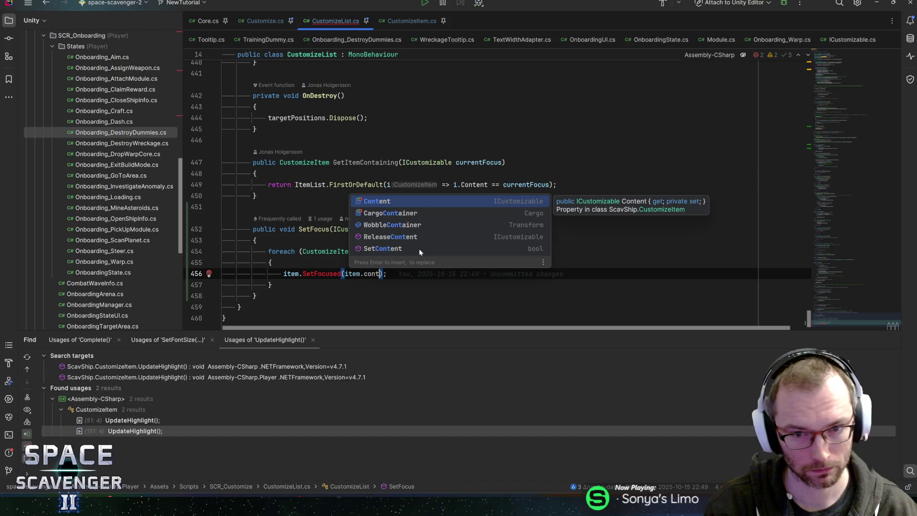
pyautogui.press('Return')
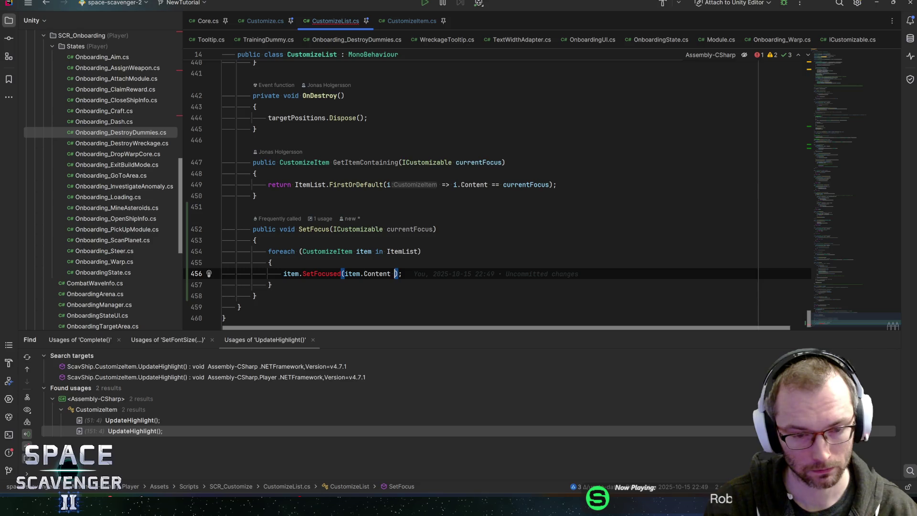
pyautogui.write('null && item.cont')
pyautogui.press('Return')
pyautogui.write('=')
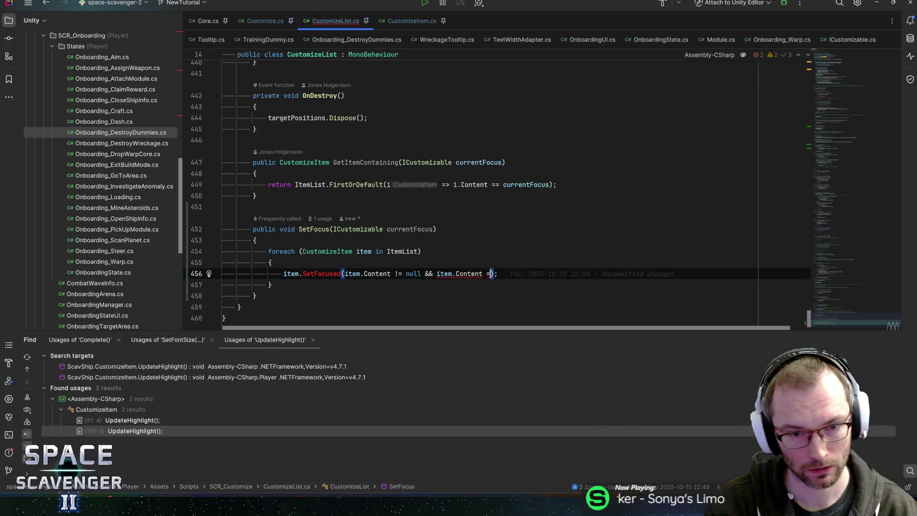
pyautogui.write('= currentf')
pyautogui.press('Return')
pyautogui.press('Right')
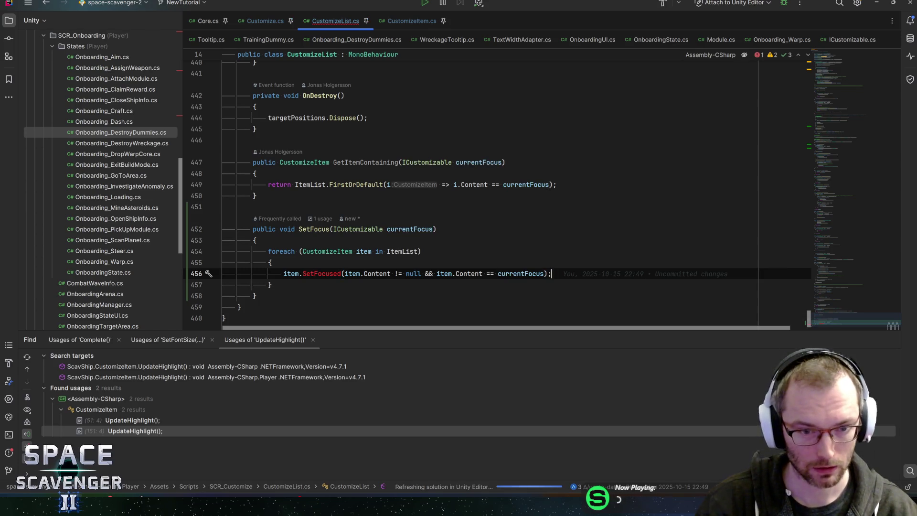
pyautogui.hotkey('alt', 'Return')
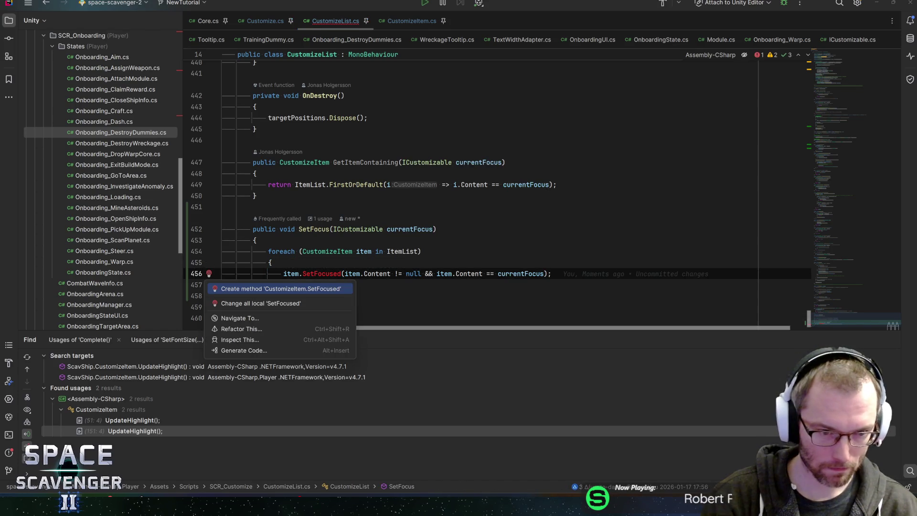
pyautogui.press('Return')
# Name SetFocused's bool parameter isFocused and make its body hasFocus = isFocused;.
pyautogui.press('Tab')
pyautogui.write('isFocus')
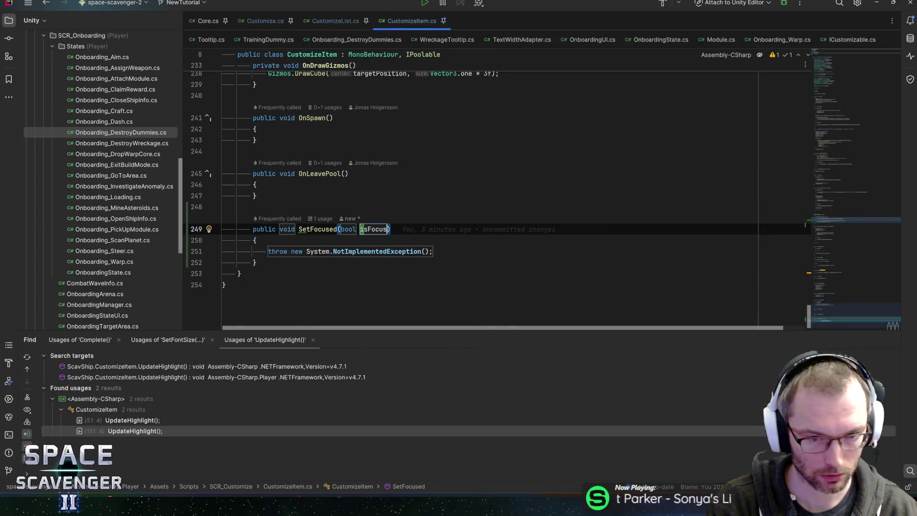
pyautogui.press('Tab')
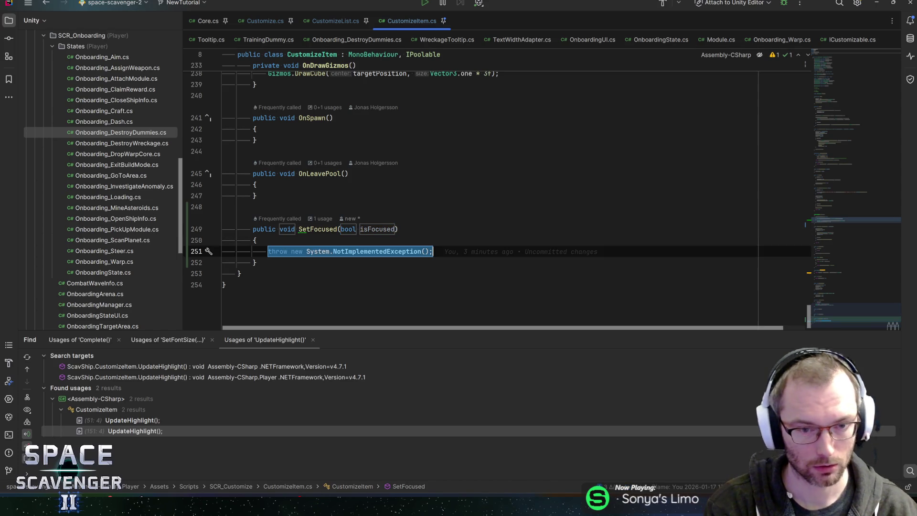
pyautogui.write('hasFocu')
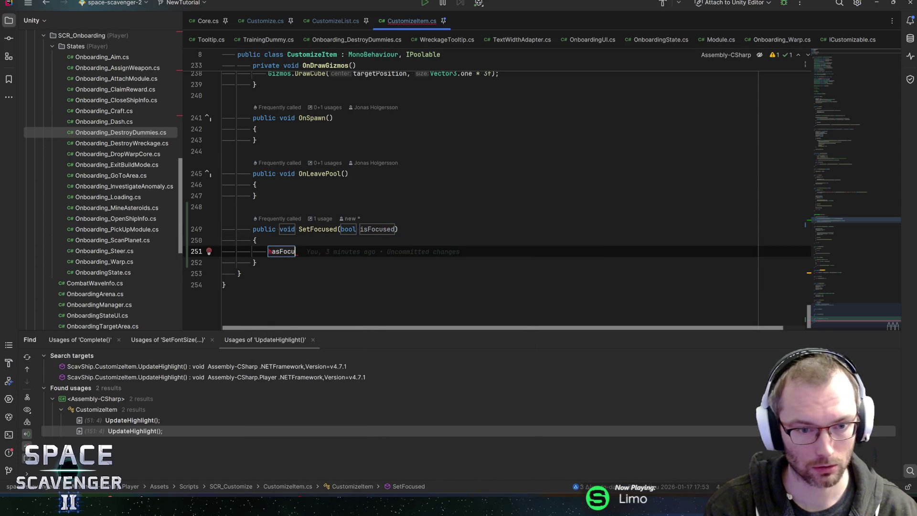
pyautogui.write('s = isFocused;')
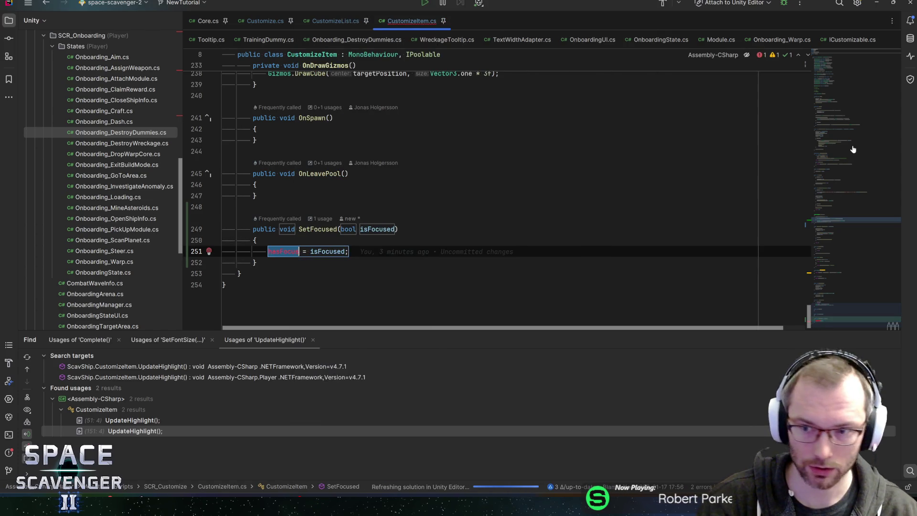
# Declare a private bool hasFocus field below HighlightMarker, then find HighlightMarker's use in UpdateHighlight.
pyautogui.click(845, 64)
pyautogui.scroll(-4, 351, 196)
pyautogui.click(449, 256)
pyautogui.press('Up')
pyautogui.press('Up')
pyautogui.press('Return')
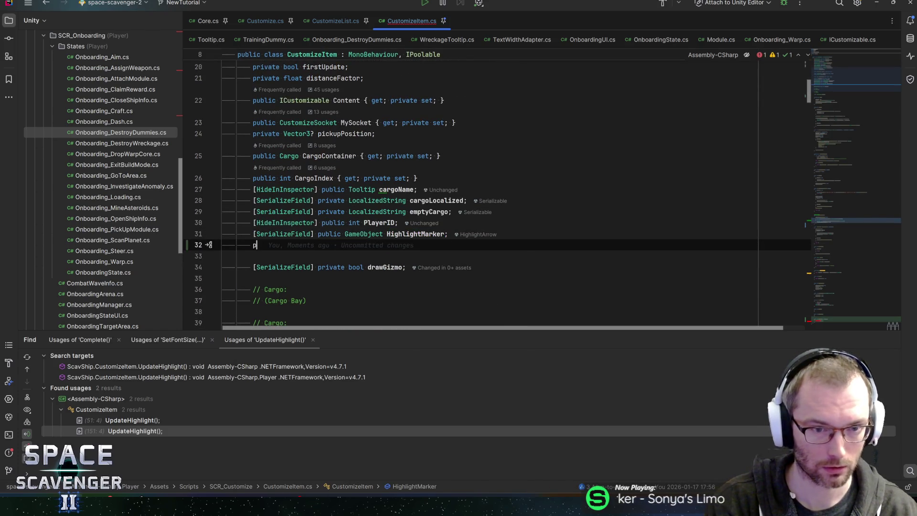
pyautogui.write('rivate bool ')
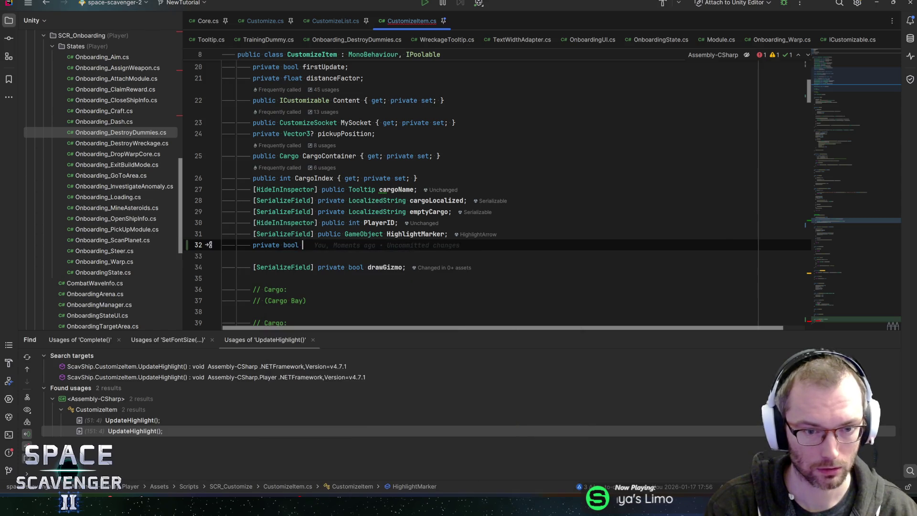
pyautogui.write('hasFocus;')
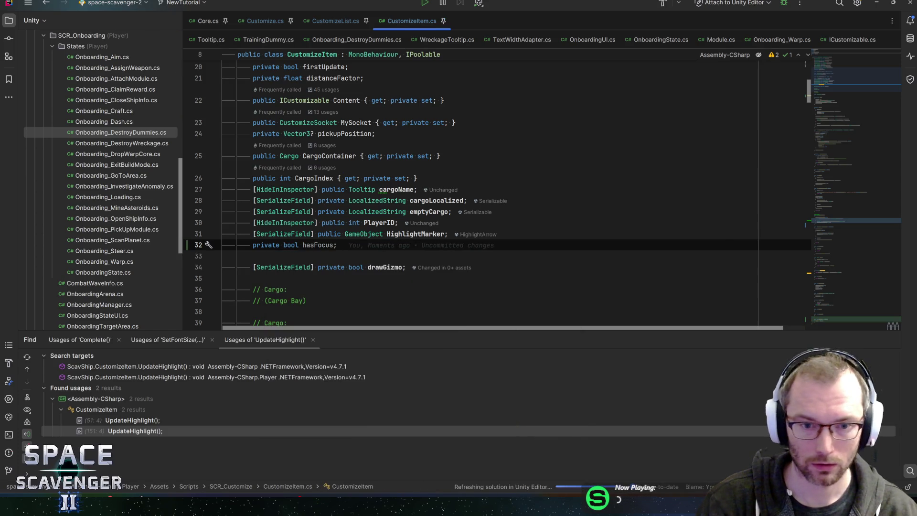
pyautogui.doubleClick(415, 233)
pyautogui.hotkey('ctrl', 'f')
pyautogui.press('Return')
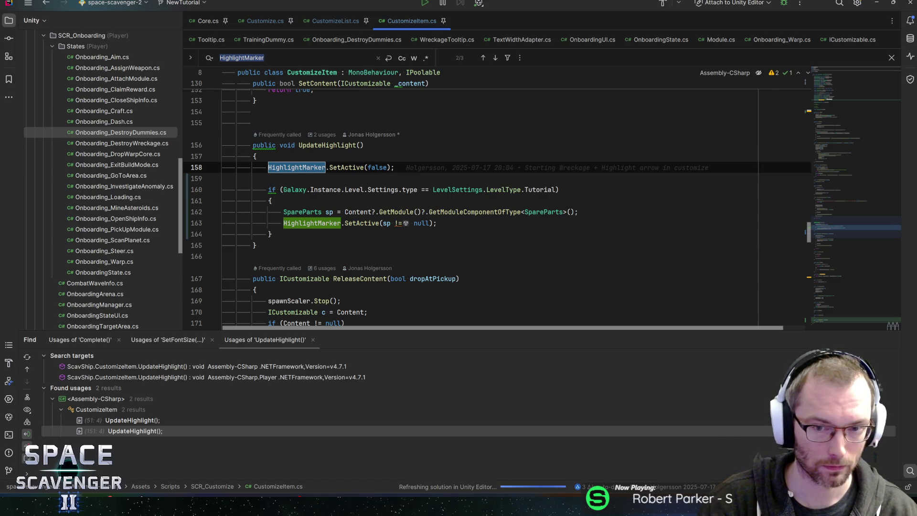
# Append && !hasFocus to the tutorial condition in UpdateHighlight.
pyautogui.click(556, 190)
pyautogui.write('&& !')
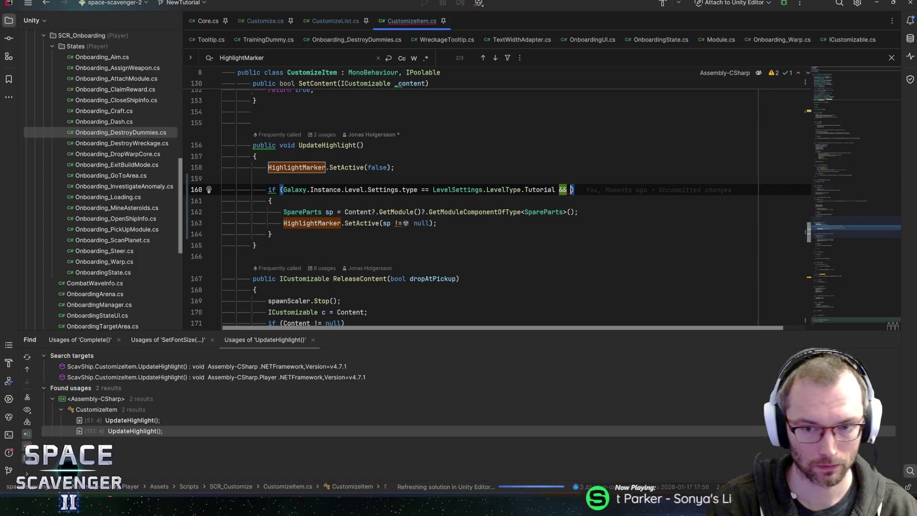
pyautogui.write('has')
pyautogui.press('Return')
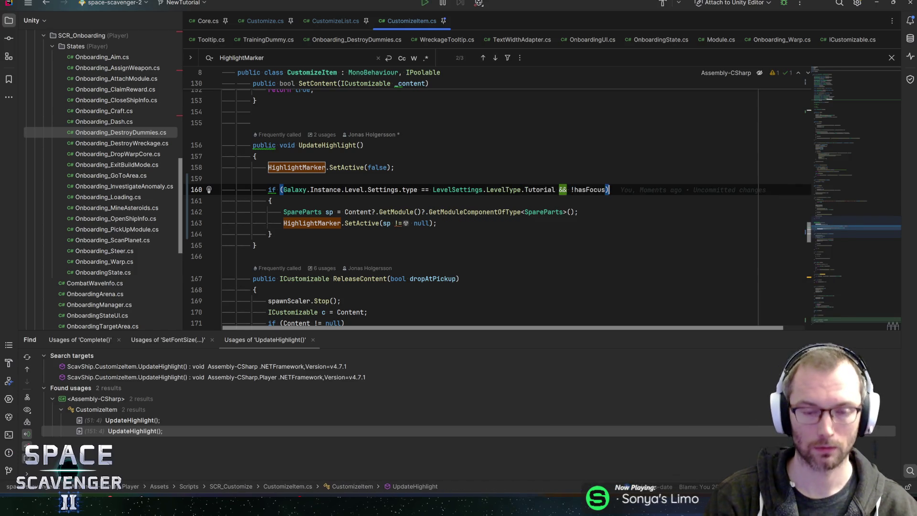
pyautogui.click(341, 146)
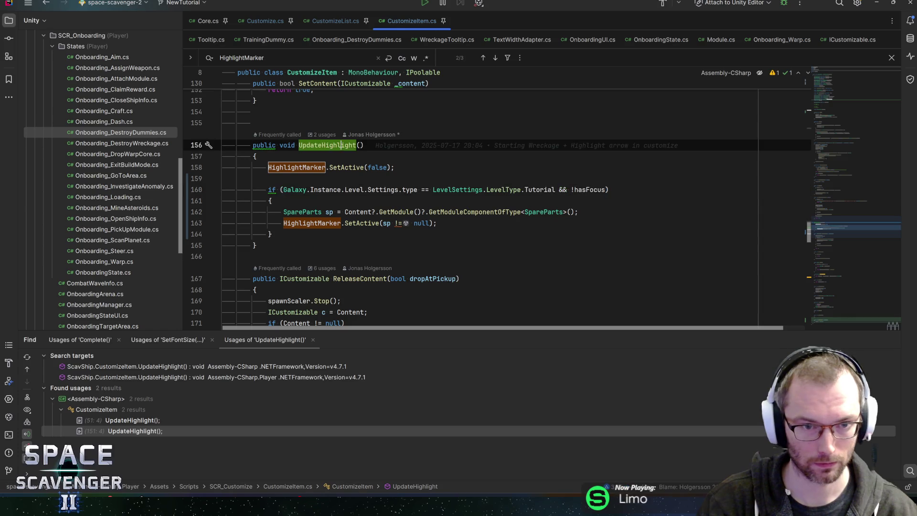
pyautogui.click(838, 322)
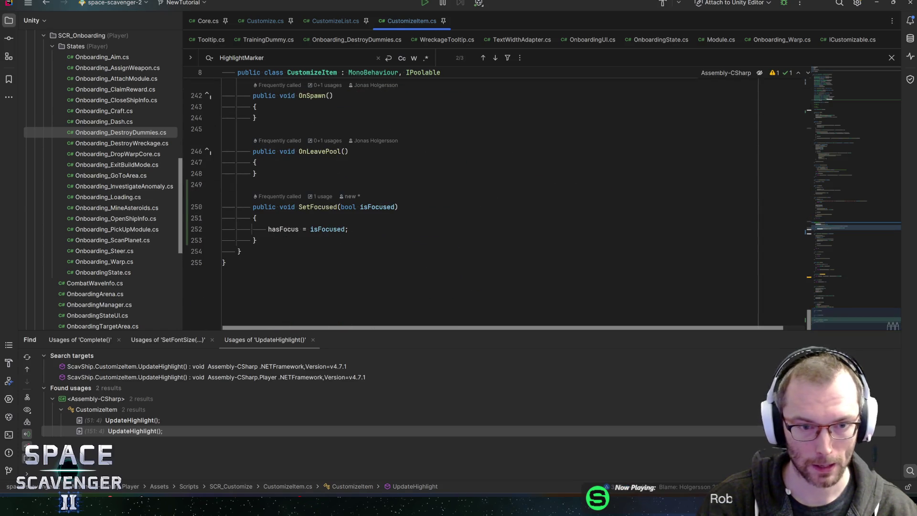
pyautogui.hotkey('ctrl', 'shift', 'BackSpace')
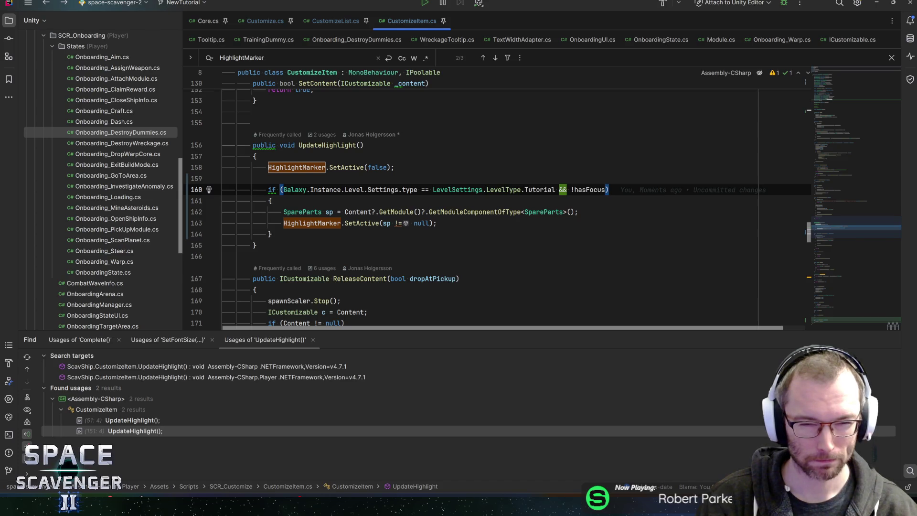
pyautogui.click(341, 145)
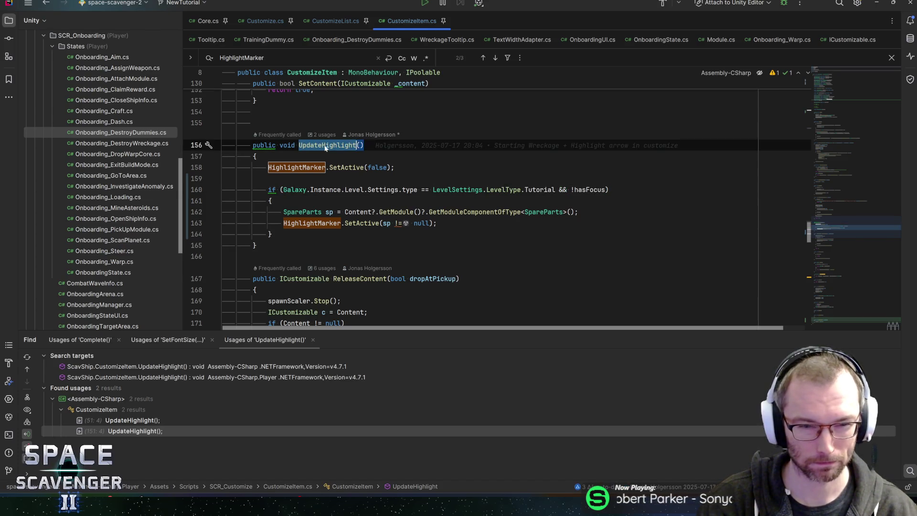
pyautogui.click(362, 167)
# Find the usages of hasFocus and add UpdateHighlight(); after its assignment in SetFocused.
pyautogui.click(591, 190)
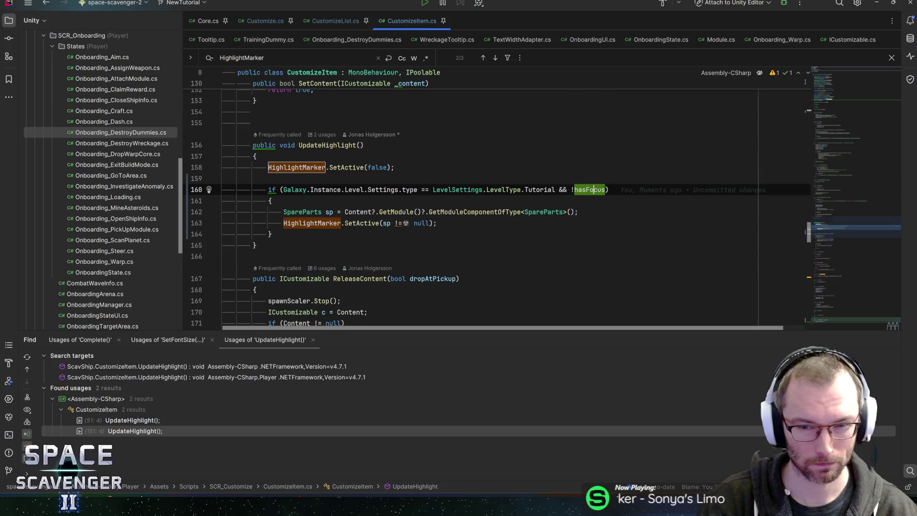
pyautogui.hotkey('alt', 'F7')
pyautogui.hotkey('ctrl', 'shift', 'BackSpace')
pyautogui.press('Return')
pyautogui.write('UpdateHighlight')
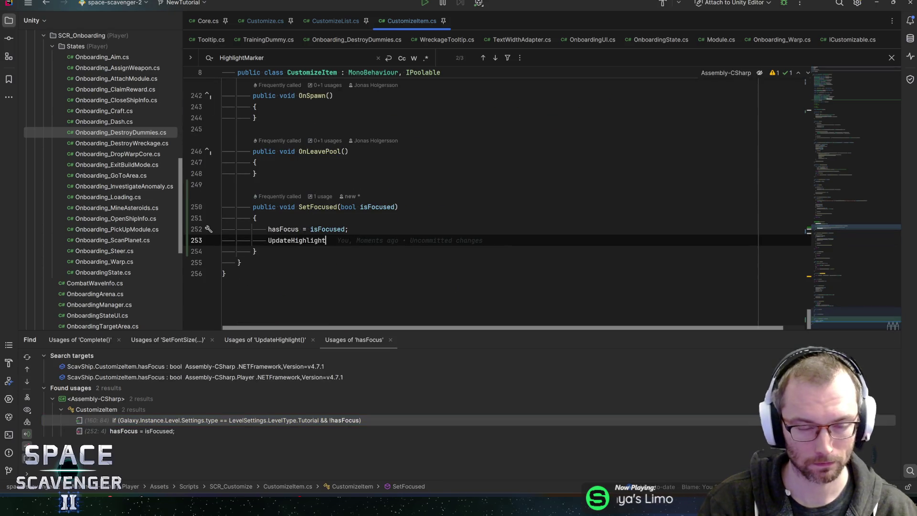
pyautogui.write('();')
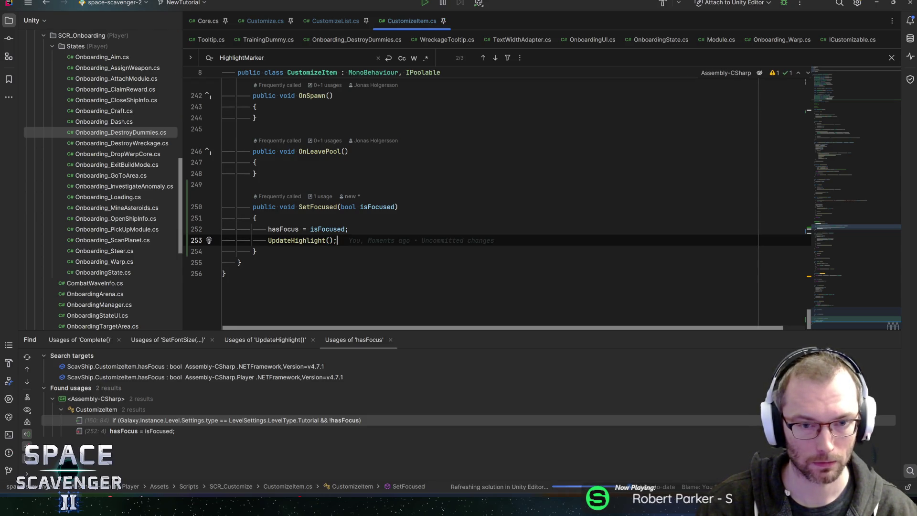
pyautogui.hotkey('alt', 'Tab')
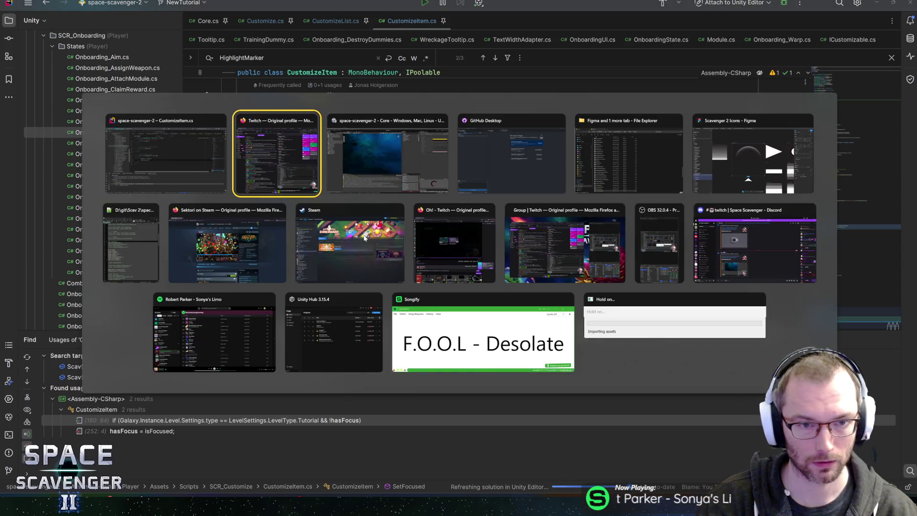
# Minimize Rider, start Play mode in Unity, and fly the ship with W toward the wreckage.
pyautogui.click(882, 7)
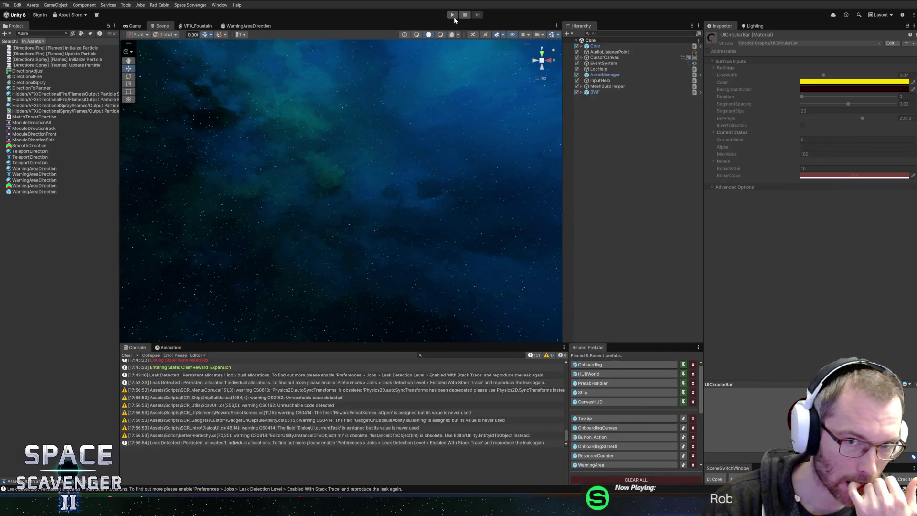
pyautogui.hotkey('ctrl', 'p')
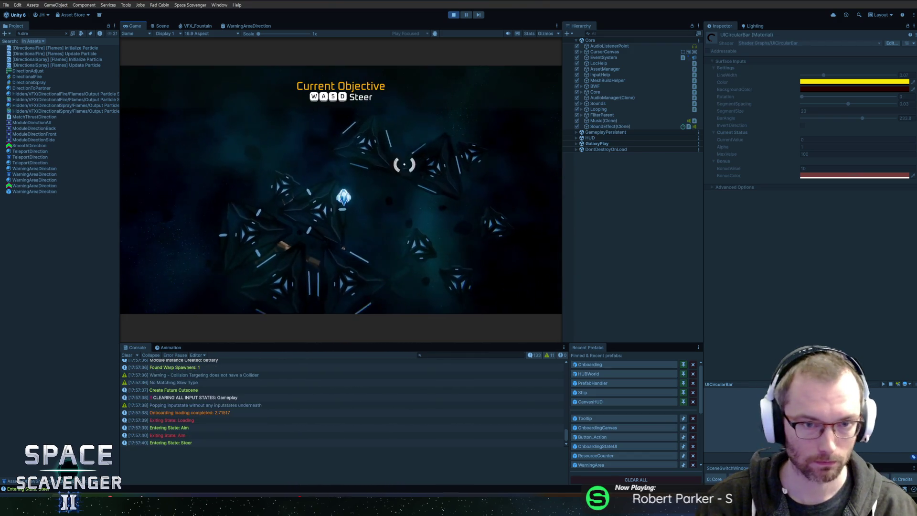
pyautogui.press('w')
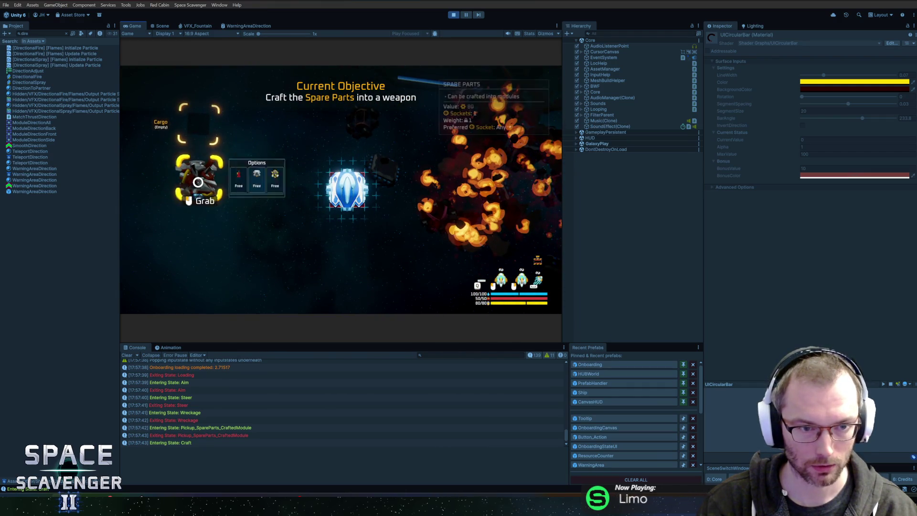
pyautogui.moveTo(205, 172)
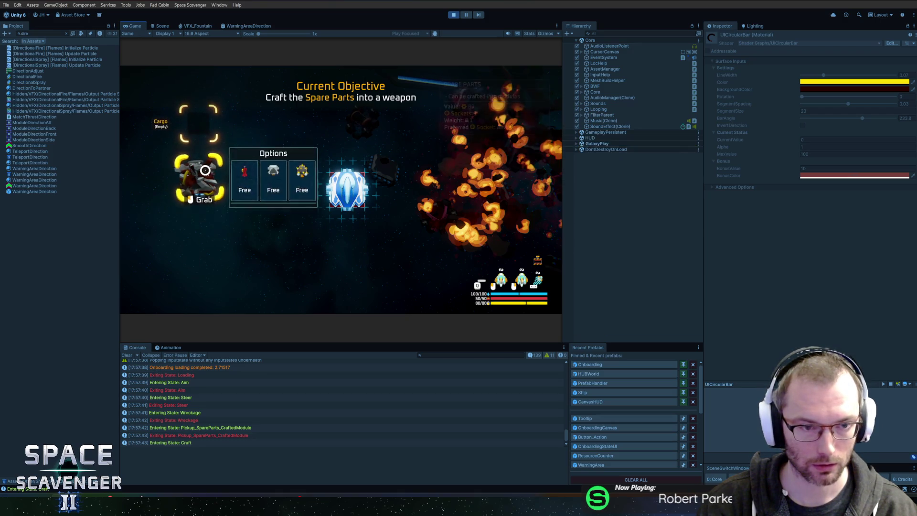
pyautogui.click(243, 177)
pyautogui.moveTo(201, 181)
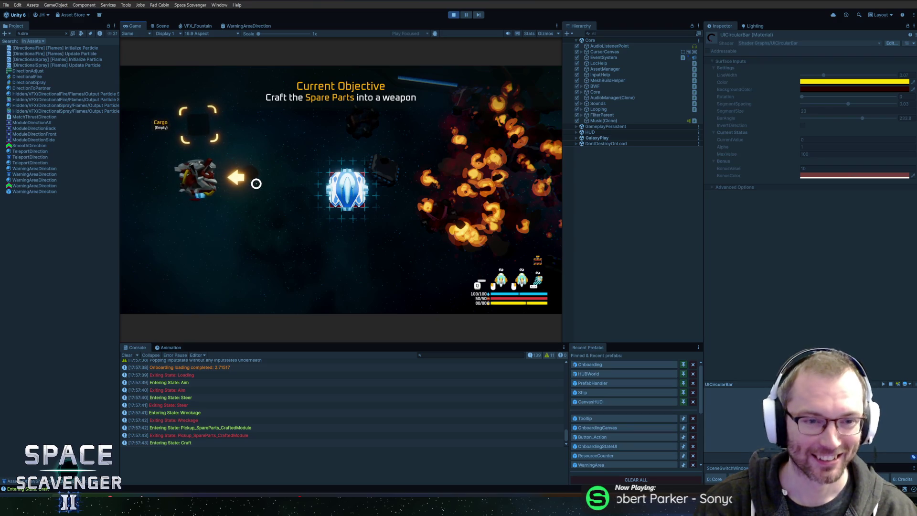
pyautogui.moveTo(203, 180)
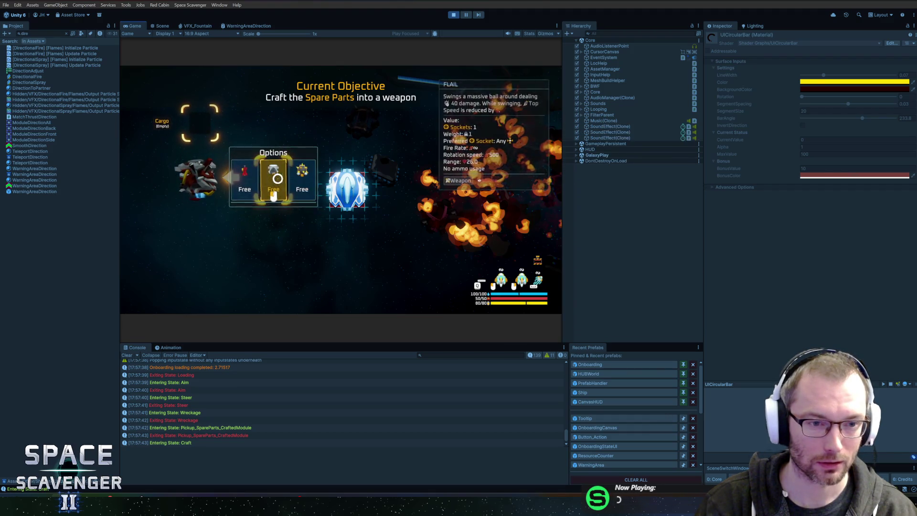
pyautogui.click(207, 180)
pyautogui.click(210, 179)
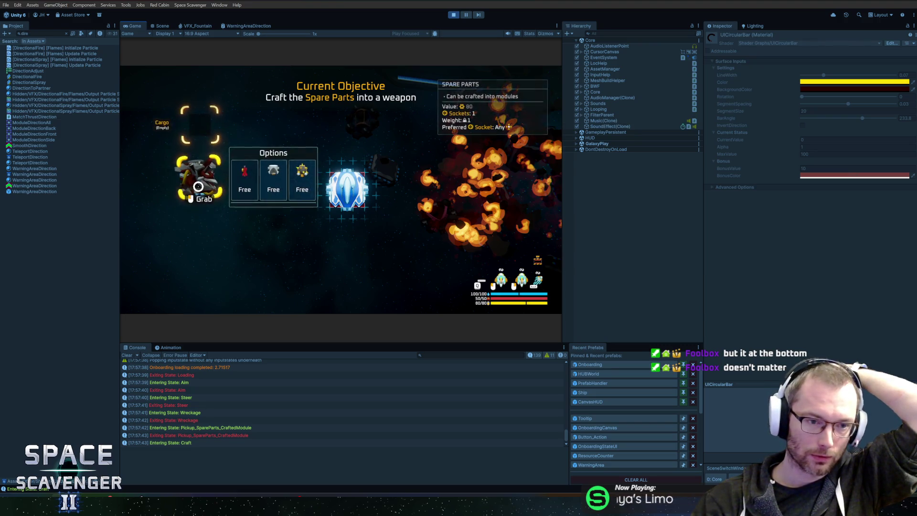
# Step the craft choice back to the second option, then drag the Spare Parts up beside the ship.
pyautogui.moveTo(198, 177)
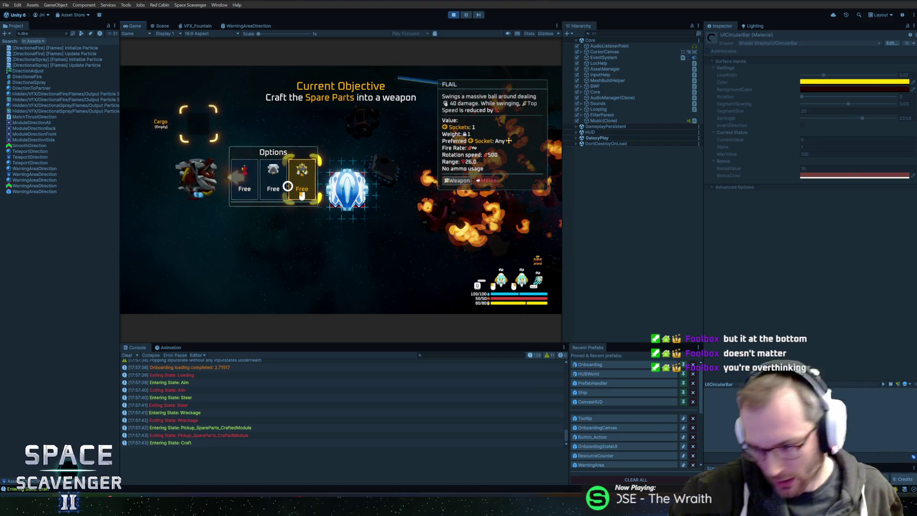
pyautogui.press('Left')
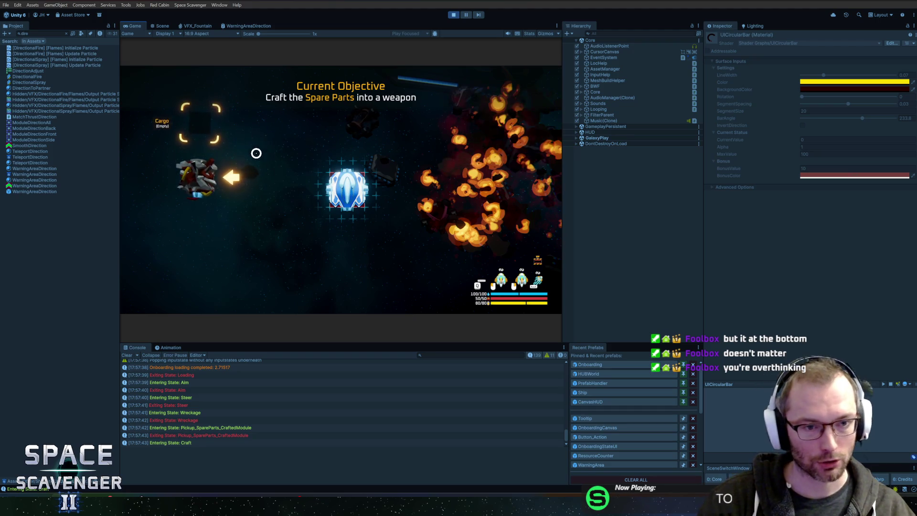
pyautogui.moveTo(212, 161)
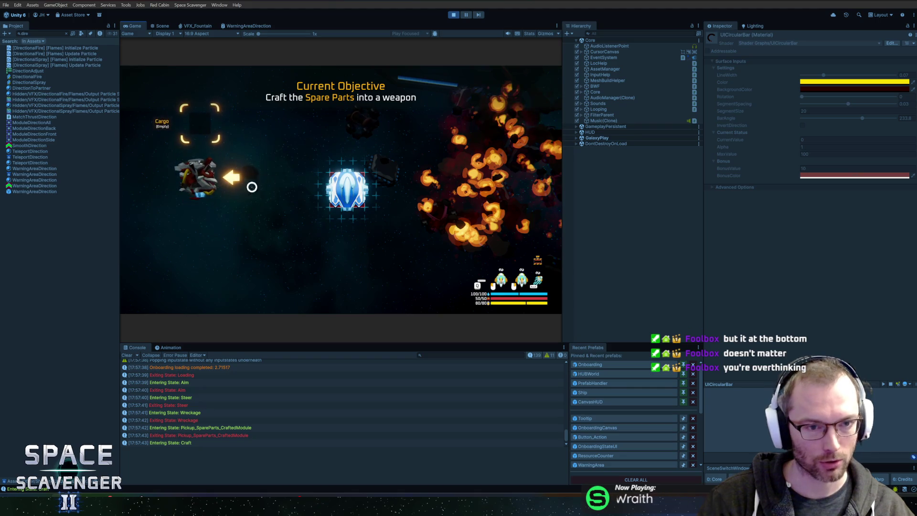
pyautogui.moveTo(268, 185)
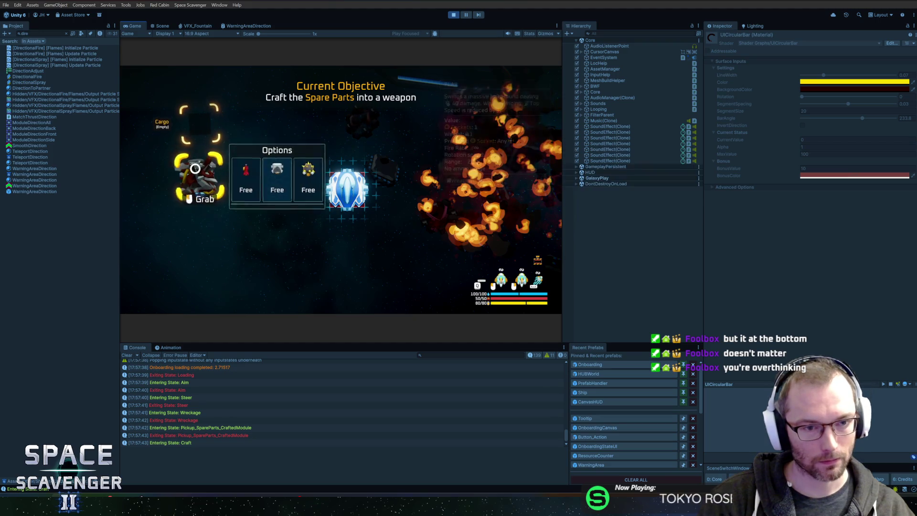
pyautogui.moveTo(295, 190)
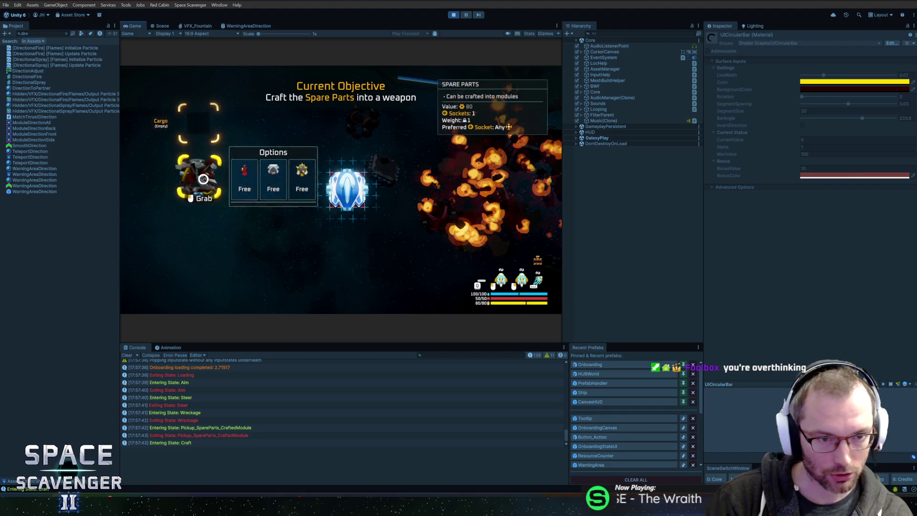
pyautogui.moveTo(203, 180)
pyautogui.mouseDown()
pyautogui.moveTo(304, 206)
pyautogui.moveTo(207, 257)
pyautogui.moveTo(197, 174)
pyautogui.moveTo(364, 219)
pyautogui.moveTo(286, 219)
pyautogui.moveTo(282, 207)
pyautogui.moveTo(311, 228)
pyautogui.moveTo(316, 197)
pyautogui.moveTo(219, 214)
pyautogui.mouseUp()
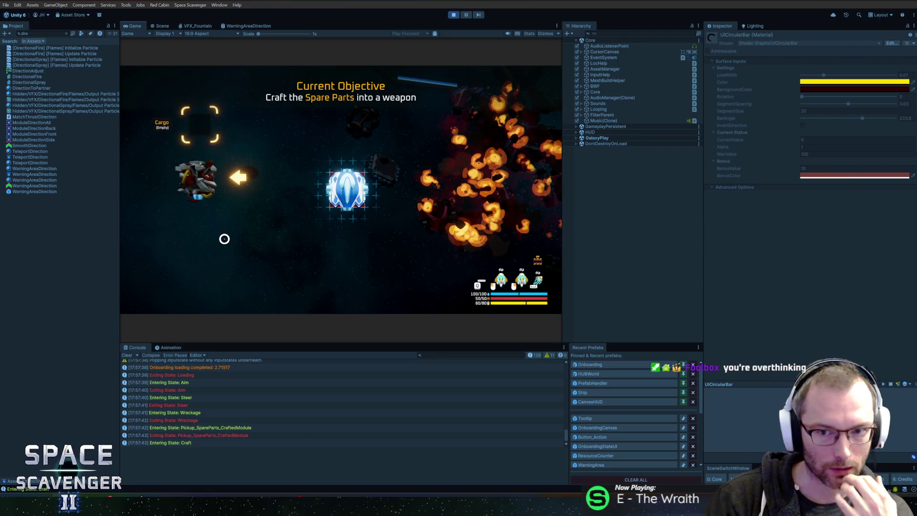
# Craft the Spare Parts into a Rifle using the first Free option, then stop Play mode with Ctrl+P.
pyautogui.moveTo(210, 169)
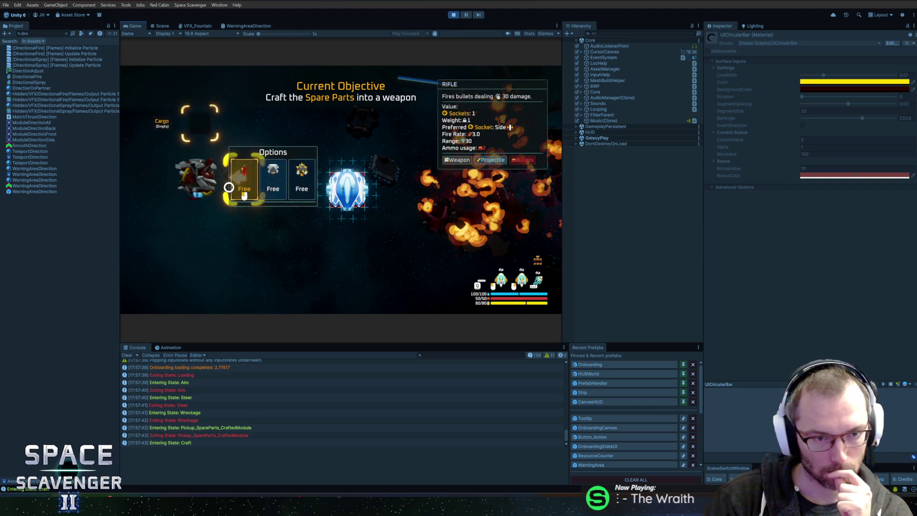
pyautogui.moveTo(192, 191)
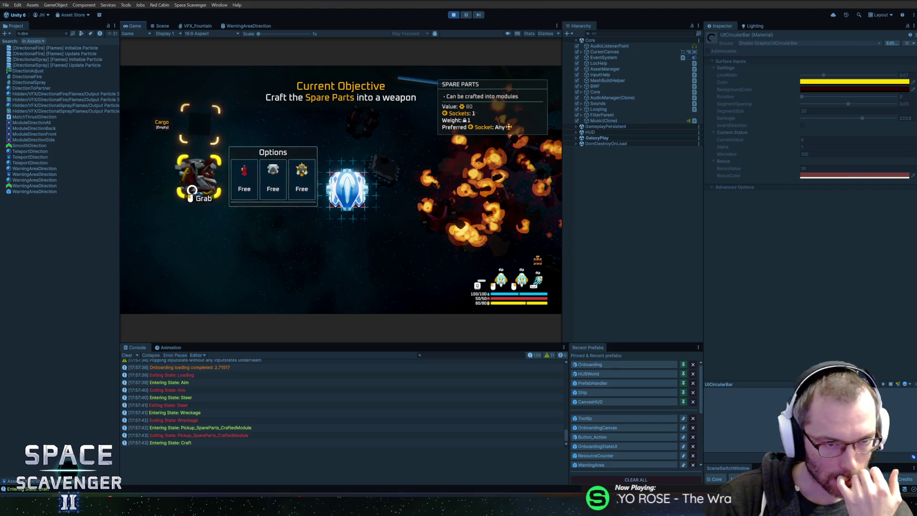
pyautogui.moveTo(238, 180)
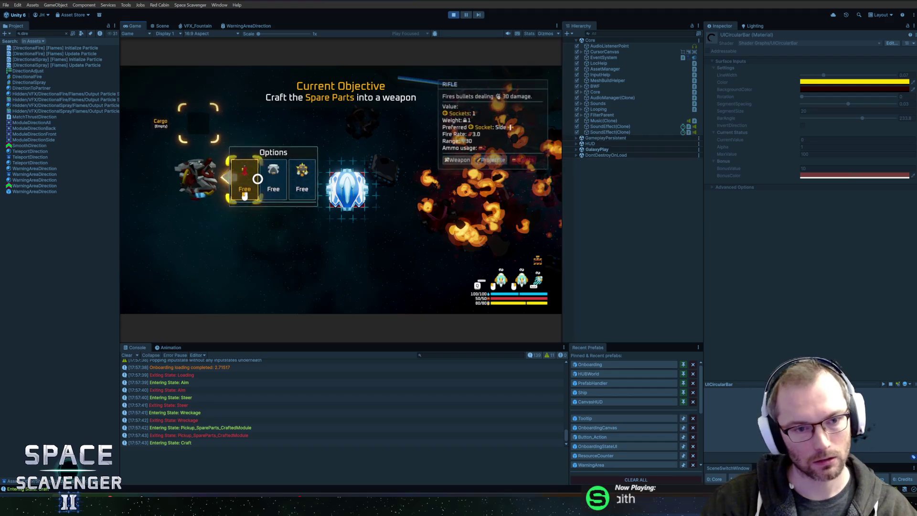
pyautogui.click(256, 178)
pyautogui.hotkey('ctrl', 'p')
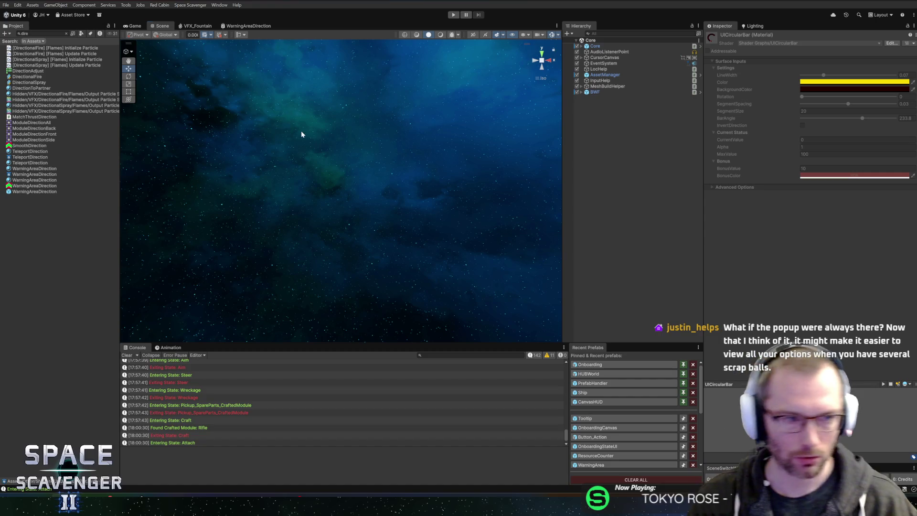
# In Customize.cs, jump from SetNewFocus to SetTargetModule's declaration in ModuleMarker.cs and navigate back.
pyautogui.hotkey('alt', 'Tab')
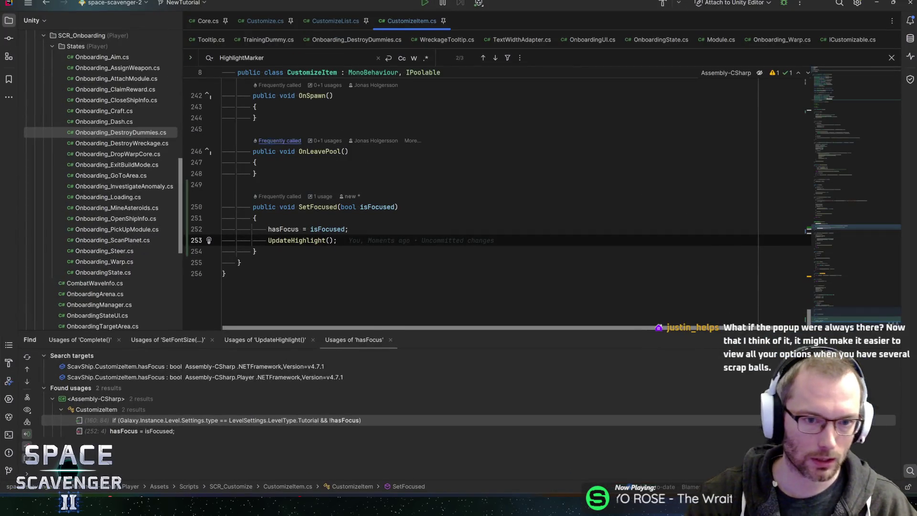
pyautogui.click(266, 21)
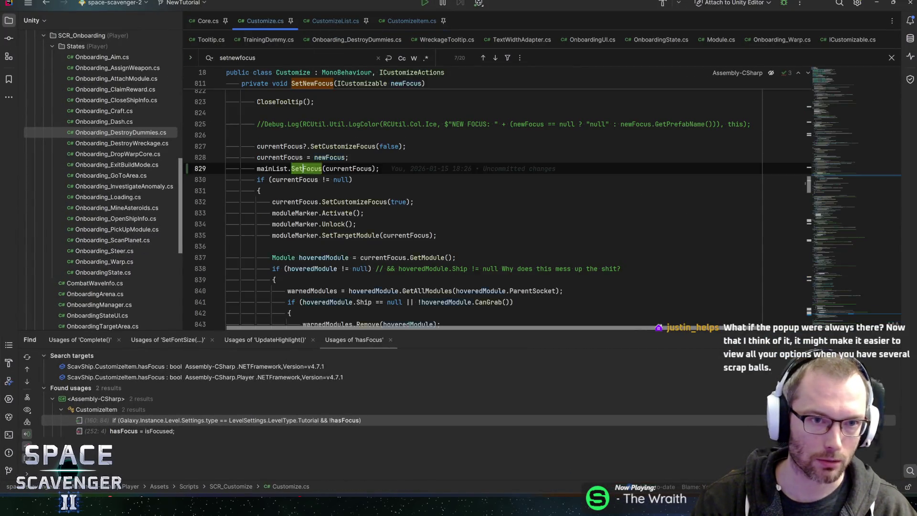
pyautogui.click(295, 201)
pyautogui.scroll(-1, 295, 202)
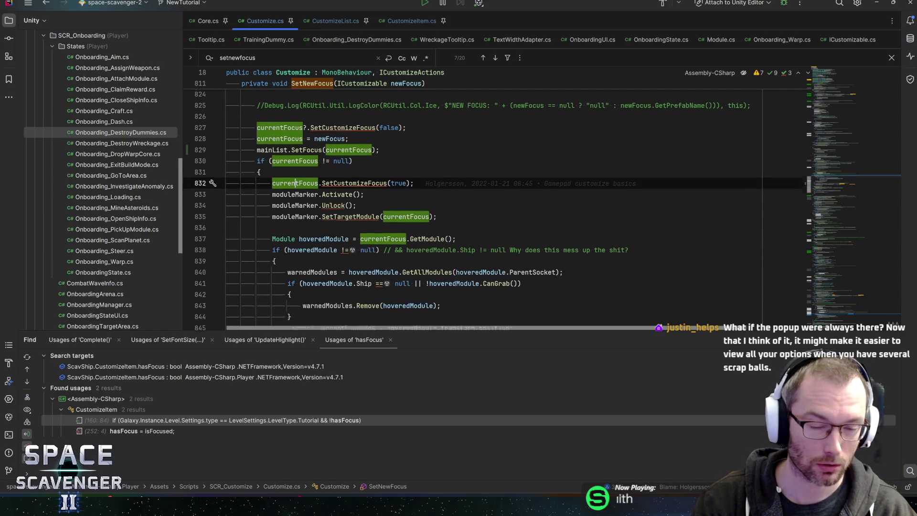
pyautogui.press('Down')
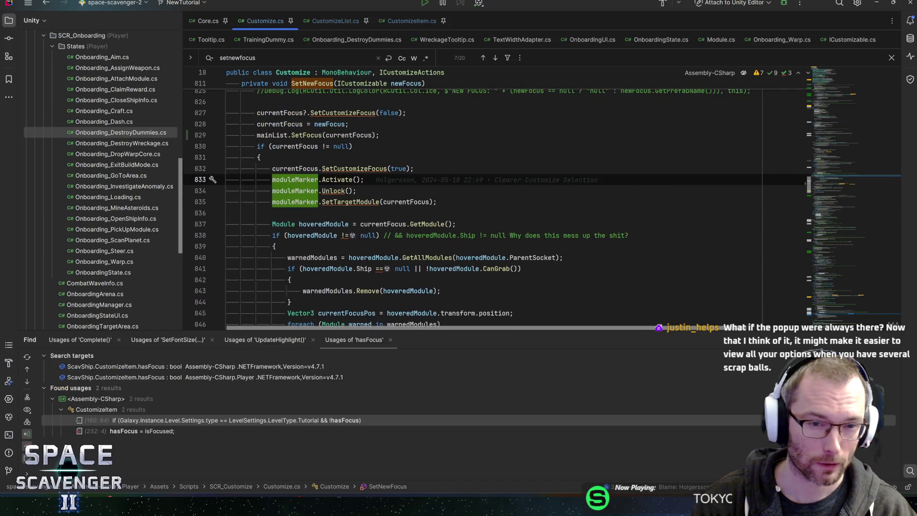
pyautogui.click(298, 202)
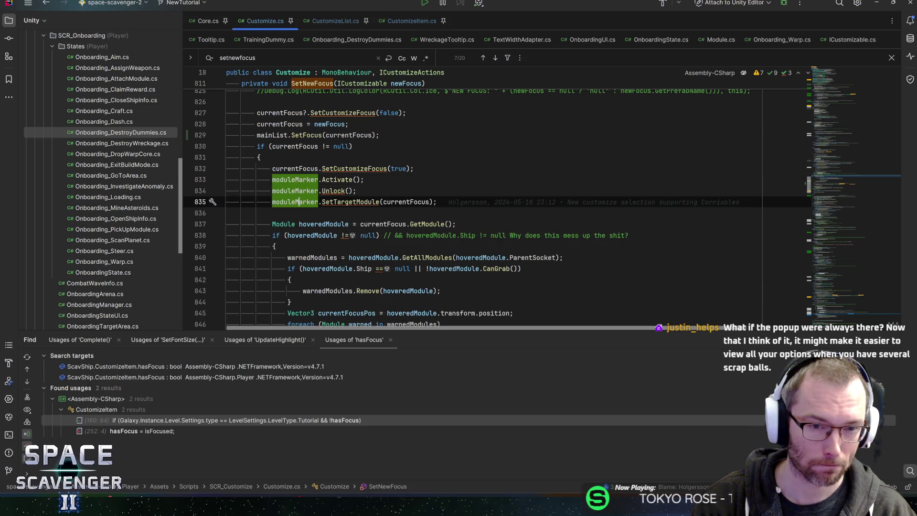
pyautogui.press('F12')
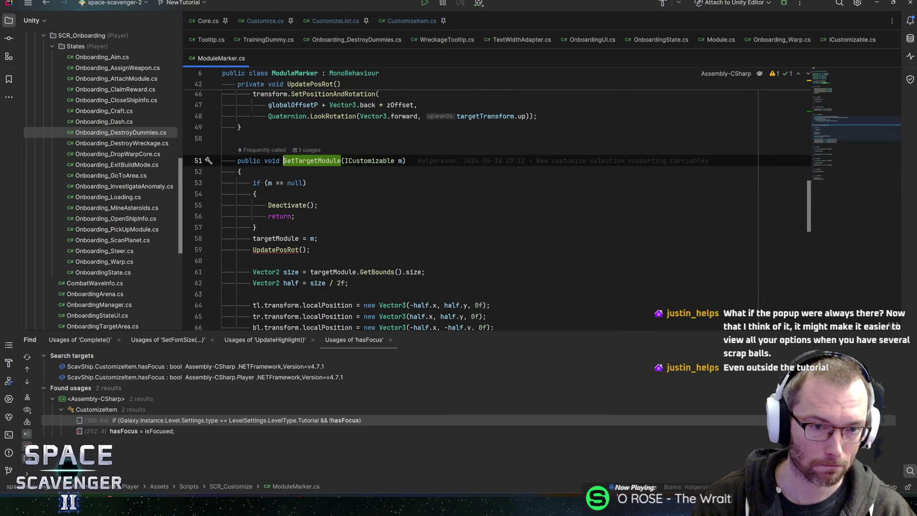
pyautogui.hotkey('ctrl', 'alt', 'Left')
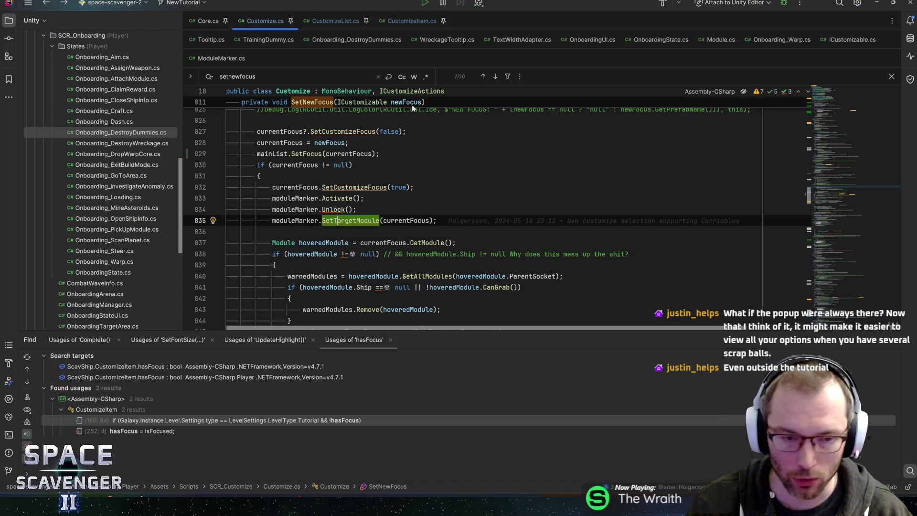
# Step through the Activate, Unlock and SetTargetModule marker lines in SetNewFocus, then return to Unity.
pyautogui.press('Up')
pyautogui.press('Up')
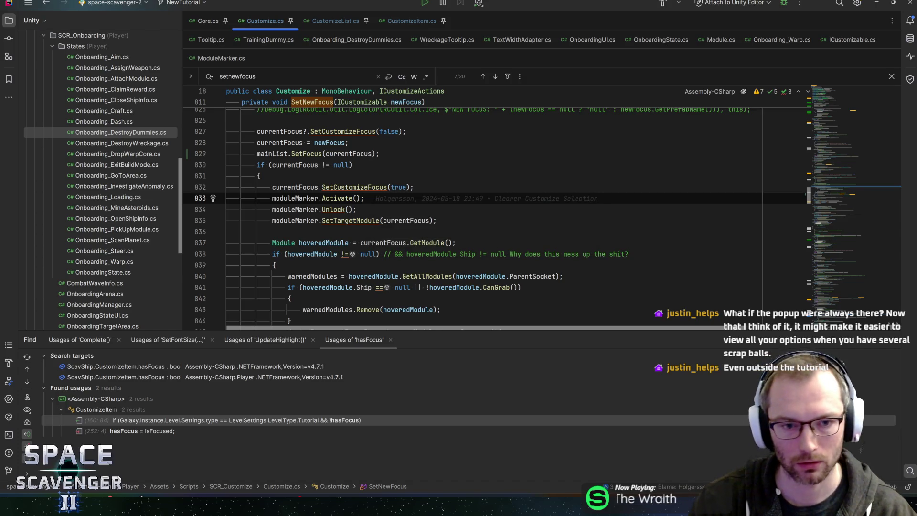
pyautogui.press('Down')
pyautogui.press('Up')
pyautogui.press('Up')
pyautogui.press('Down')
pyautogui.press('Down')
pyautogui.press('Down')
pyautogui.press('Up')
pyautogui.press('Up')
pyautogui.press('Up')
pyautogui.press('Down')
pyautogui.press('Down')
pyautogui.press('Down')
pyautogui.press('Up')
pyautogui.press('Up')
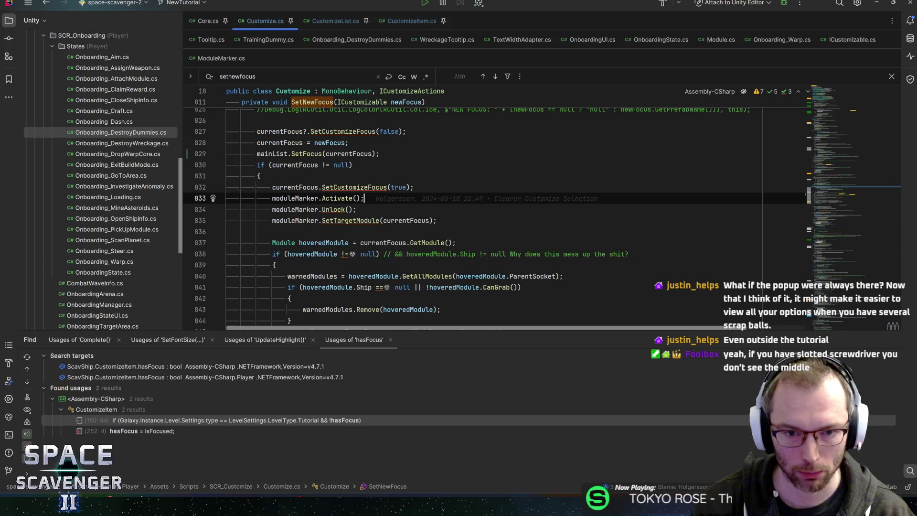
pyautogui.press('Up')
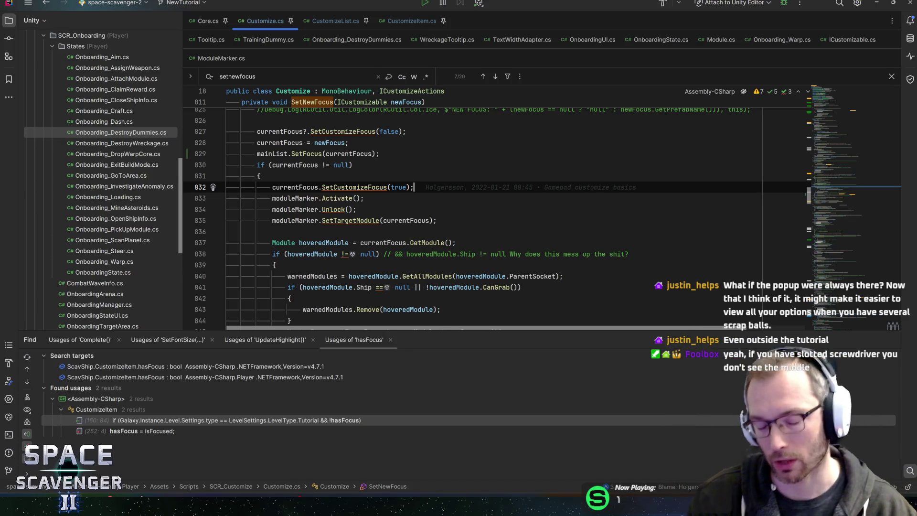
pyautogui.moveTo(350, 221)
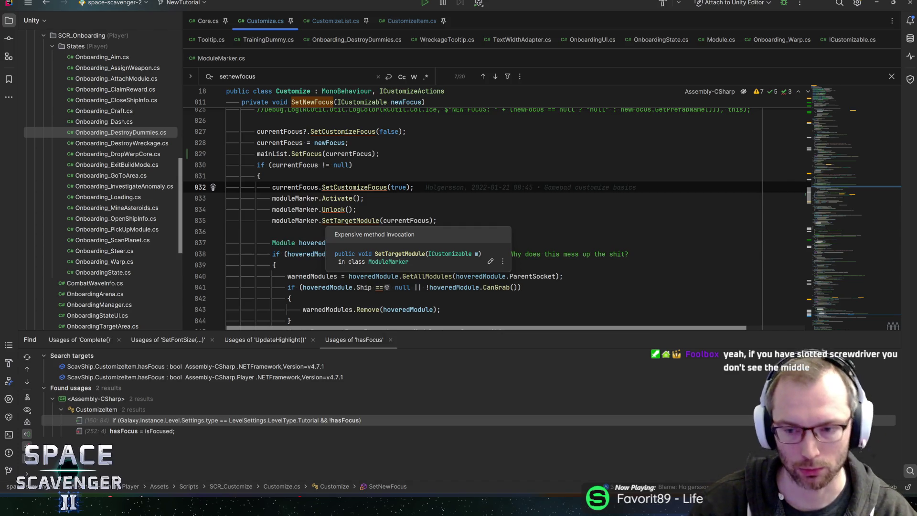
pyautogui.press('Down')
pyautogui.press('Down')
pyautogui.press('Down')
pyautogui.press('End')
pyautogui.press('Up')
pyautogui.press('Up')
pyautogui.press('Up')
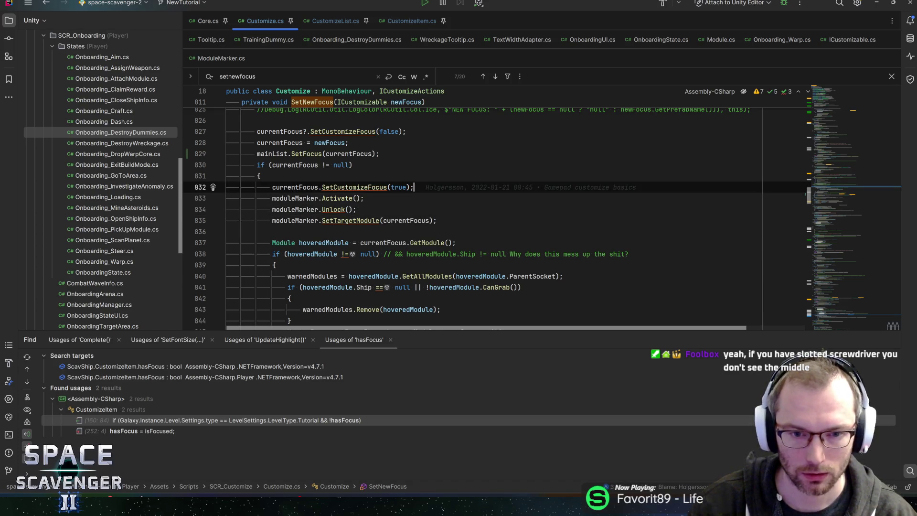
pyautogui.press('Down')
pyautogui.press('Down')
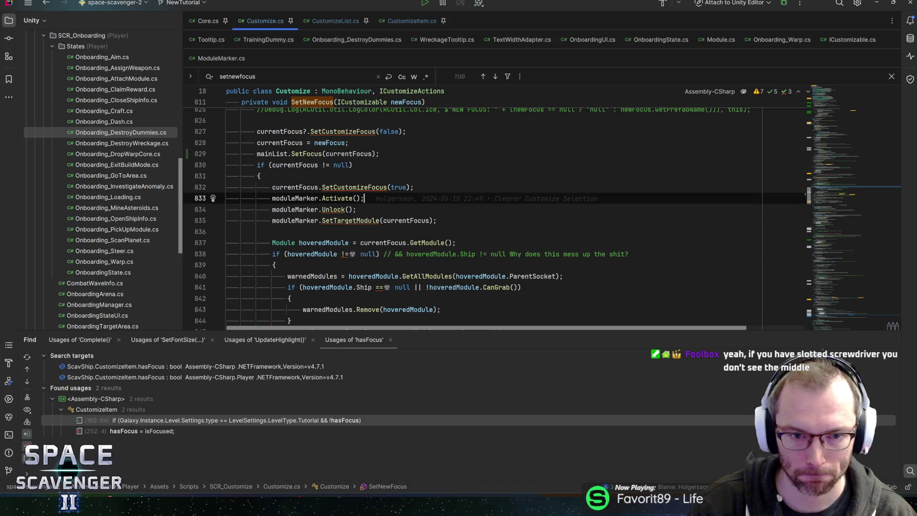
pyautogui.press('Down')
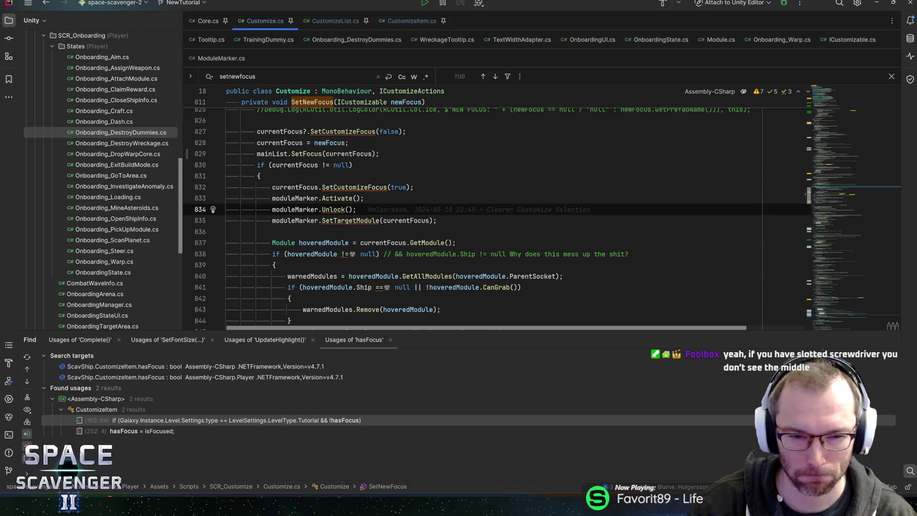
pyautogui.press('Down')
pyautogui.scroll(-1, 372, 246)
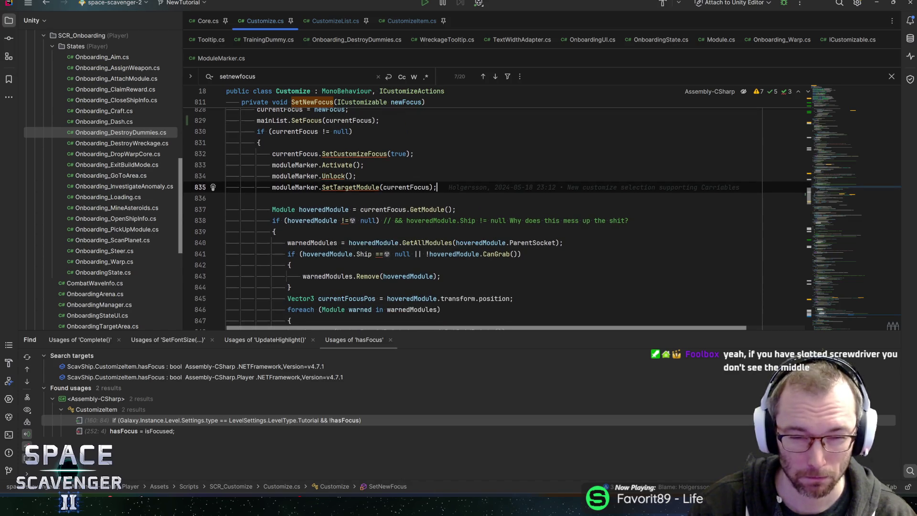
pyautogui.scroll(1, 373, 246)
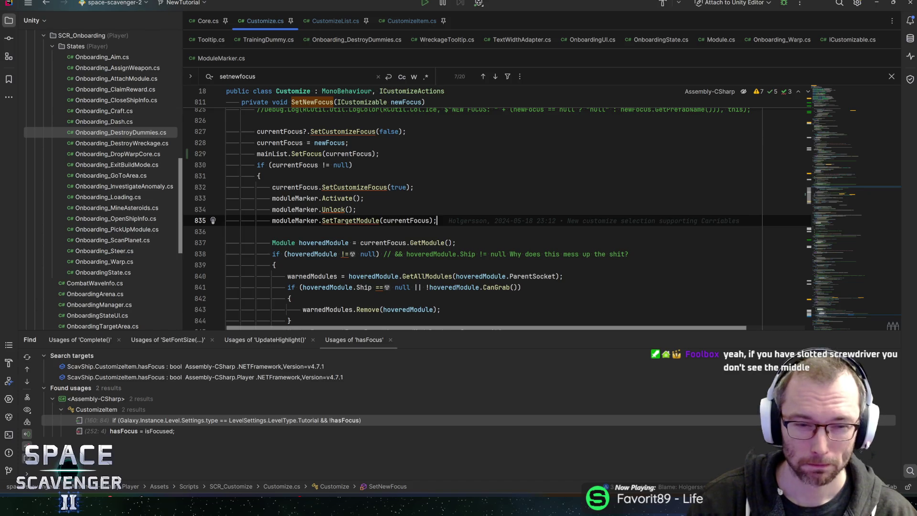
pyautogui.hotkey('alt', 'Tab')
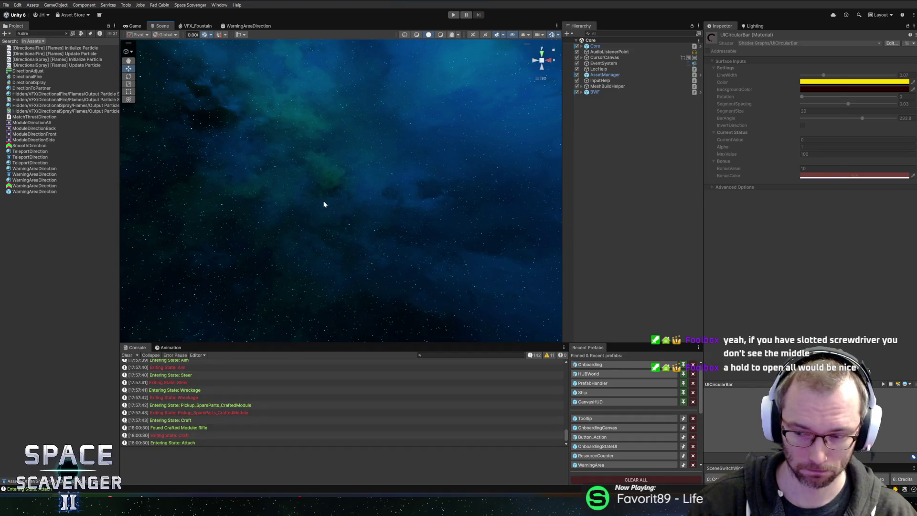
# Alt+Tab from Unity back to the Rider window showing Customize.cs.
pyautogui.hotkey('alt', 'Tab')
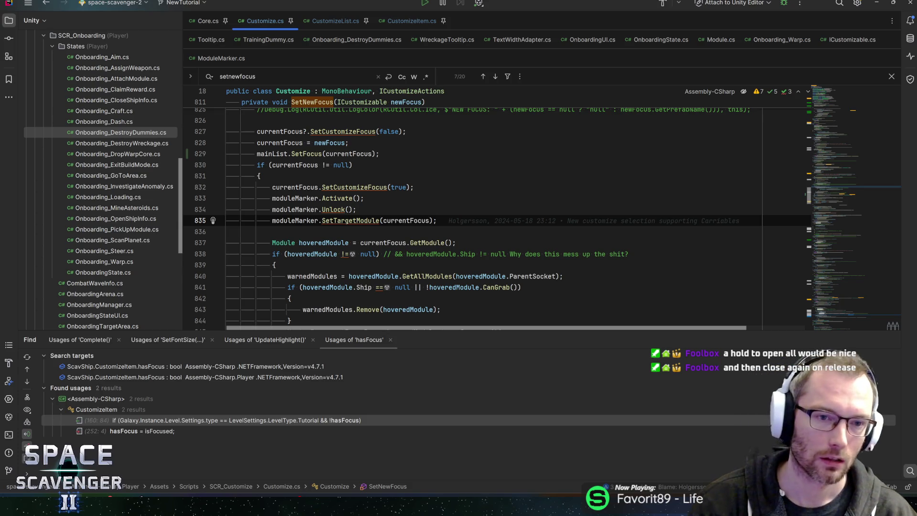
# Check SetNewFocus's brace pairing and shift the mainList.SetFocus call down a line.
pyautogui.moveTo(308, 153)
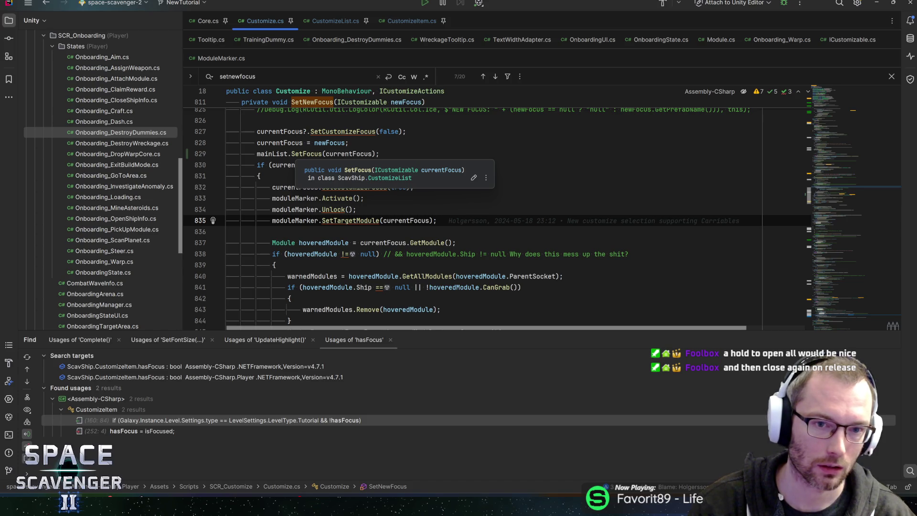
pyautogui.scroll(-5, 307, 154)
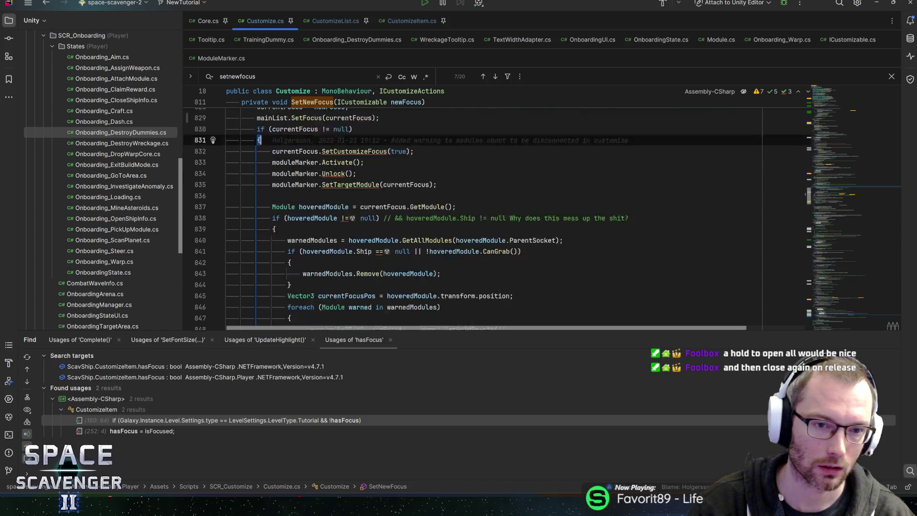
pyautogui.scroll(-8, 307, 154)
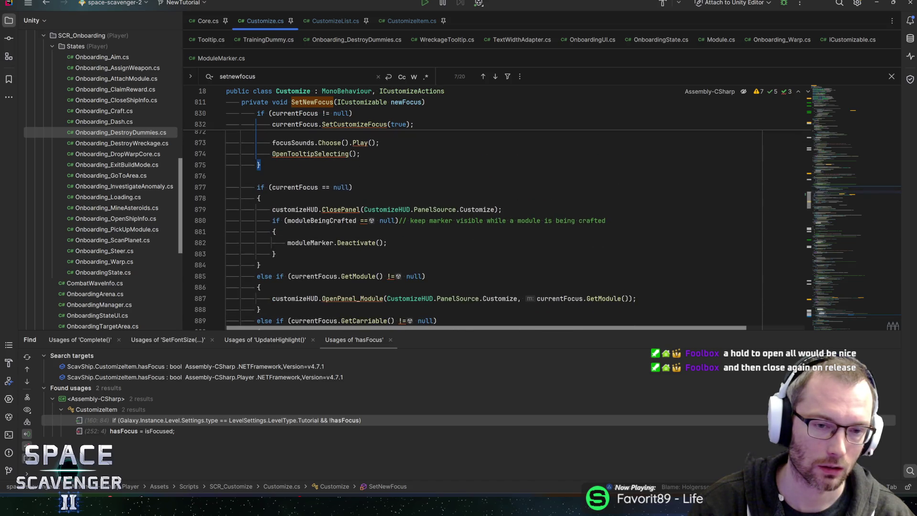
pyautogui.scroll(5, 307, 154)
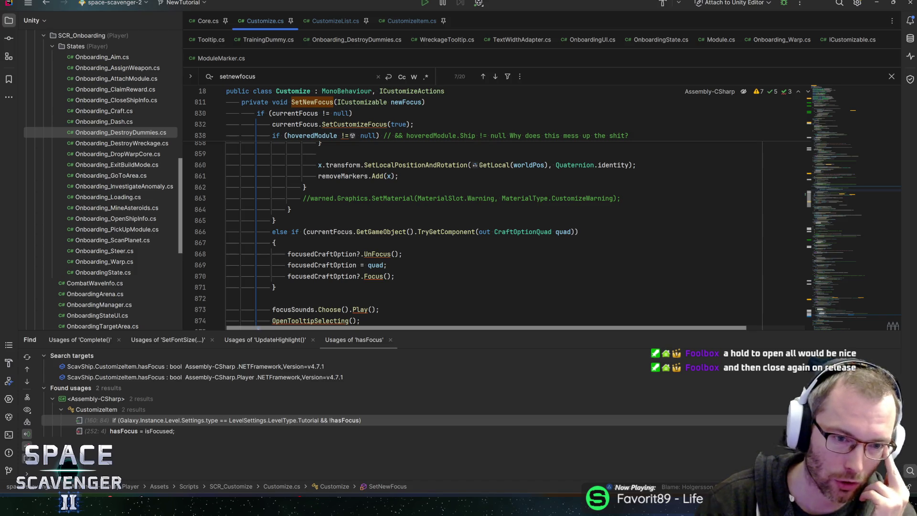
pyautogui.click(273, 220)
pyautogui.hotkey('ctrl', ']')
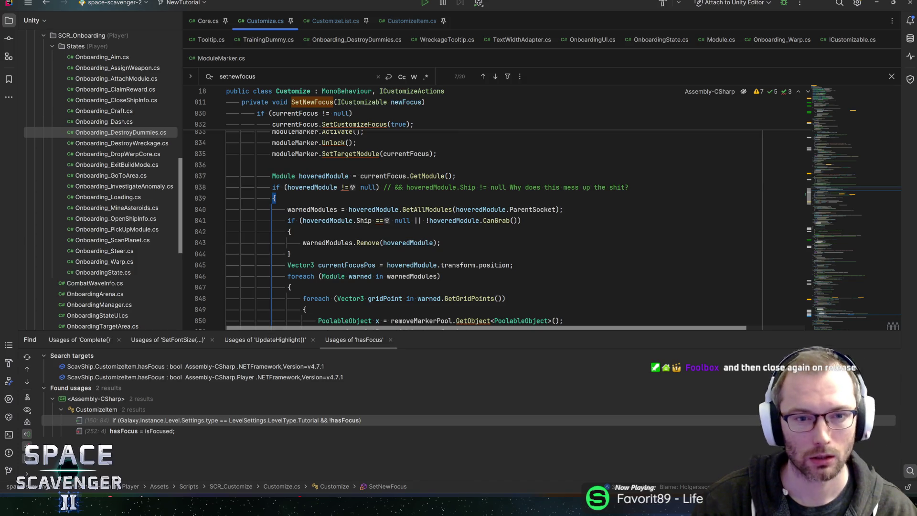
pyautogui.scroll(-3, 478, 206)
pyautogui.scroll(6, 478, 206)
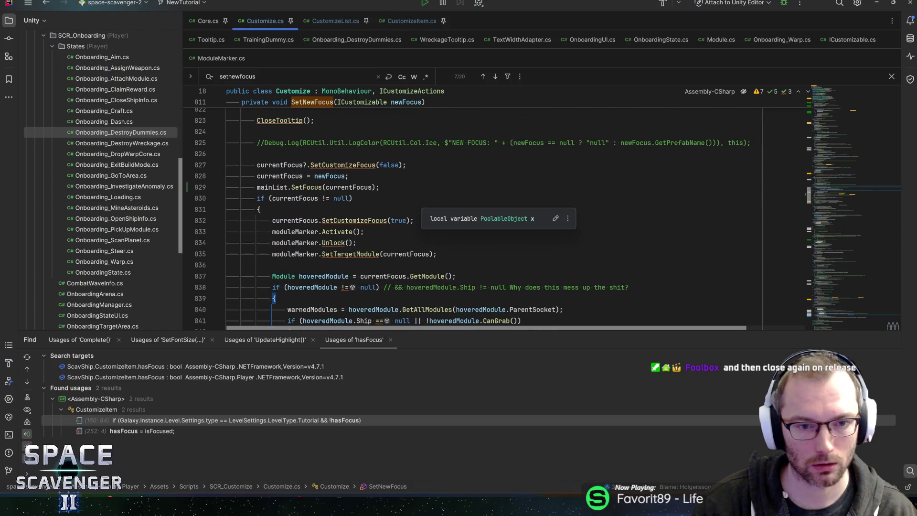
pyautogui.click(303, 187)
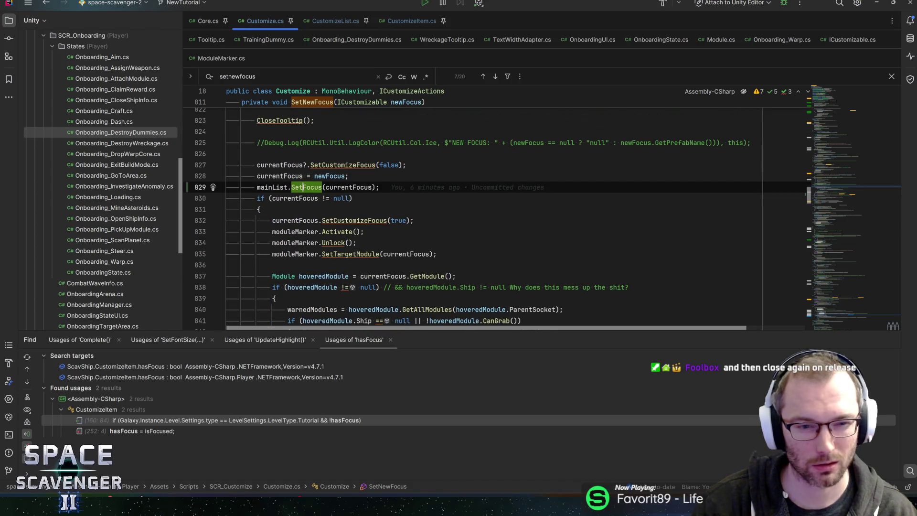
pyautogui.hotkey('alt', 'shift', 'Down')
pyautogui.hotkey('alt', 'shift', 'Down')
pyautogui.hotkey('alt', 'shift', 'Down')
pyautogui.hotkey('alt', 'shift', 'Down')
pyautogui.hotkey('alt', 'shift', 'Down')
pyautogui.hotkey('alt', 'shift', 'Down')
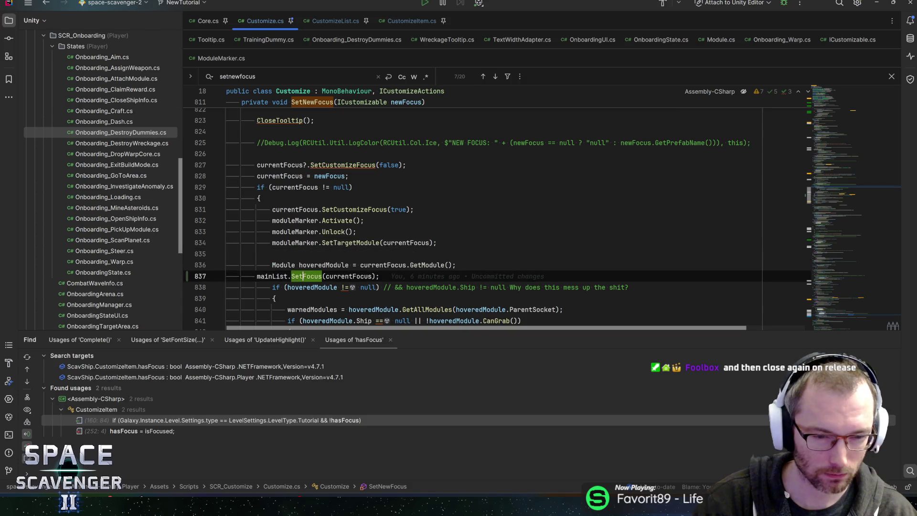
pyautogui.press('Home')
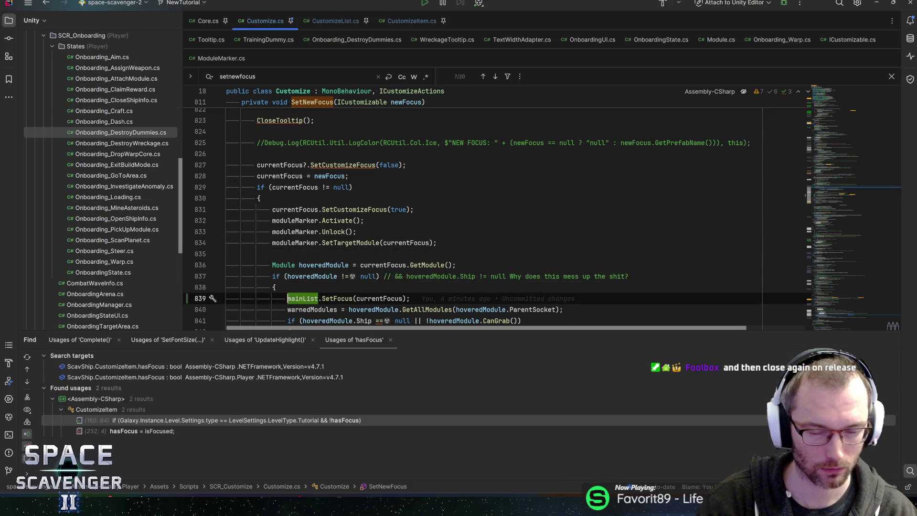
pyautogui.hotkey('shift', 'End')
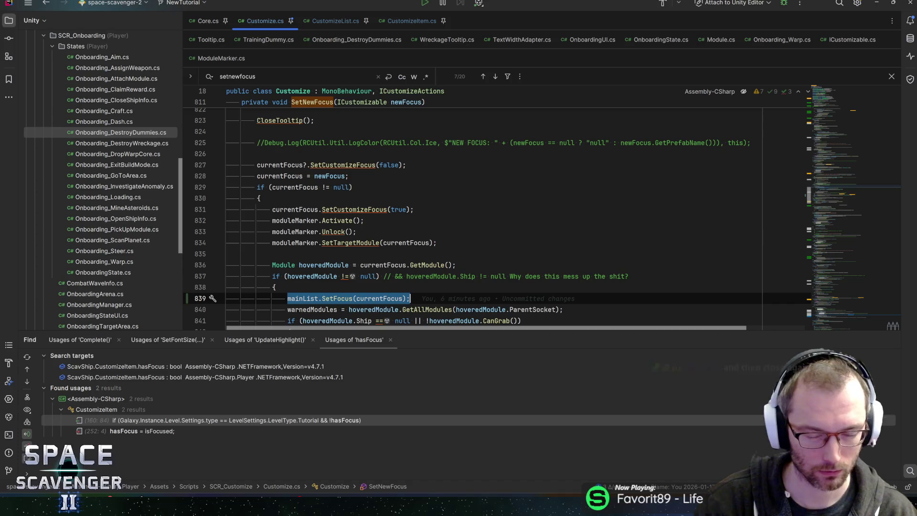
pyautogui.press('Up')
# Add else { mainList.SetFocus(currentFocus); } after the CraftOptionQuad branch and return to Unity.
pyautogui.scroll(-4, 497, 220)
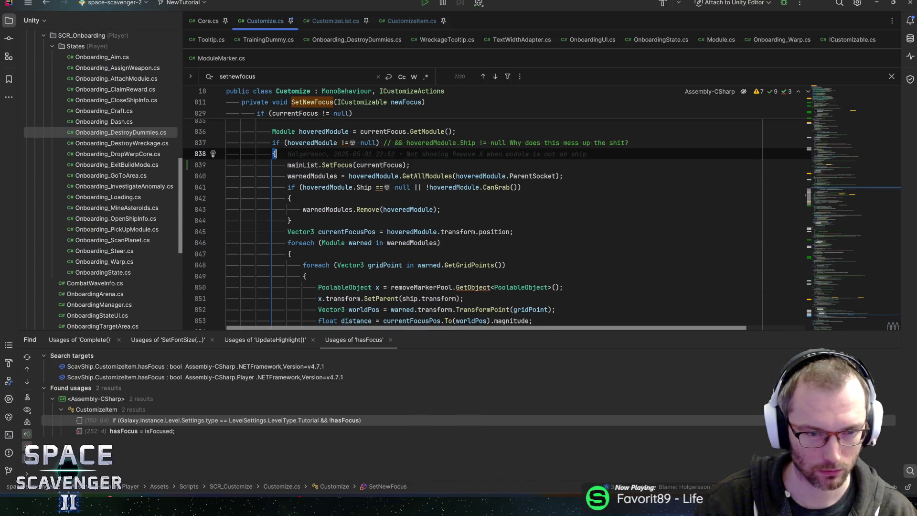
pyautogui.moveTo(413, 244)
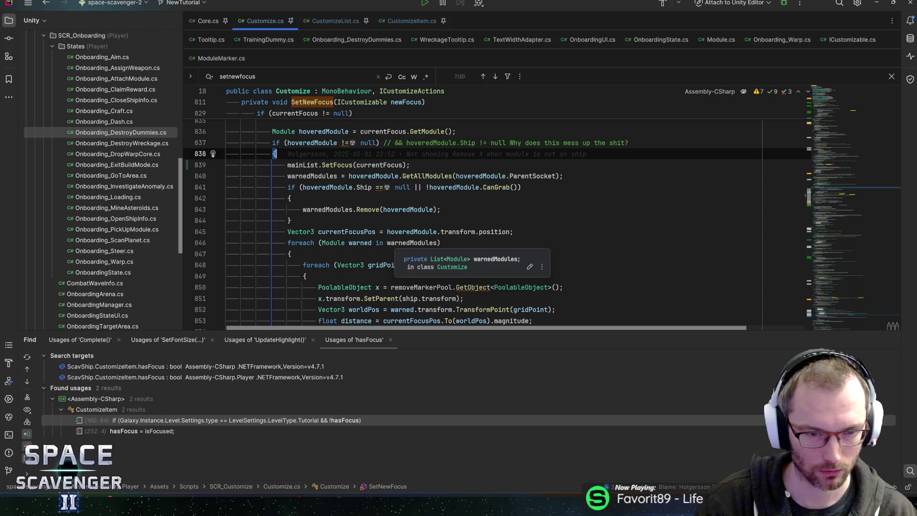
pyautogui.scroll(-7, 413, 244)
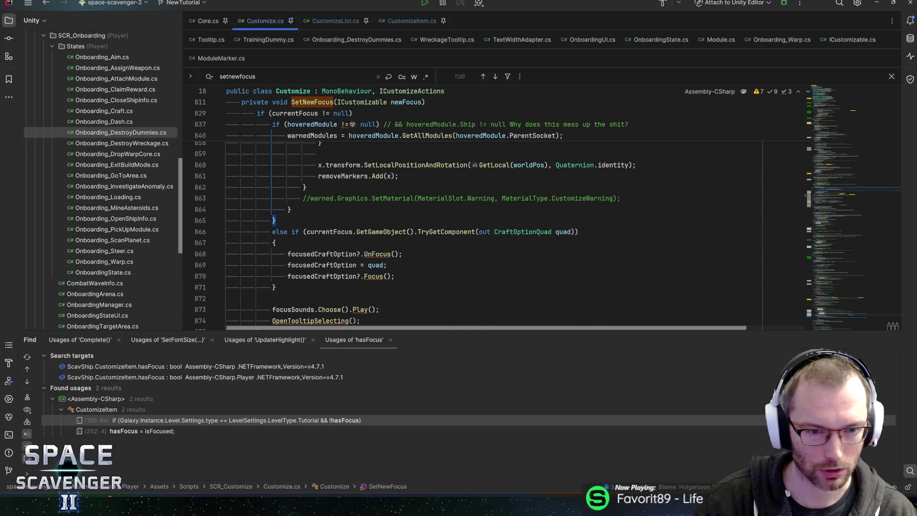
pyautogui.click(274, 242)
pyautogui.scroll(-1, 497, 230)
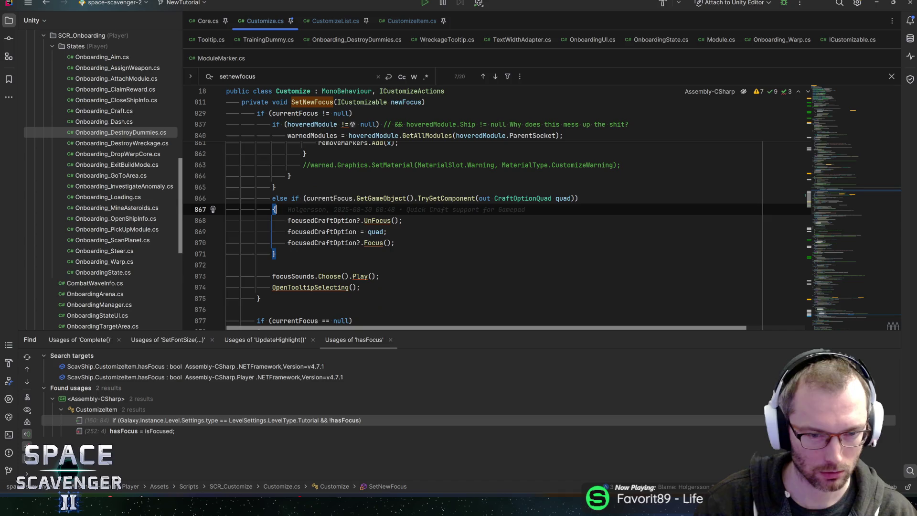
pyautogui.scroll(11, 497, 230)
pyautogui.moveTo(300, 298)
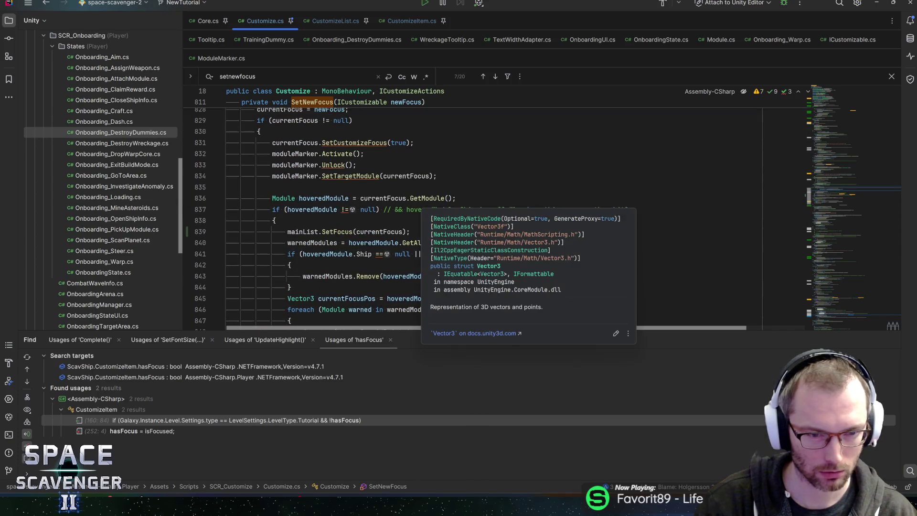
pyautogui.click(275, 221)
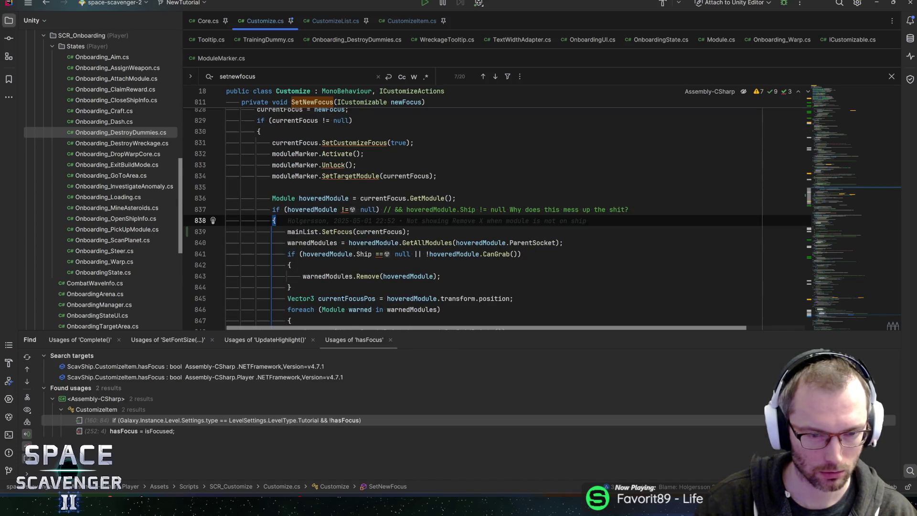
pyautogui.scroll(-11, 497, 229)
pyautogui.click(229, 265)
pyautogui.write('else')
pyautogui.press('Return')
pyautogui.write('{')
pyautogui.press('Return')
pyautogui.write('mainList.SetFocus(currentFocus);')
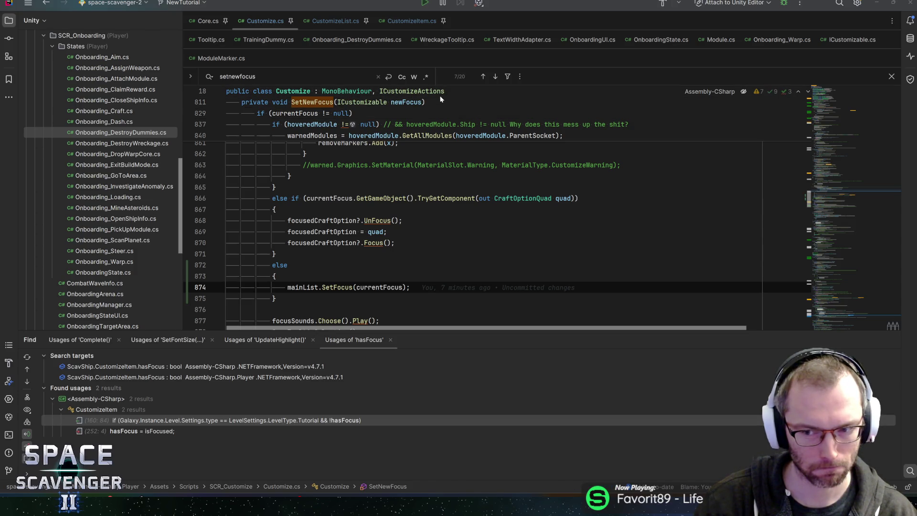
pyautogui.hotkey('alt', 'Tab')
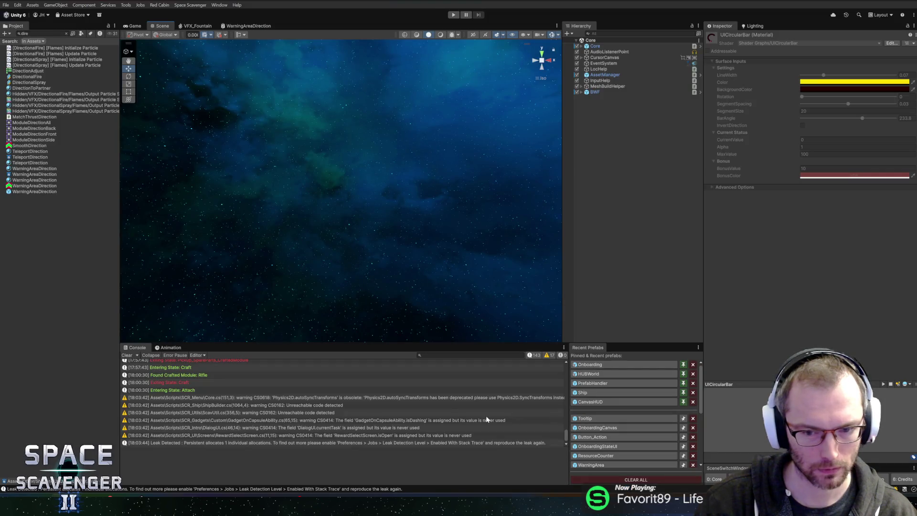
# Search 'craftop', open Button_CraftOptionMini, and expand ButtonVisuals_Glossy and Breathing.
pyautogui.hotkey('ctrl', 'f')
pyautogui.write('crafyt')
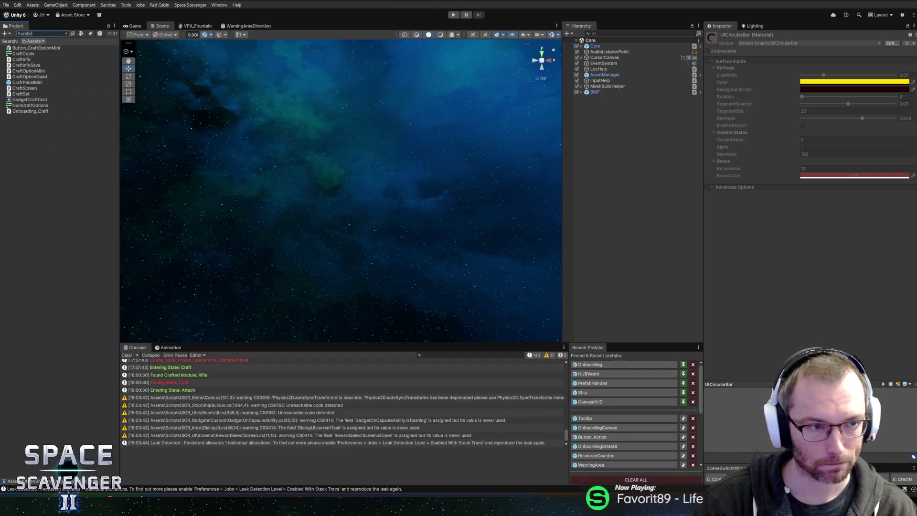
pyautogui.press('BackSpace')
pyautogui.press('BackSpace')
pyautogui.write('top')
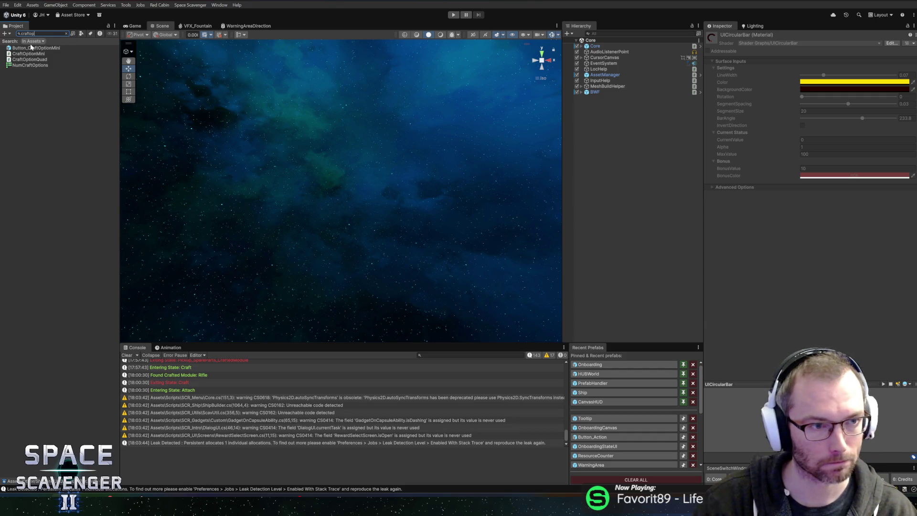
pyautogui.doubleClick(32, 50)
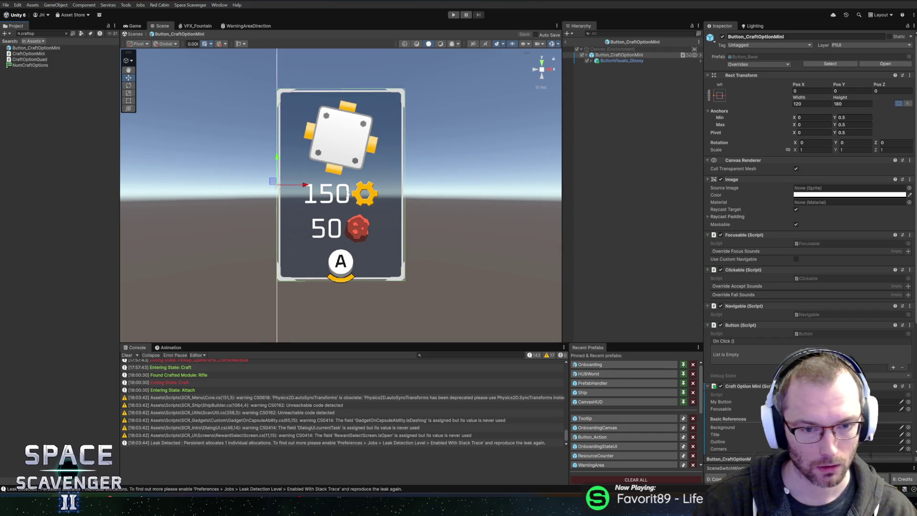
pyautogui.click(592, 62)
pyautogui.click(598, 66)
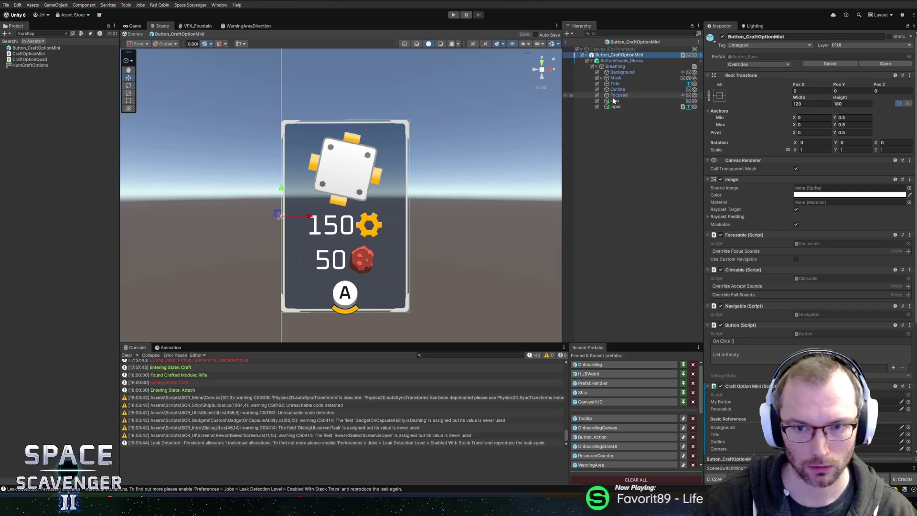
# Paste the AttentionArrow from Button_Action under the craft option's Input object.
pyautogui.click(612, 436)
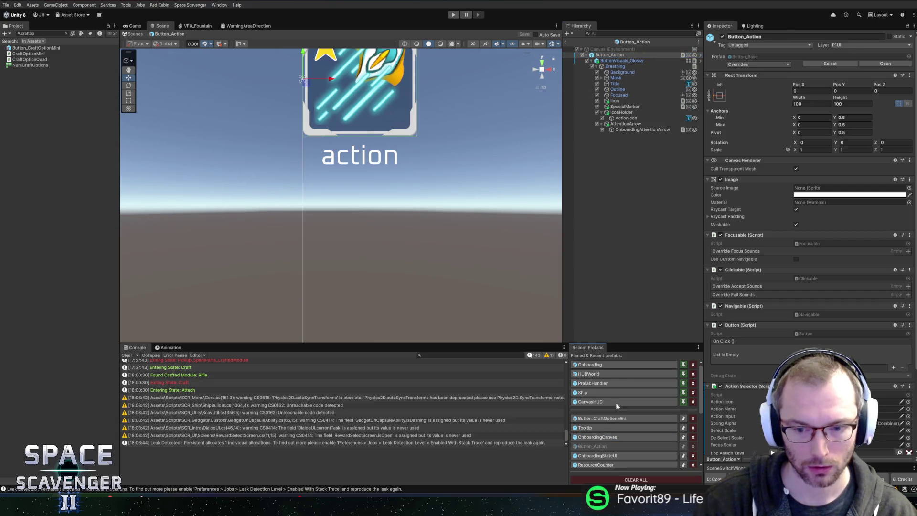
pyautogui.click(595, 420)
pyautogui.click(625, 107)
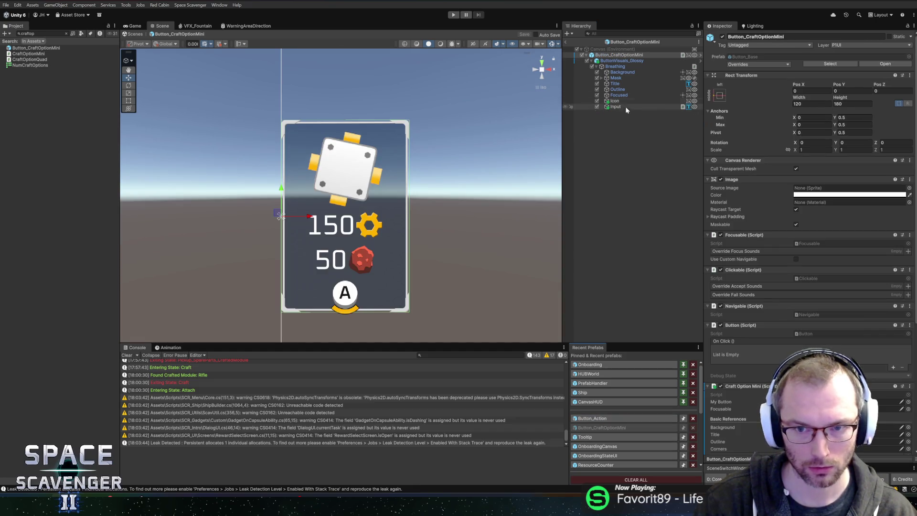
pyautogui.hotkey('ctrl', 'v')
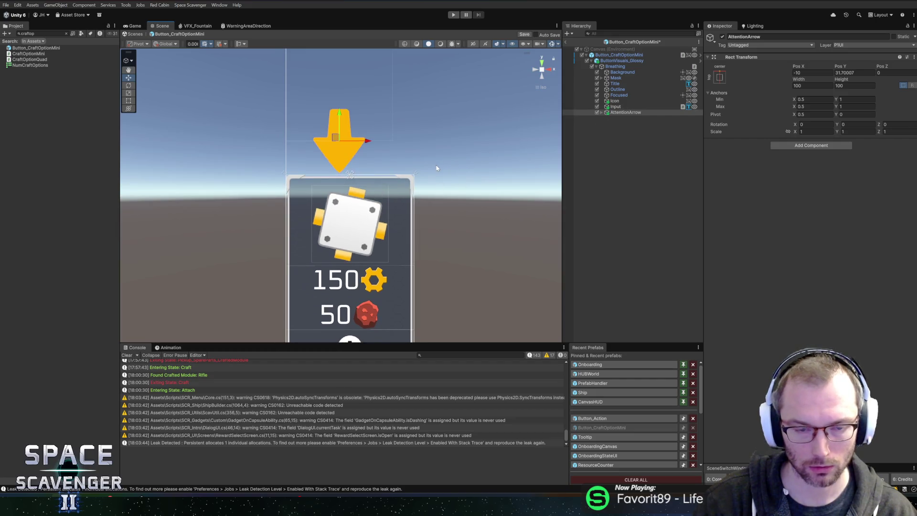
pyautogui.moveTo(436, 168); pyautogui.dragTo(431, 155)
# Set the AttentionArrow's Pos X to 0 and its width to 30.
pyautogui.click(814, 73)
pyautogui.write('0')
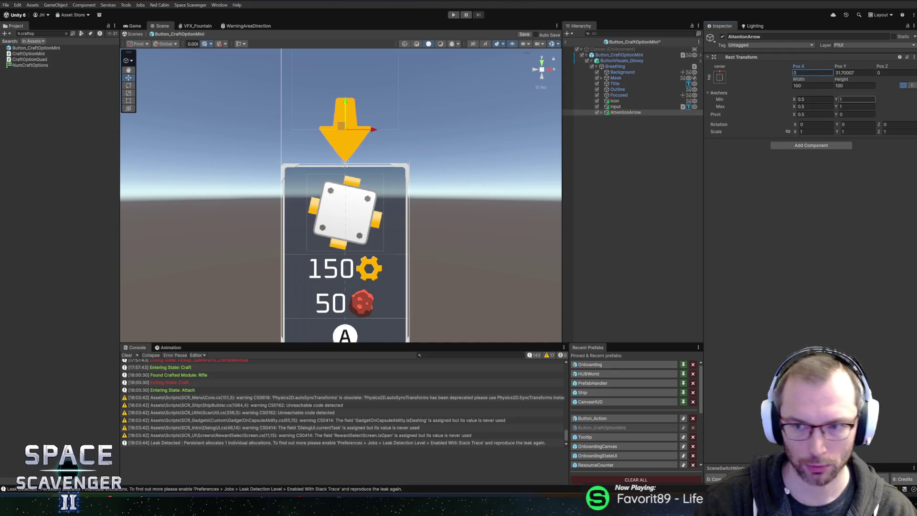
pyautogui.click(810, 85)
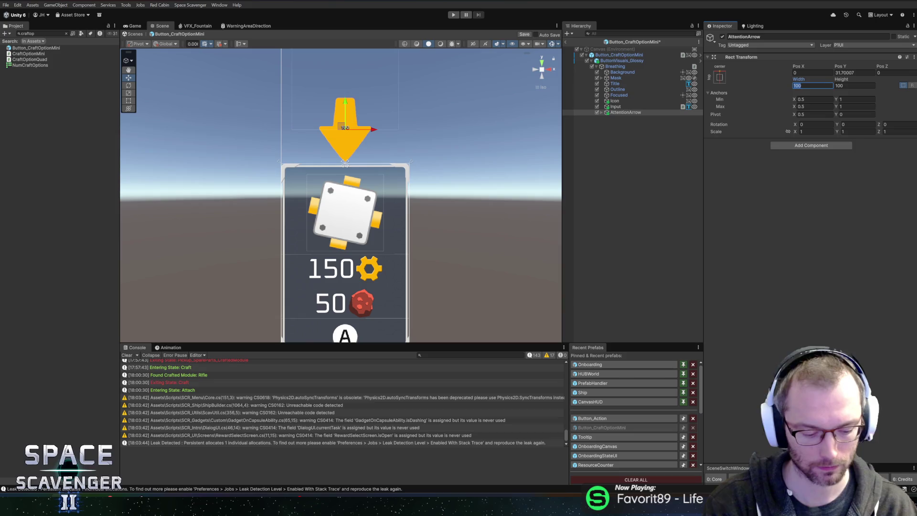
pyautogui.write('30')
pyautogui.press('Tab')
pyautogui.write('3')
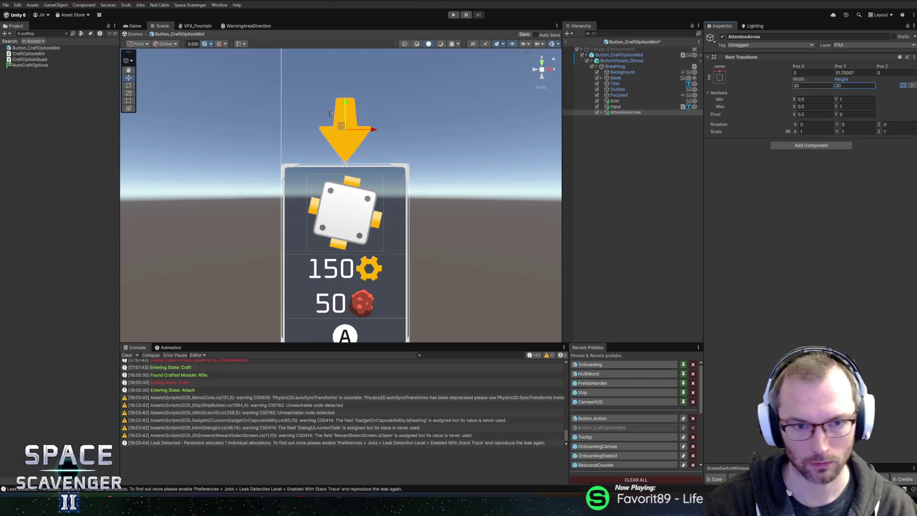
# Size the OnboardingAttentionArrow child to 30×30.
pyautogui.click(602, 113)
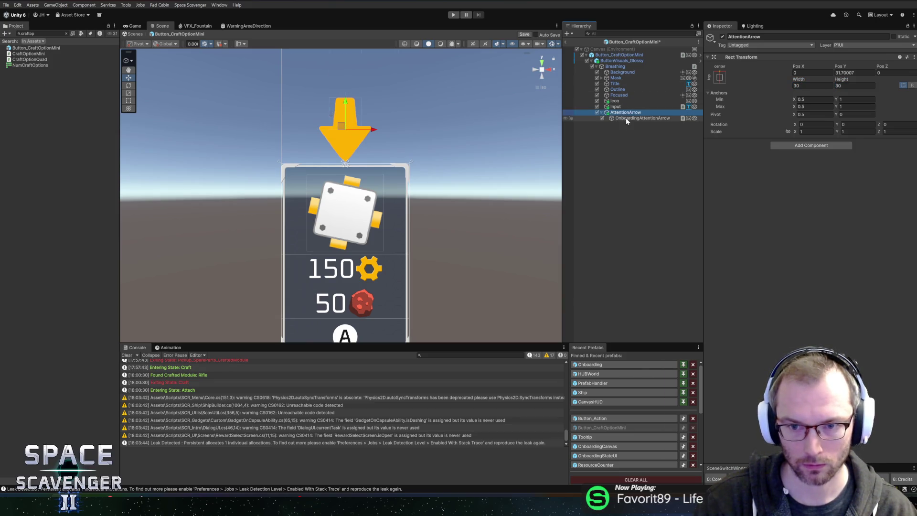
pyautogui.click(636, 118)
pyautogui.click(721, 77)
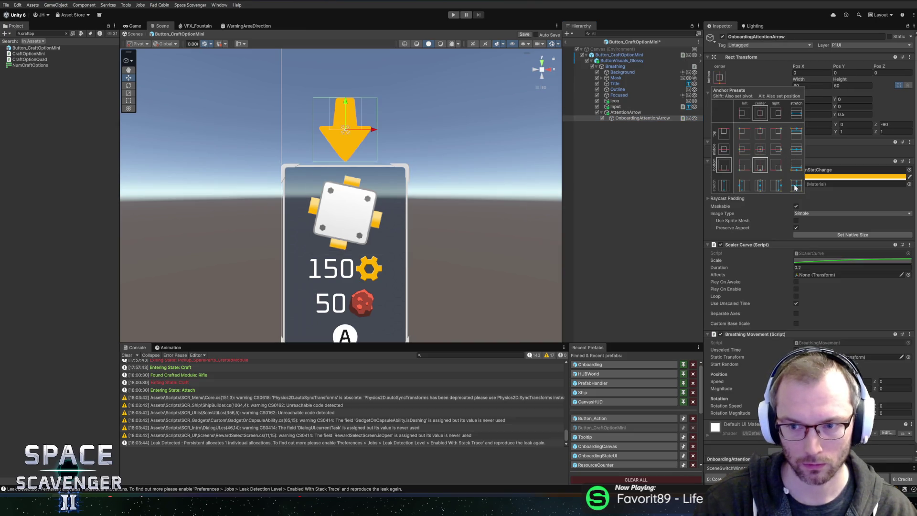
pyautogui.click(705, 86)
pyautogui.click(813, 86)
pyautogui.write('30')
pyautogui.press('Tab')
pyautogui.write('30')
pyautogui.press('Return')
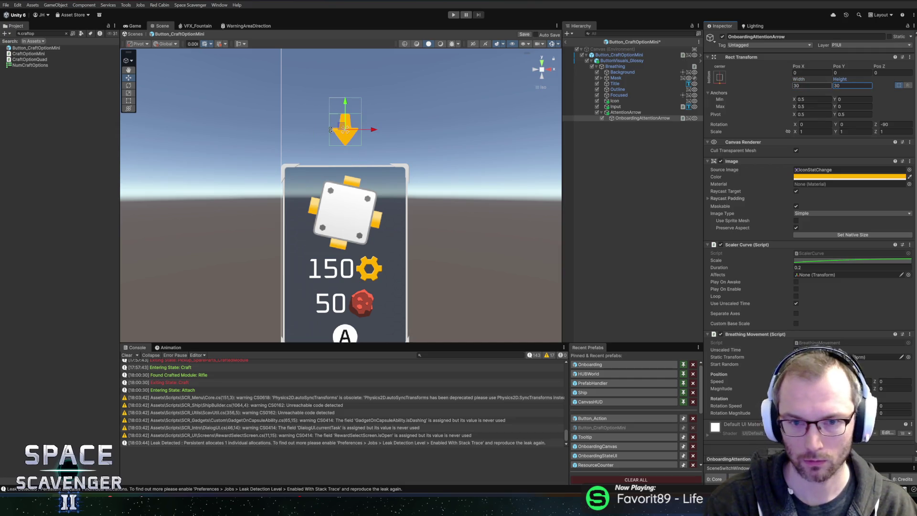
# Lower the AttentionArrow onto the card's top edge and save Button_CraftOptionMini.
pyautogui.click(618, 114)
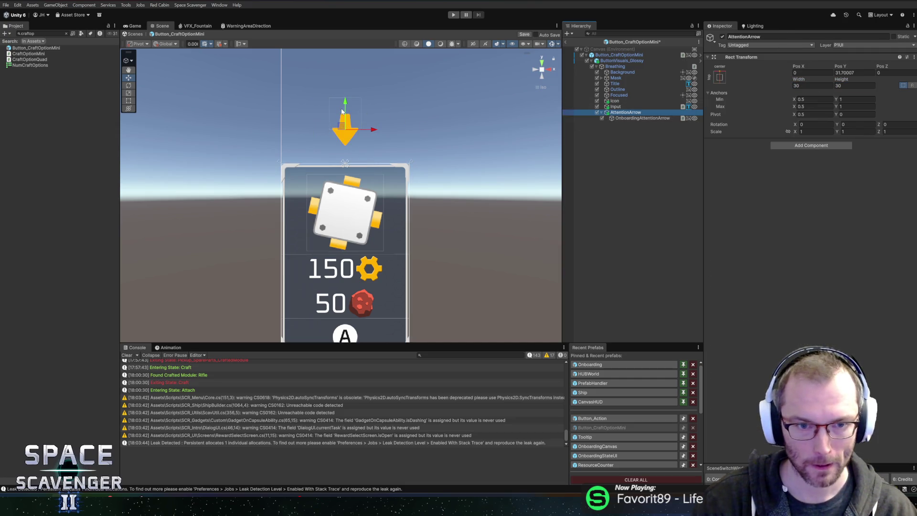
pyautogui.moveTo(343, 111); pyautogui.dragTo(357, 128)
pyautogui.hotkey('ctrl', 's')
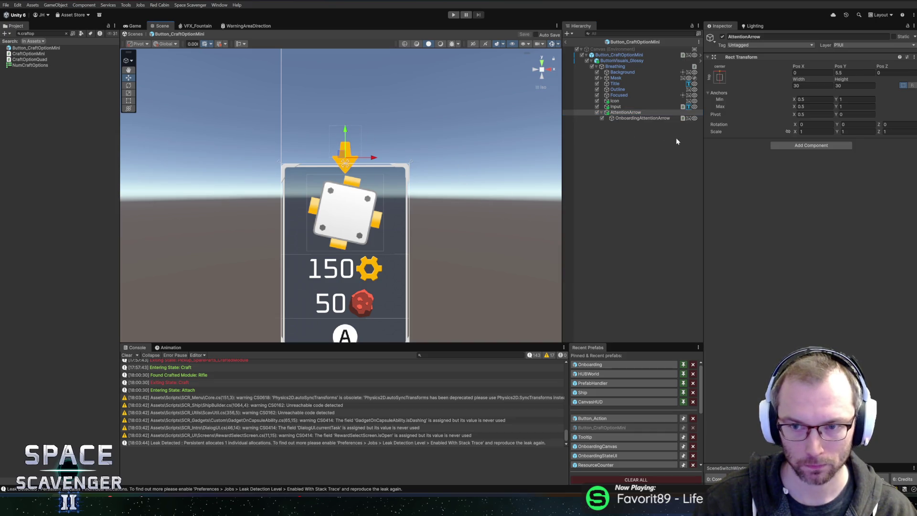
pyautogui.click(632, 119)
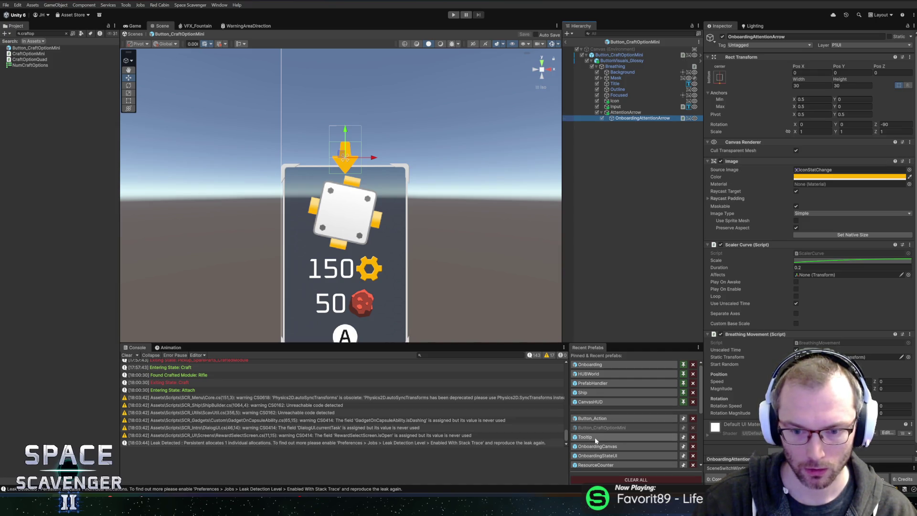
# Search for and open the CustomizeItem prefab.
pyautogui.click(48, 34)
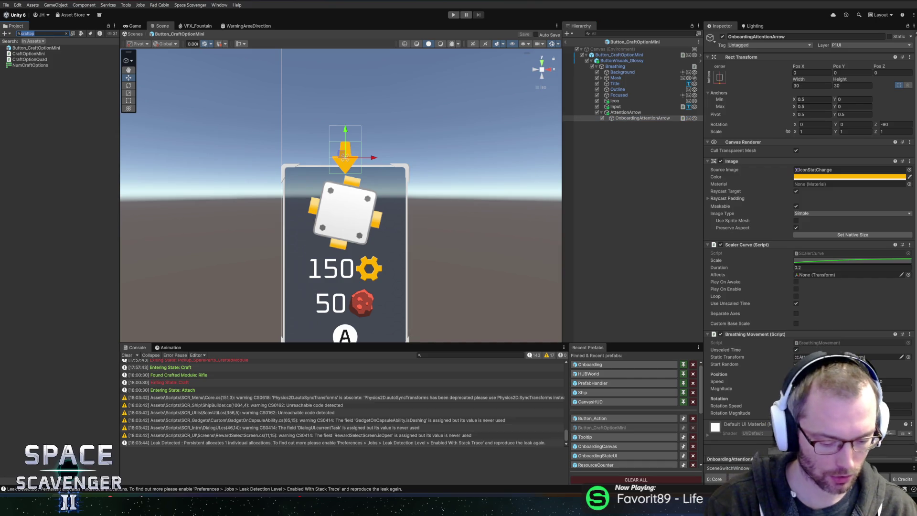
pyautogui.press('BackSpace')
pyautogui.press('BackSpace')
pyautogui.write('tomizei')
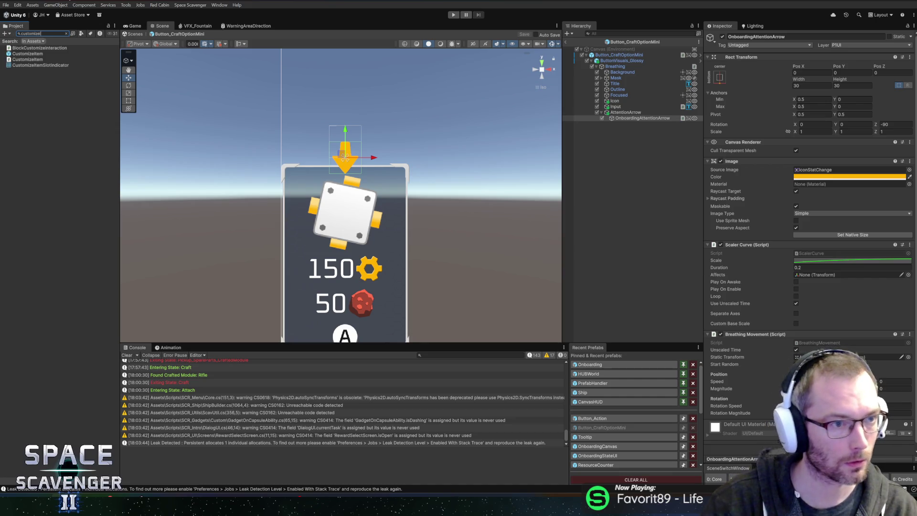
pyautogui.doubleClick(50, 53)
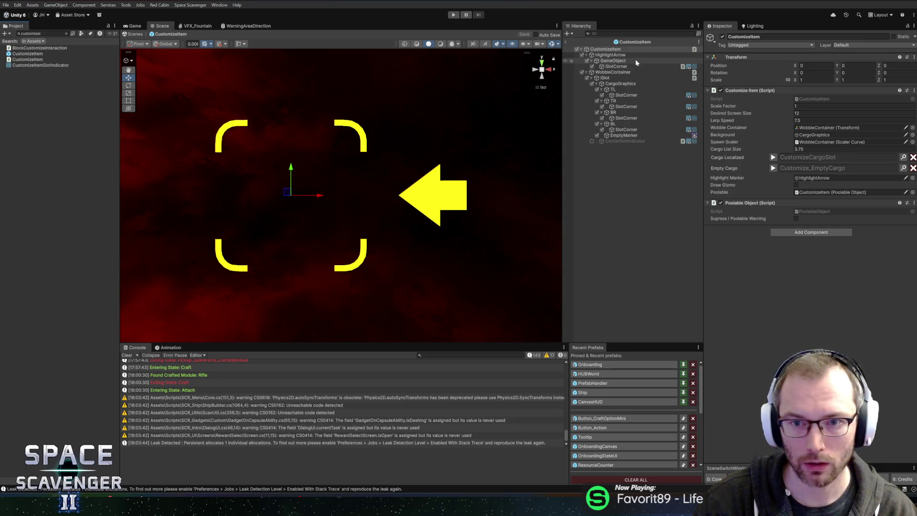
# Give HighlightArrow's SlotCorner a Breathing Movement magnitude Y of 0.1, then exit CustomizeItem.
pyautogui.click(619, 141)
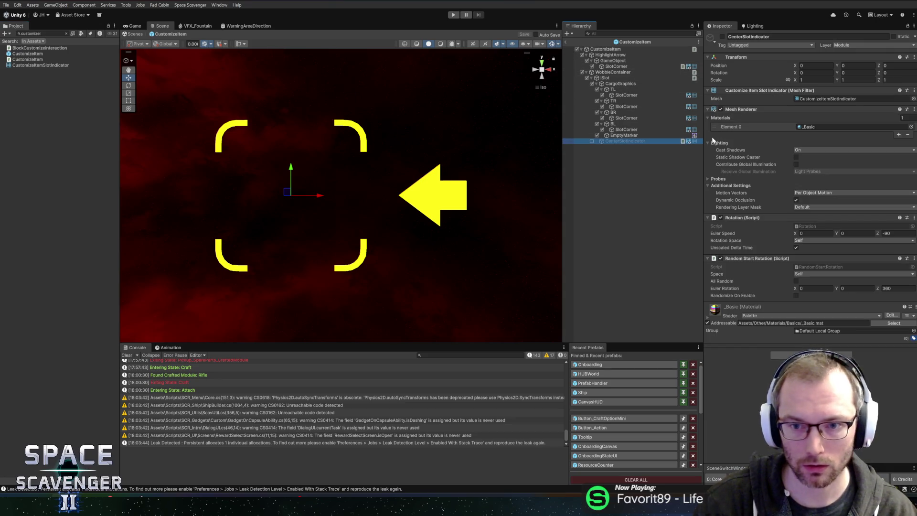
pyautogui.click(611, 55)
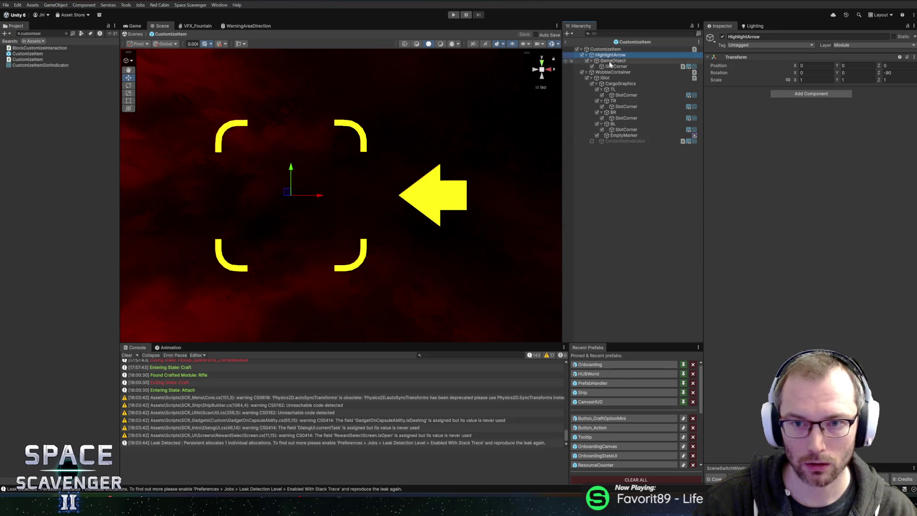
pyautogui.click(598, 62)
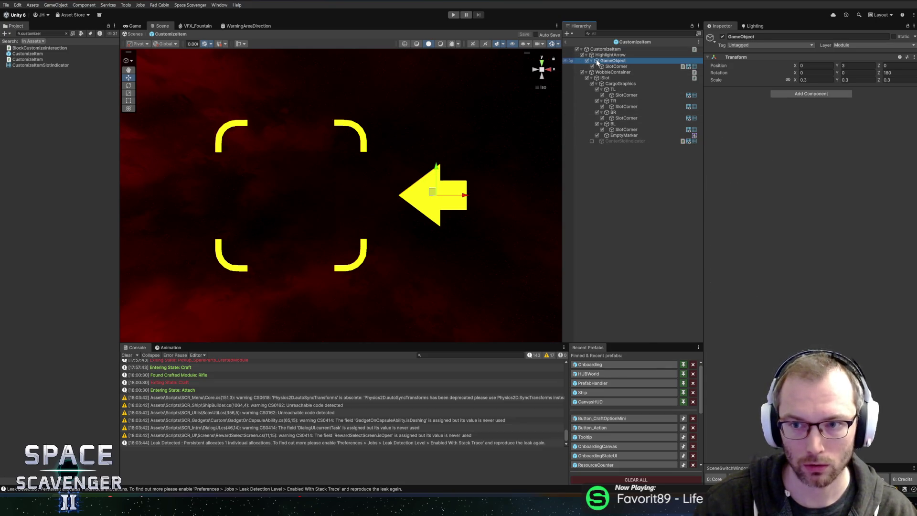
pyautogui.press('Down')
pyautogui.scroll(-1, 471, 197)
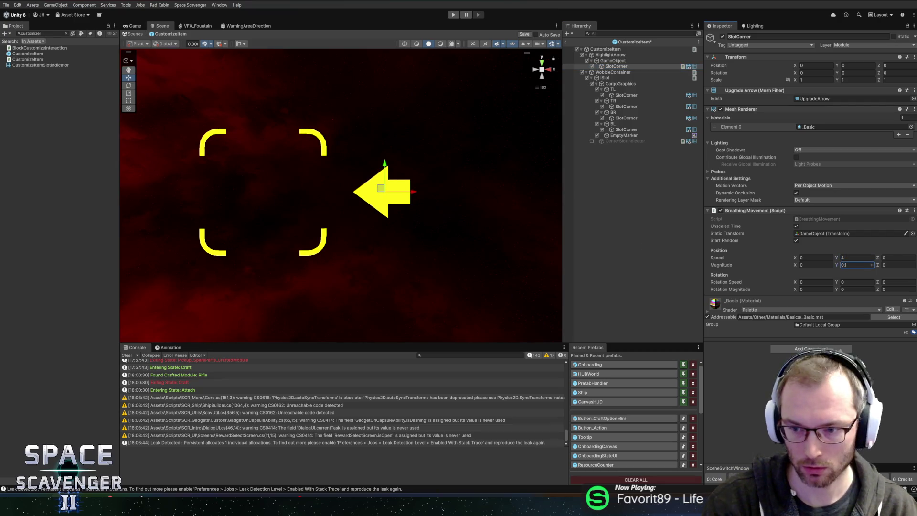
pyautogui.click(569, 40)
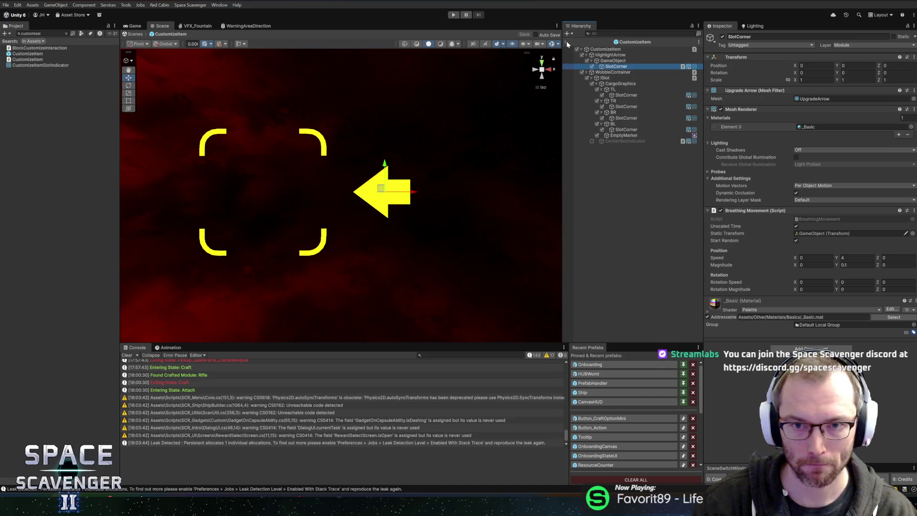
pyautogui.click(567, 42)
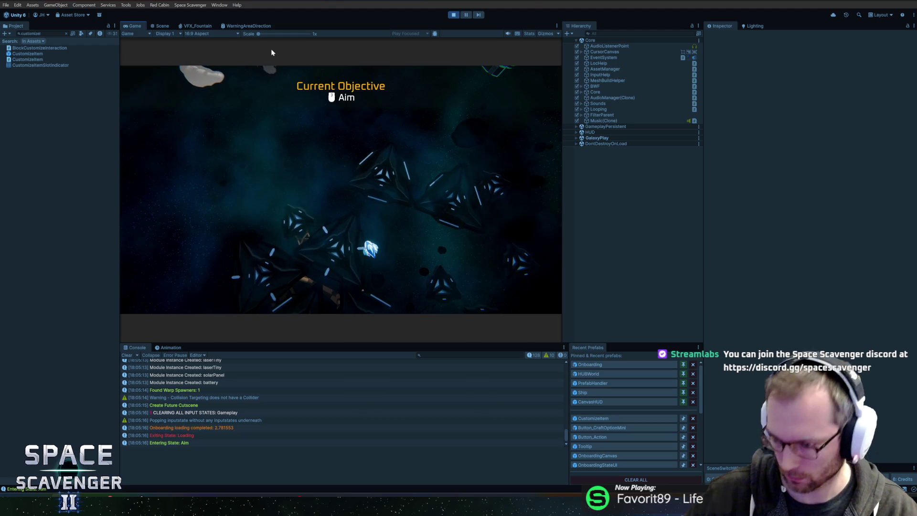
pyautogui.press('w')
pyautogui.press('w')
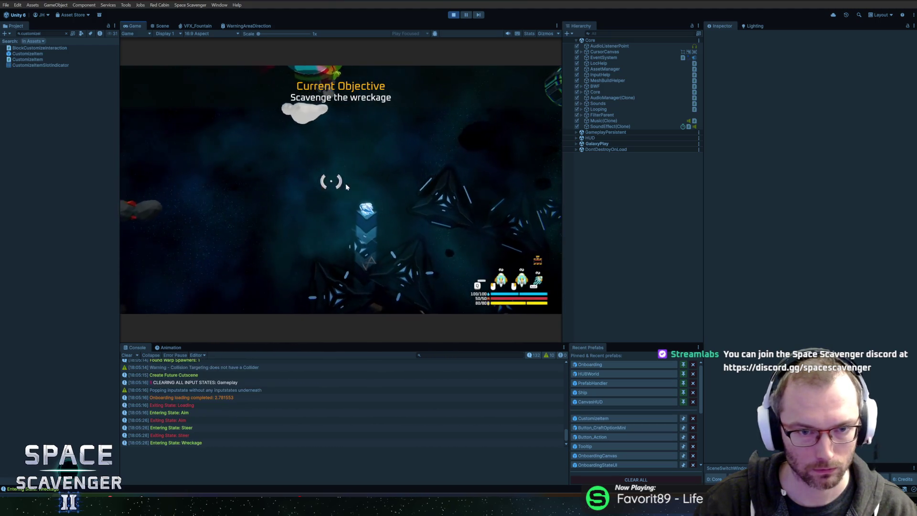
pyautogui.press('w')
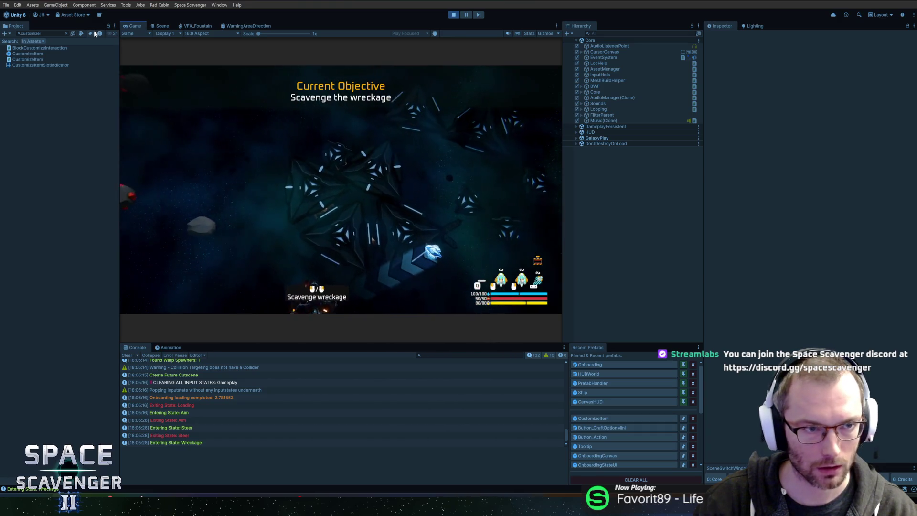
pyautogui.hotkey('shift', 'space')
pyautogui.click(294, 325)
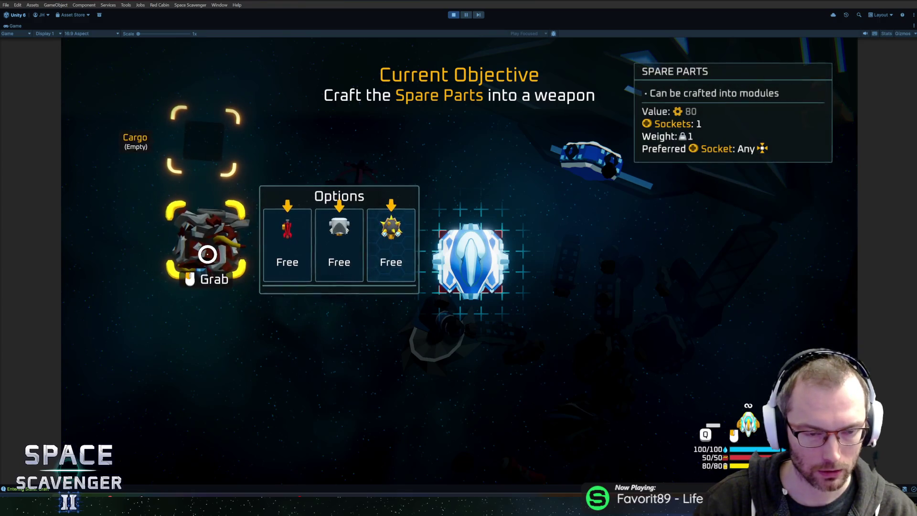
pyautogui.moveTo(207, 250)
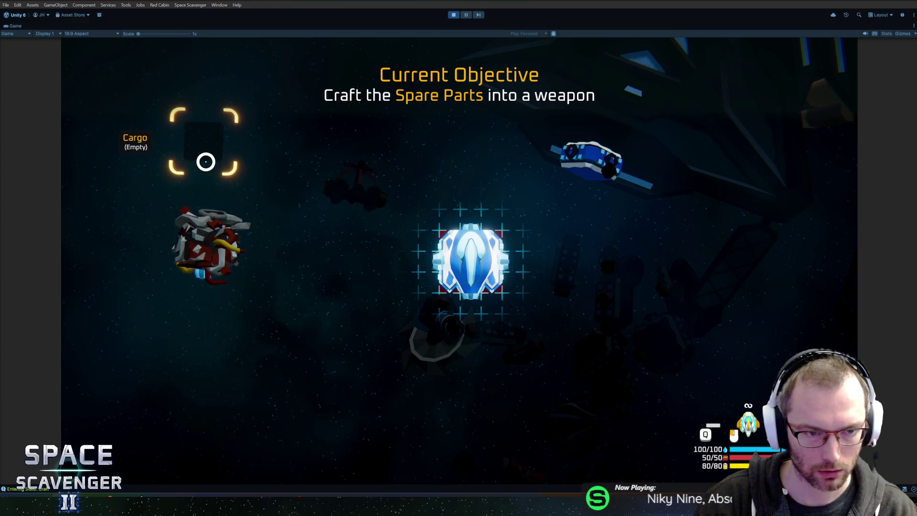
pyautogui.click(193, 252)
pyautogui.click(203, 241)
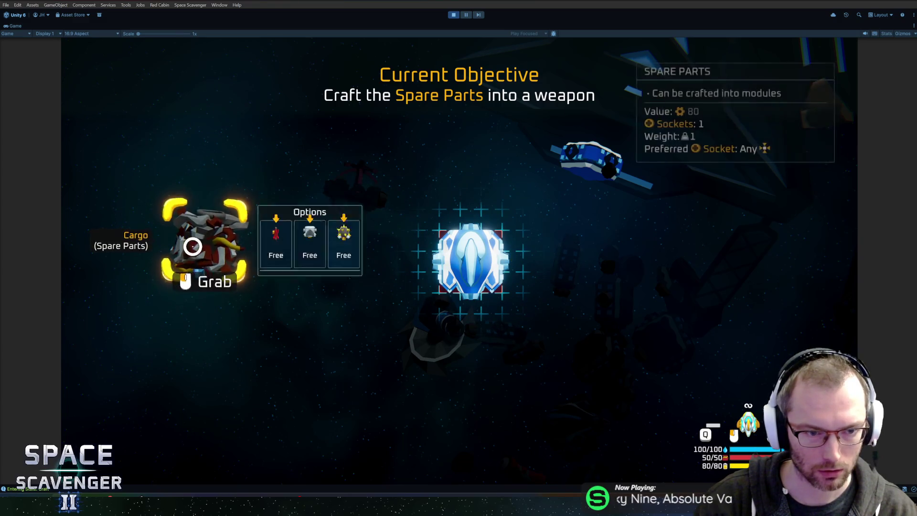
pyautogui.click(205, 246)
pyautogui.click(214, 340)
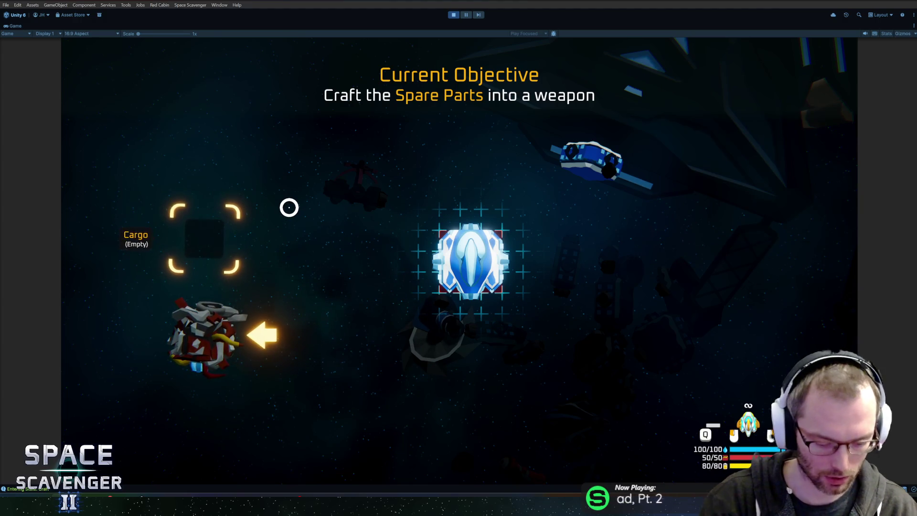
pyautogui.hotkey('ctrl', 'p')
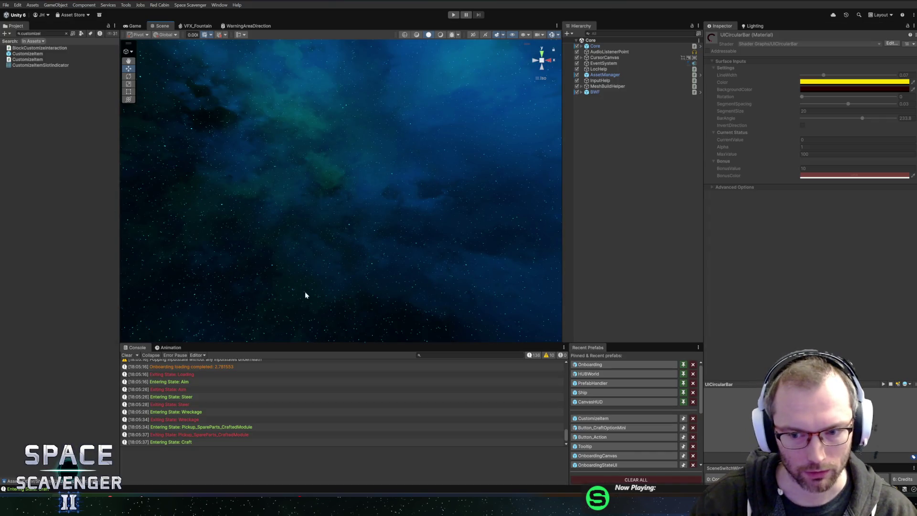
# Enlarge the console and project panes and open Button_CraftOptionMini for editing.
pyautogui.moveTo(348, 342); pyautogui.dragTo(347, 336)
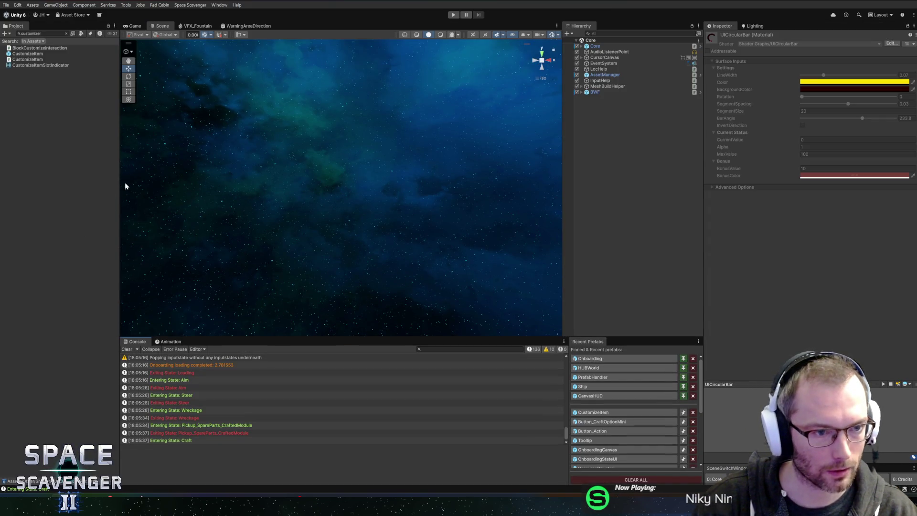
pyautogui.moveTo(120, 185); pyautogui.dragTo(138, 185)
pyautogui.click(597, 412)
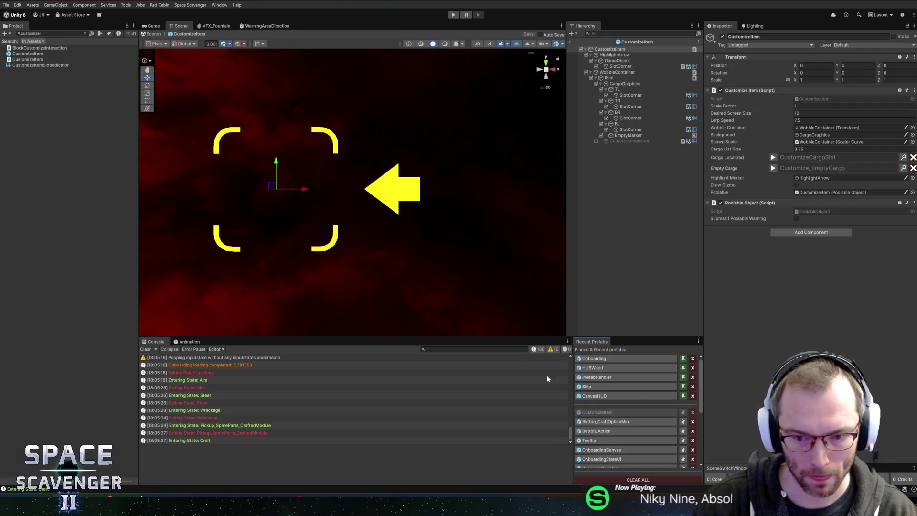
pyautogui.click(606, 422)
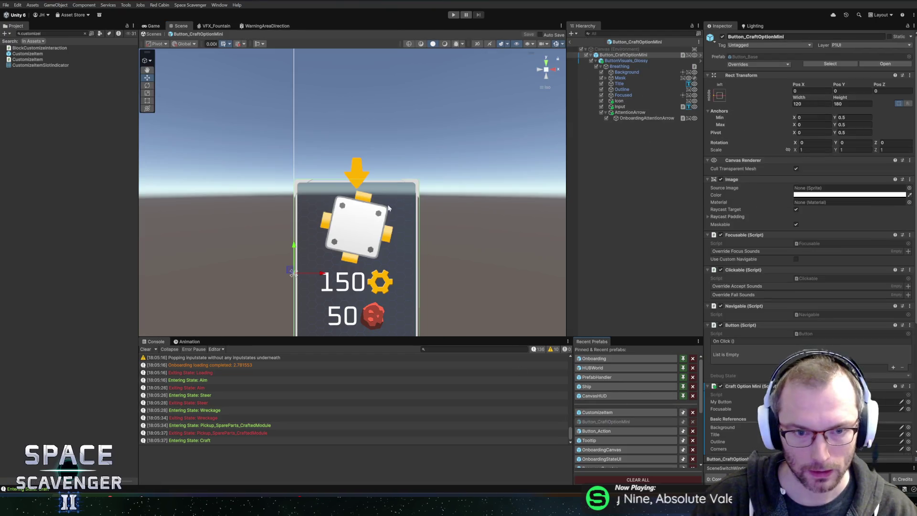
# Change the OnboardingAttentionArrow image colour to pale yellow FFD97E and save.
pyautogui.click(646, 118)
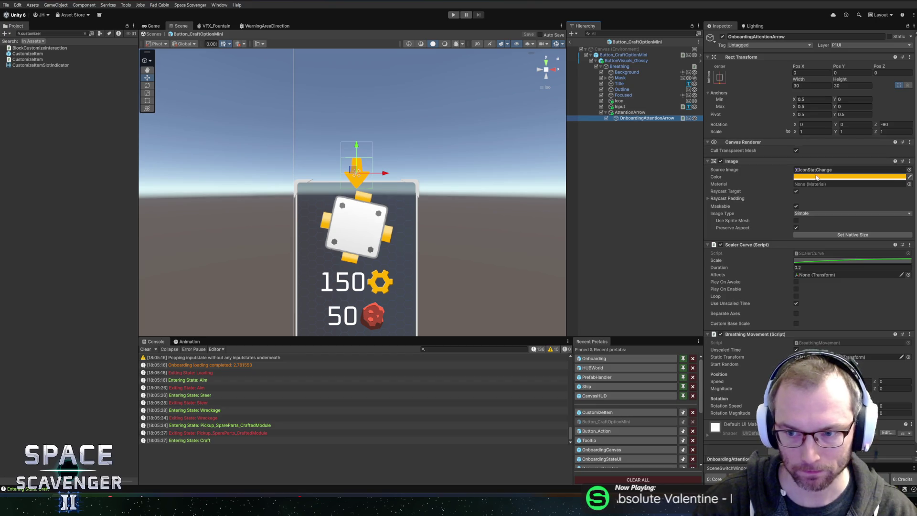
pyautogui.click(841, 176)
pyautogui.moveTo(864, 213); pyautogui.dragTo(859, 210)
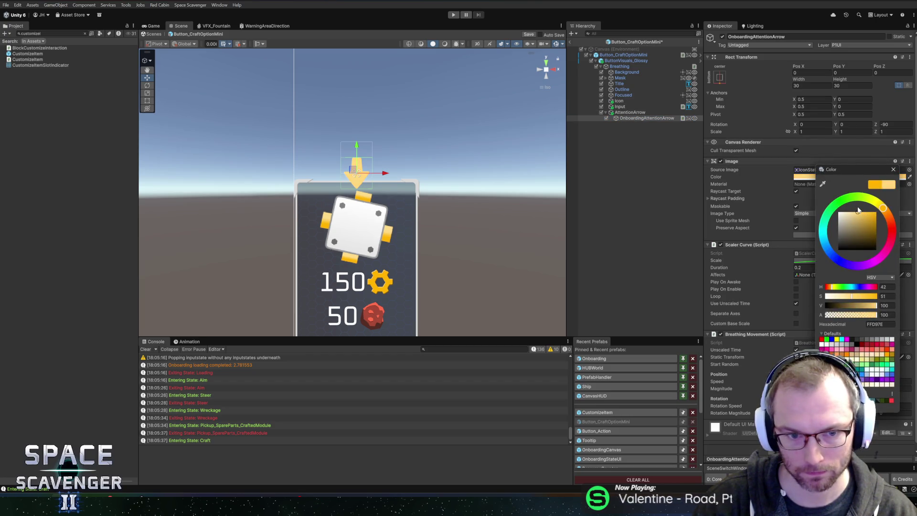
pyautogui.press('Return')
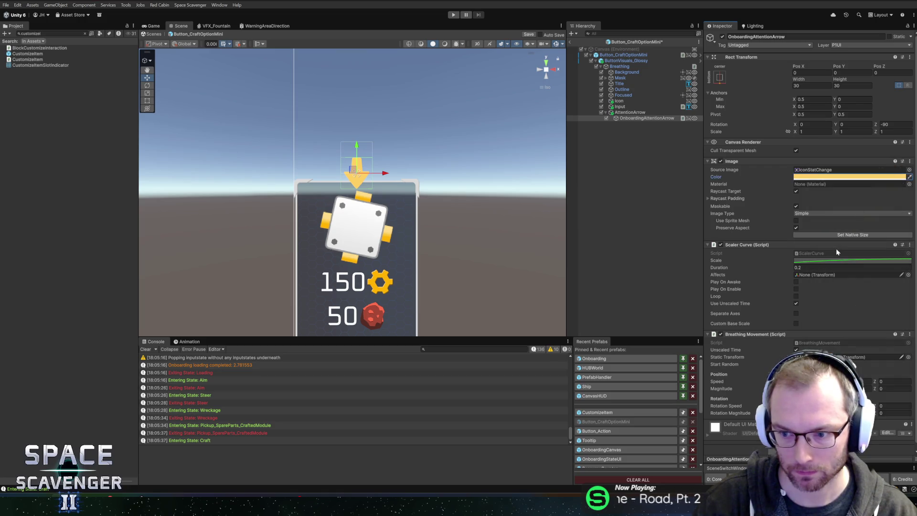
pyautogui.hotkey('ctrl', 's')
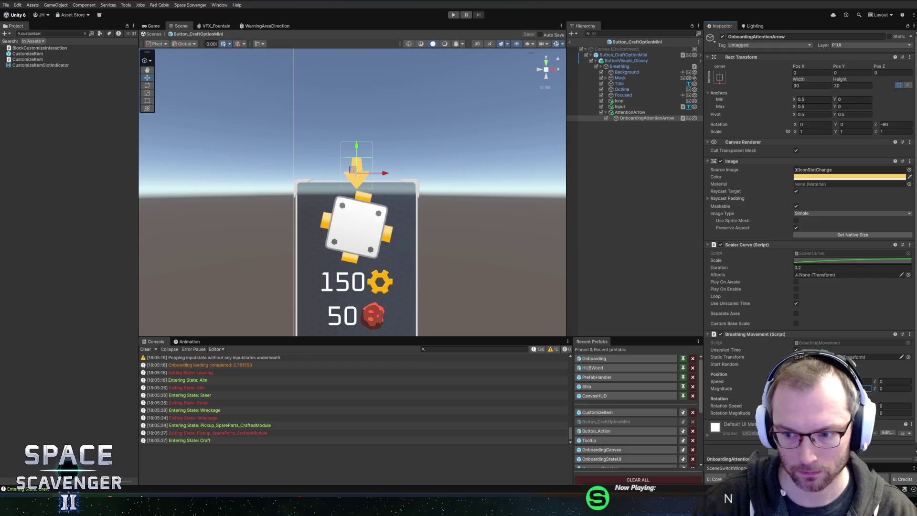
pyautogui.hotkey('ctrl', 's')
# Raise the AttentionArrow to Pos Y 8.9, save the prefab, and switch to Rider.
pyautogui.click(357, 148)
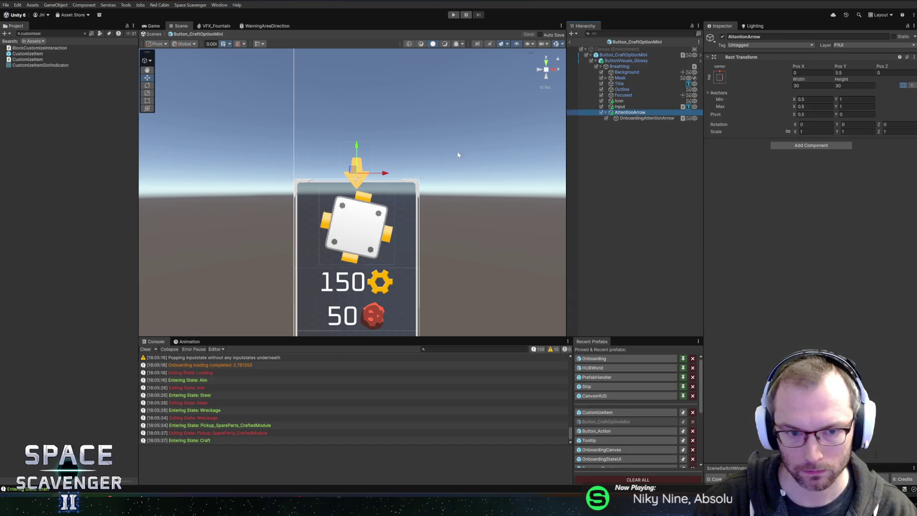
pyautogui.moveTo(357, 147)
pyautogui.mouseDown()
pyautogui.moveTo(356, 139)
pyautogui.moveTo(362, 145)
pyautogui.mouseUp()
pyautogui.hotkey('ctrl', 's')
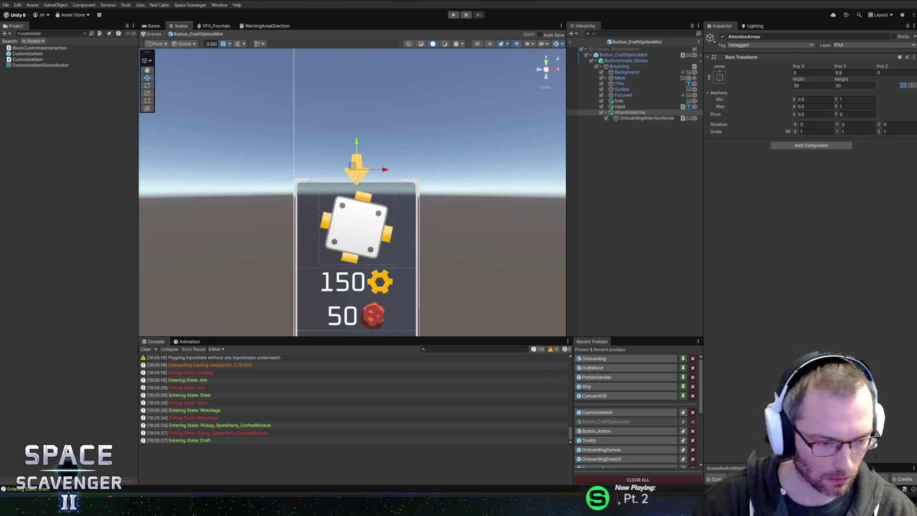
pyautogui.hotkey('alt', 'Tab')
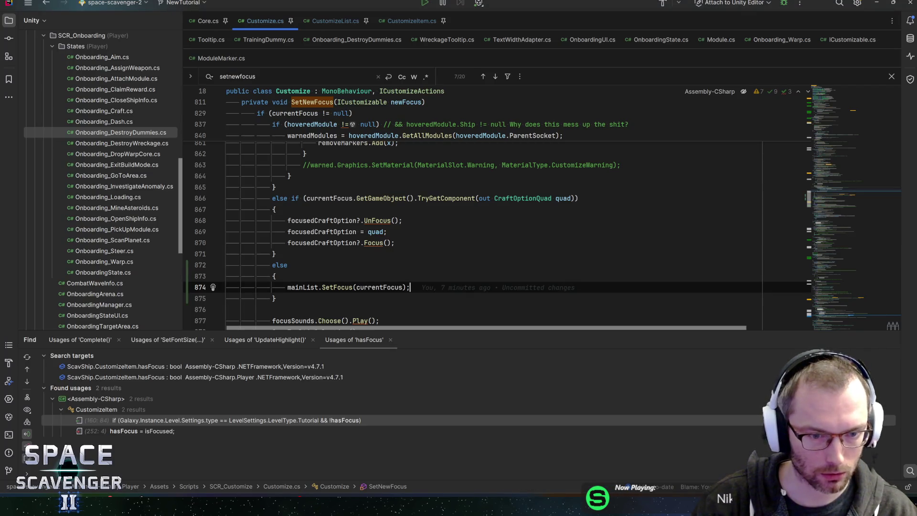
# Move the mainList.SetFocus(currentFocus) statement up into the hoveredModule block.
pyautogui.hotkey('shift', 'End')
pyautogui.hotkey('ctrl', 'shift', 'Up')
pyautogui.hotkey('ctrl', 'shift', 'Up')
pyautogui.hotkey('ctrl', 'shift', 'Up')
pyautogui.hotkey('ctrl', 'c')
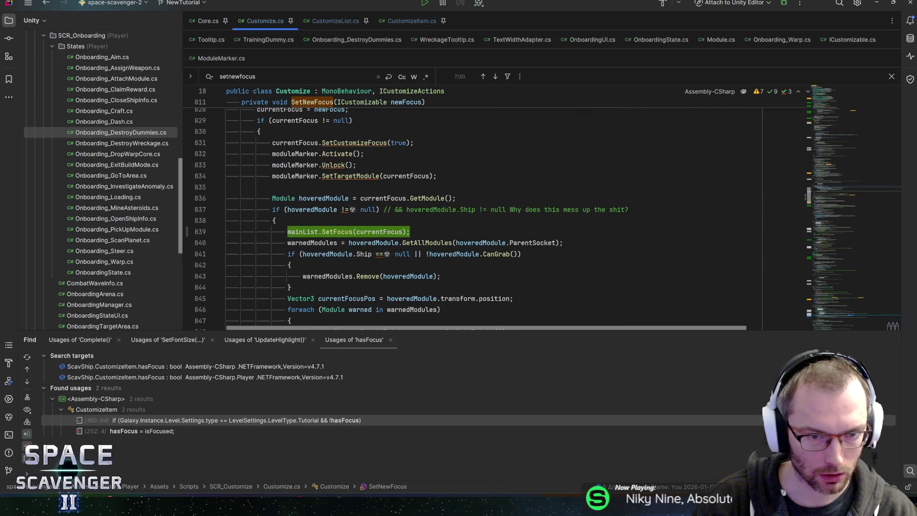
pyautogui.moveTo(294, 143)
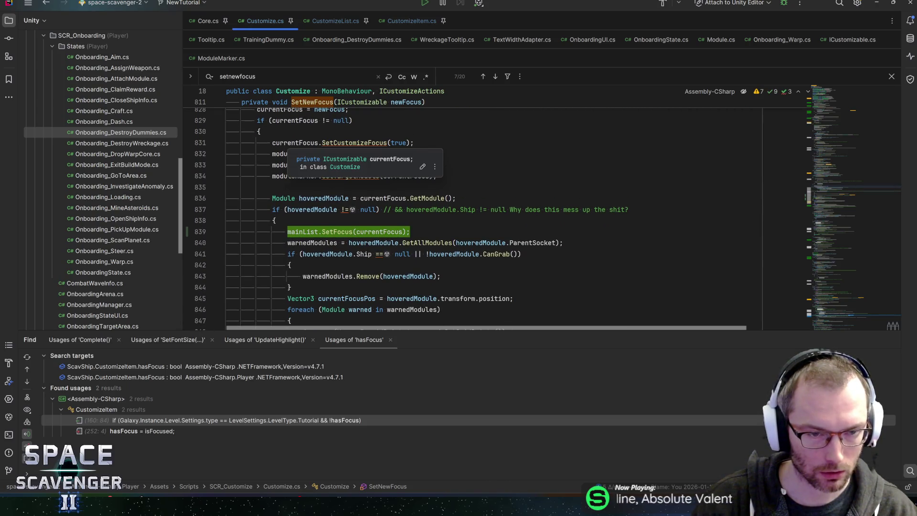
pyautogui.press('Up')
pyautogui.press('Up')
pyautogui.press('Up')
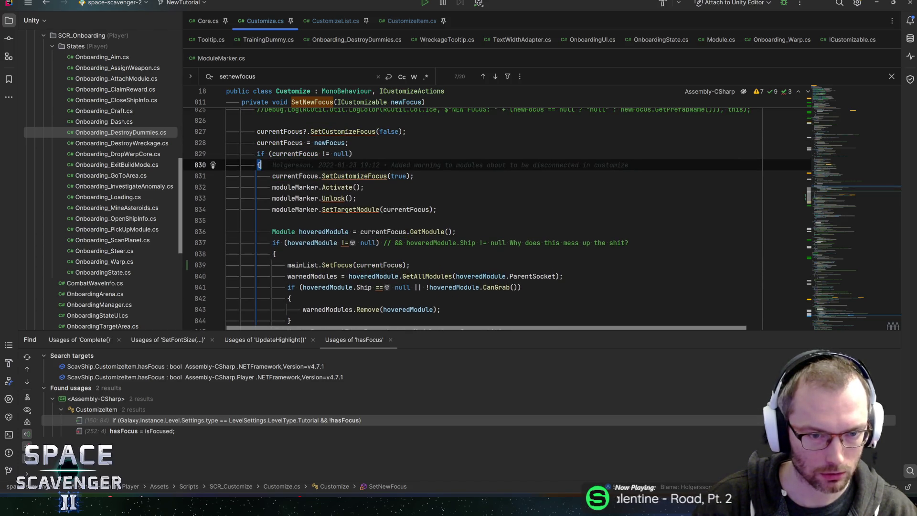
# Paste a mainList.SetFocus call into the null-focus branch and save Customize.cs.
pyautogui.scroll(-17, 478, 215)
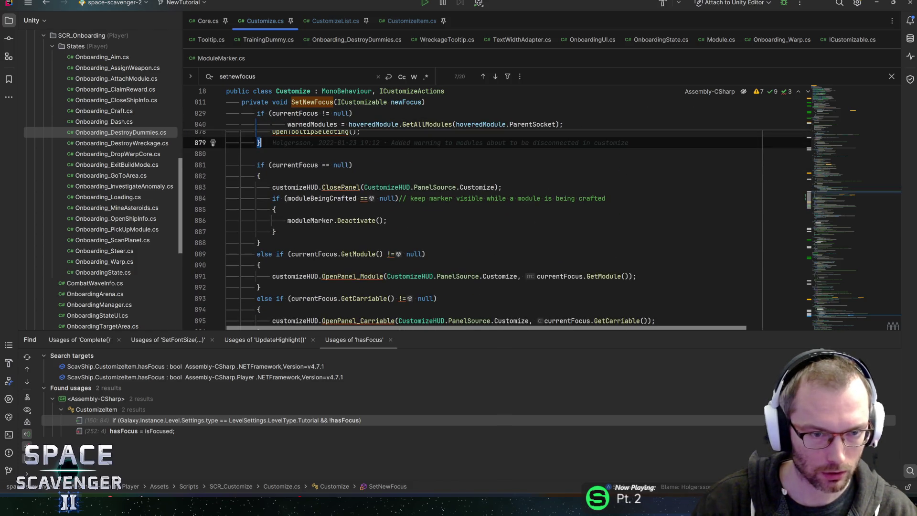
pyautogui.click(259, 176)
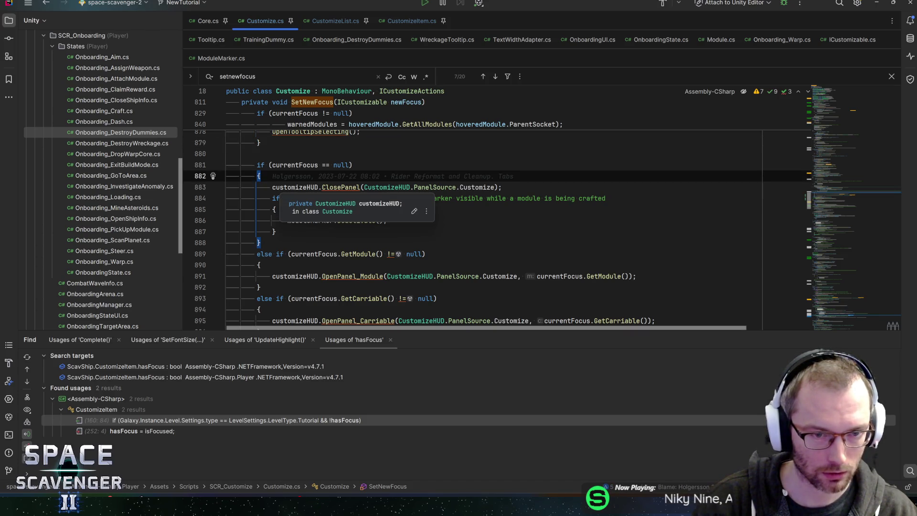
pyautogui.click(265, 254)
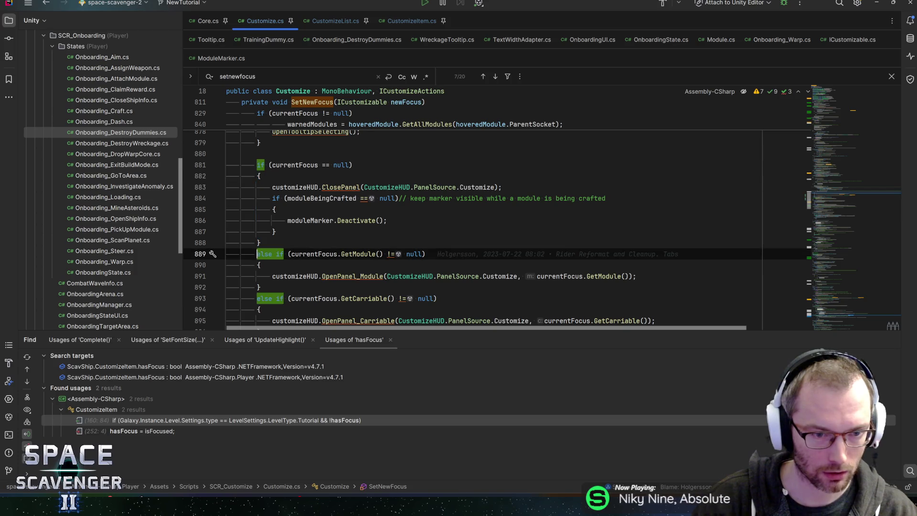
pyautogui.scroll(-1, 477, 215)
pyautogui.click(275, 198)
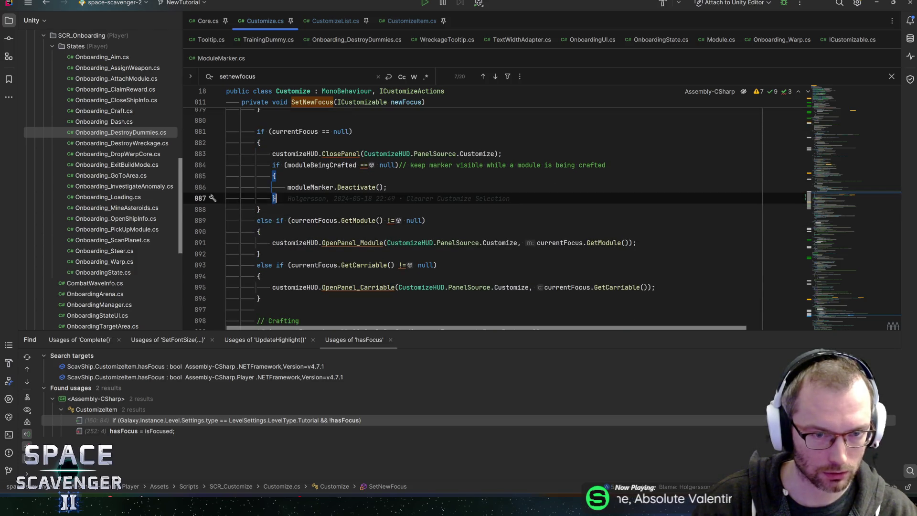
pyautogui.press('Return')
pyautogui.hotkey('ctrl', 'v')
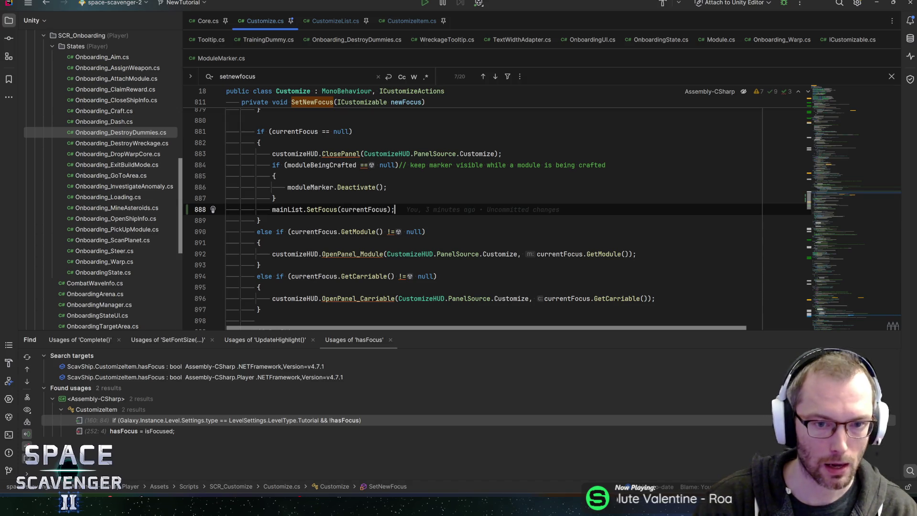
pyautogui.hotkey('ctrl', 's')
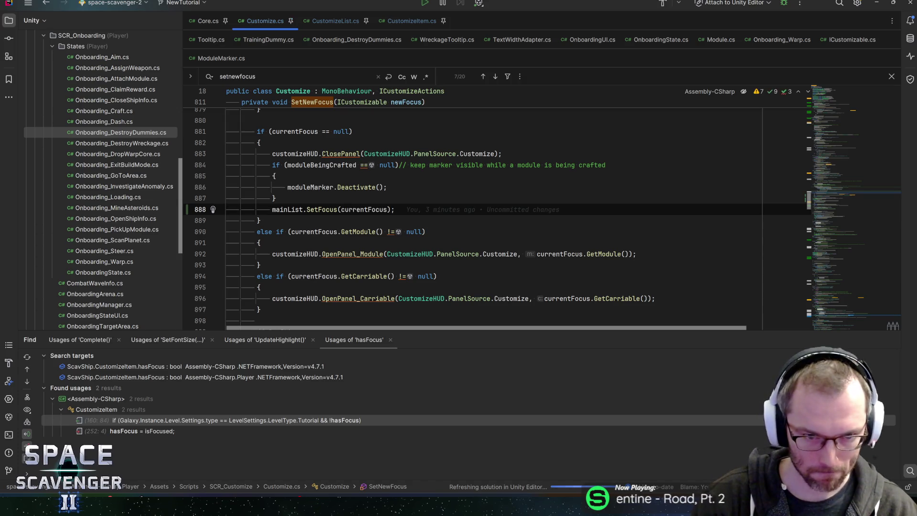
# Select the 'Highlight Arrows in Tutorial' comment on line 888.
pyautogui.scroll(-2, 335, 210)
pyautogui.moveTo(325, 219)
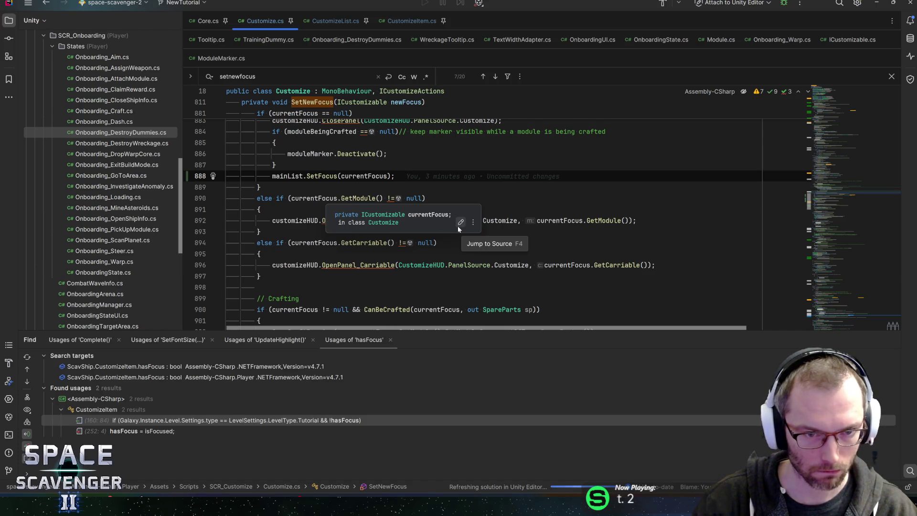
pyautogui.hotkey('alt', 'Tab')
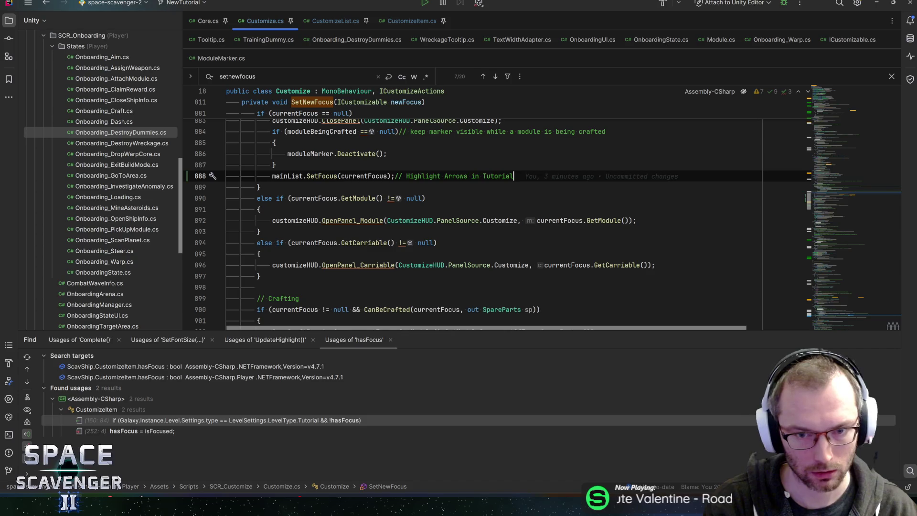
pyautogui.hotkey('ctrl', 'shift', 'Left')
pyautogui.hotkey('ctrl', 'shift', 'Left')
pyautogui.hotkey('ctrl', 'shift', 'Left')
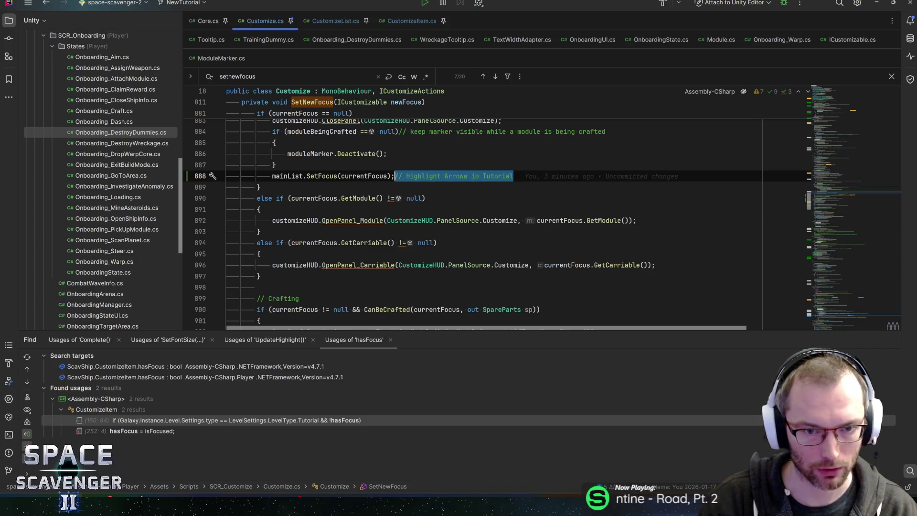
pyautogui.click(288, 197)
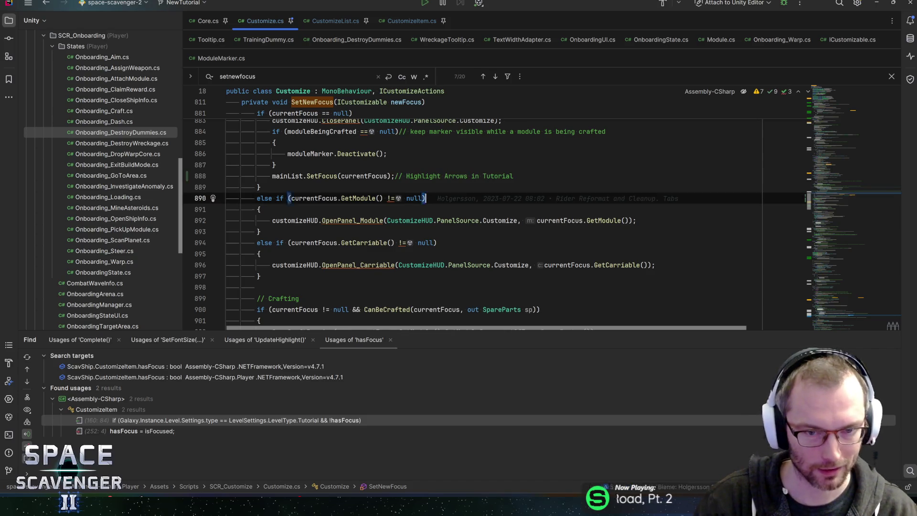
# Paste the comment after the SetFocus calls on lines 874 and 839, then bring Unity forward.
pyautogui.scroll(4, 288, 215)
pyautogui.click(288, 309)
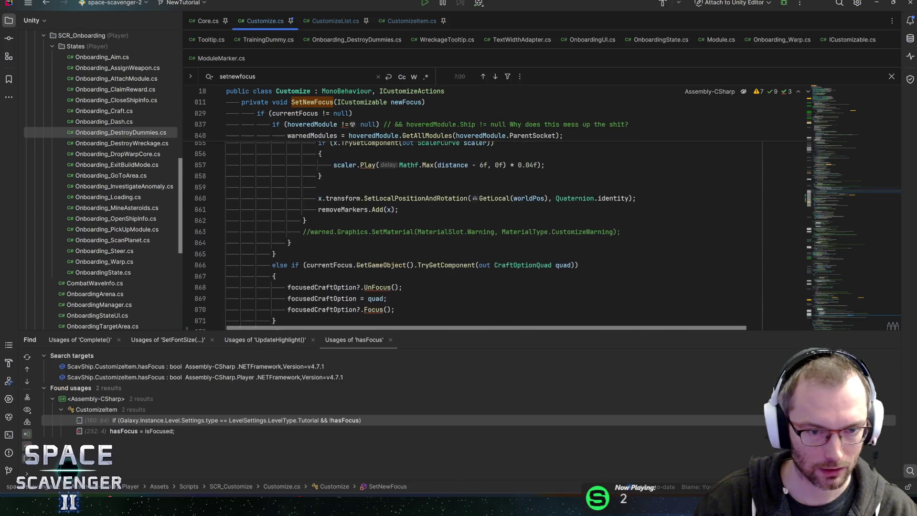
pyautogui.click(410, 217)
pyautogui.write('// Highlight Arrows in Tutorial')
pyautogui.scroll(8, 497, 222)
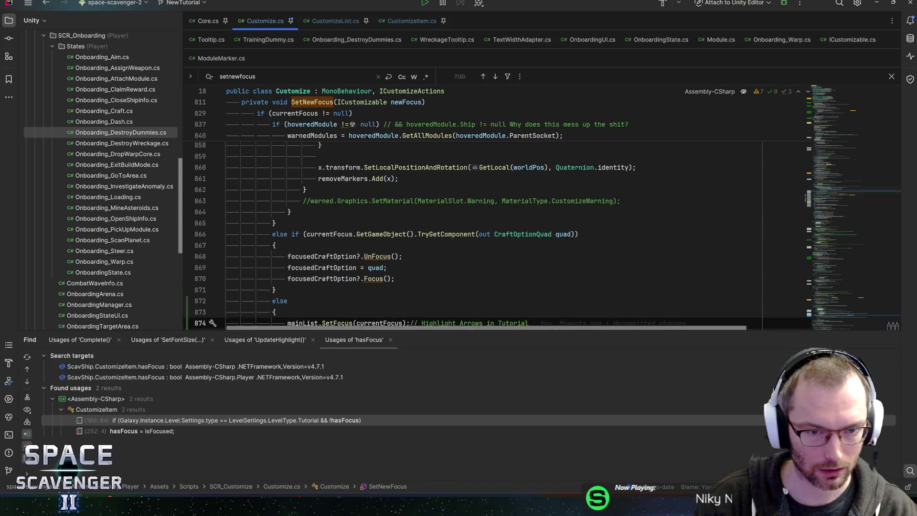
pyautogui.scroll(1, 407, 223)
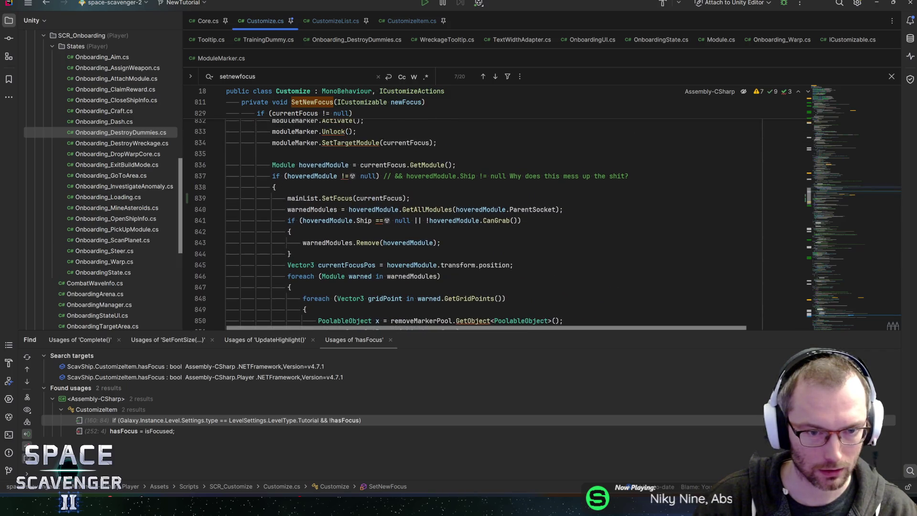
pyautogui.click(410, 198)
pyautogui.write('// Highlight Arrows in Tutorial')
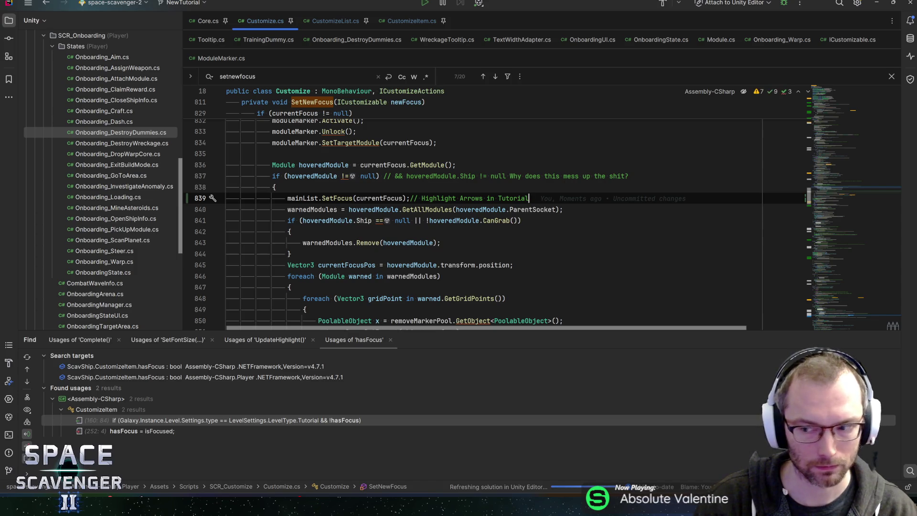
pyautogui.hotkey('alt', 'Tab')
pyautogui.doubleClick(869, 3)
# Let Unity import the script changes, exit the prefab to the Core scene, and return to Rider.
pyautogui.click(481, 13)
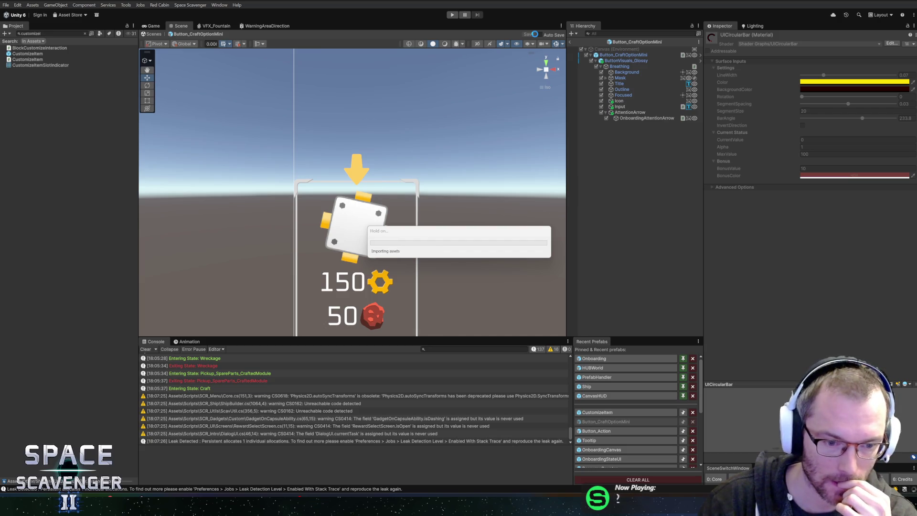
pyautogui.click(571, 41)
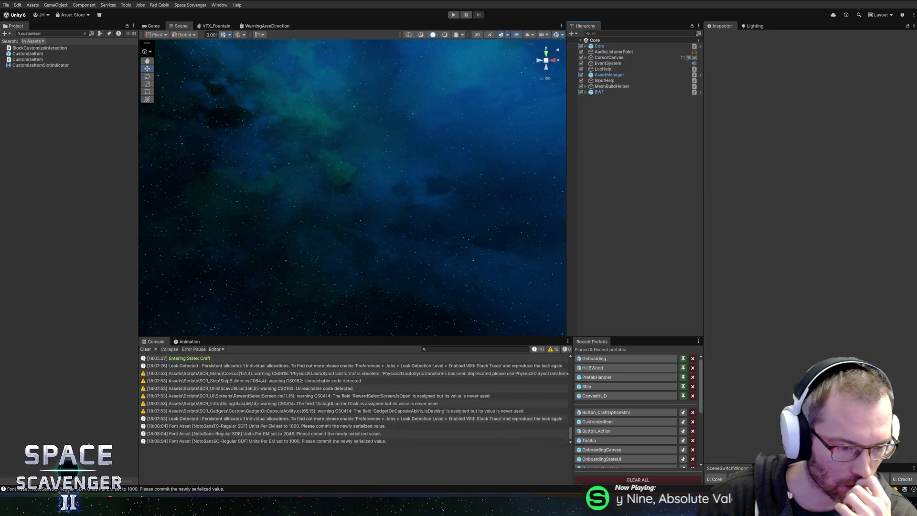
pyautogui.hotkey('alt', 'Tab')
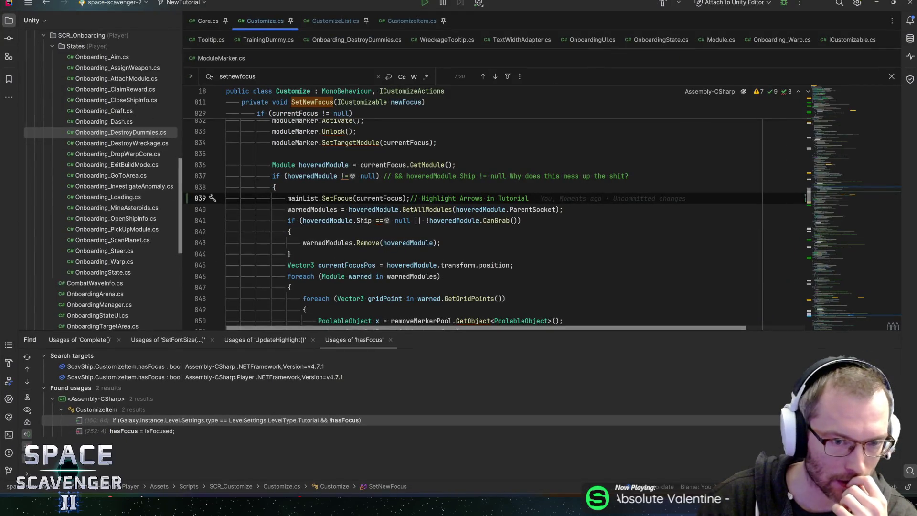
# Find the PreviewCraftPanel call in OpenCraftPreview and check the sp and moduleBeingCrafted usages.
pyautogui.hotkey('ctrl', 'f')
pyautogui.write('craf')
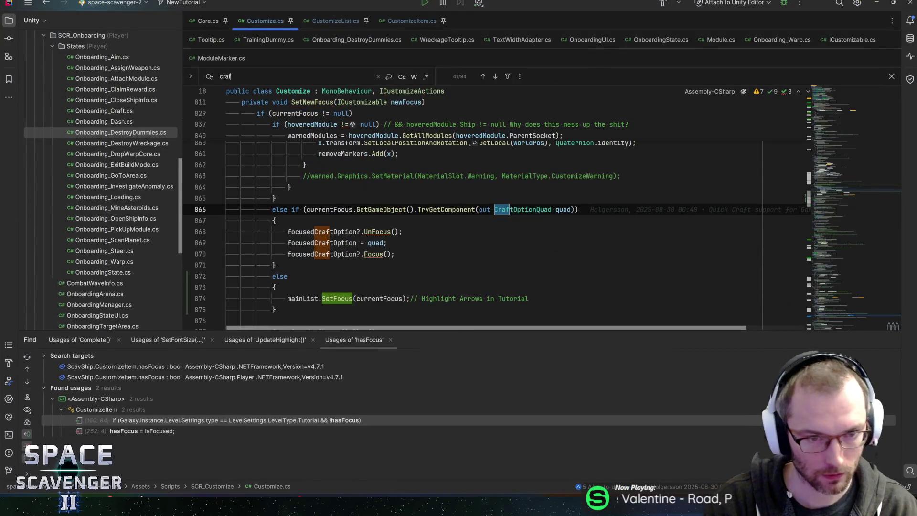
pyautogui.write('tpanel')
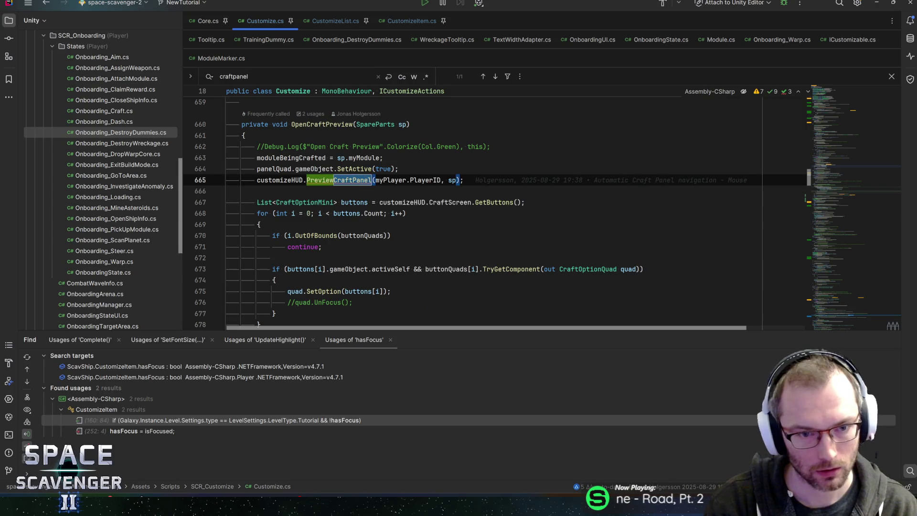
pyautogui.click(291, 180)
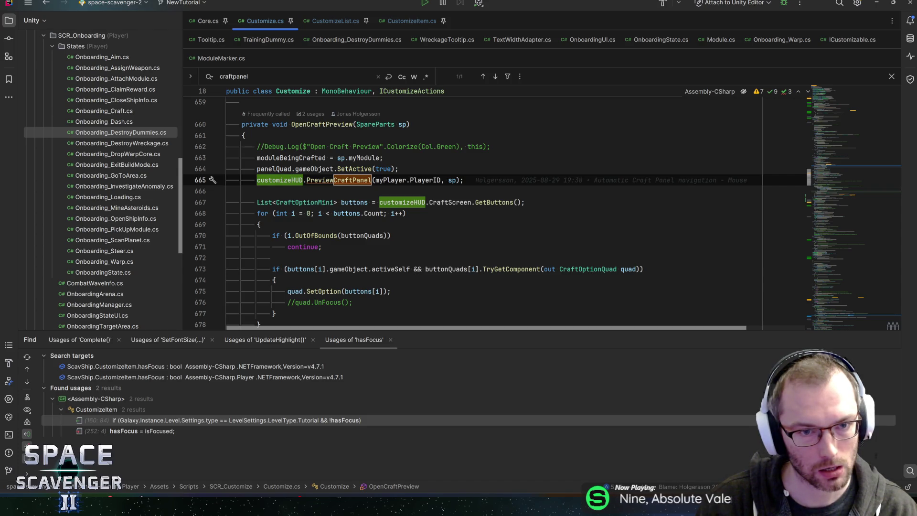
pyautogui.click(402, 124)
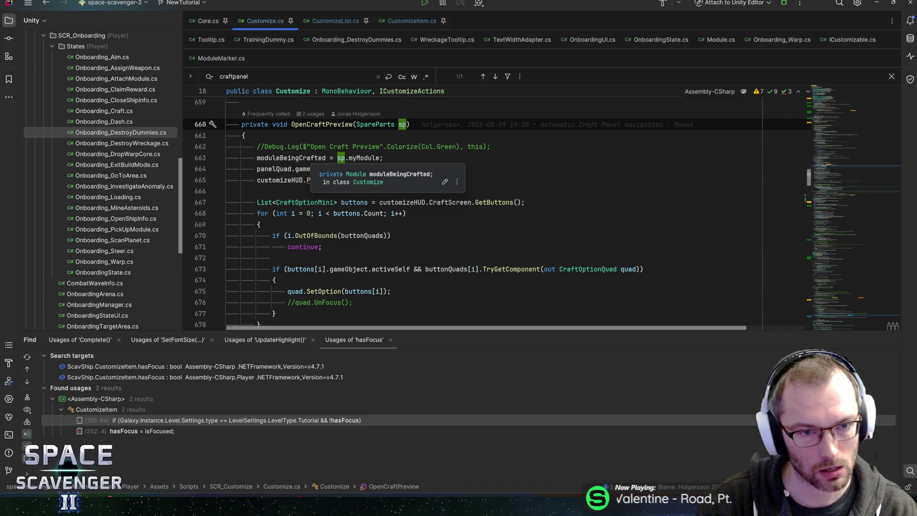
pyautogui.click(300, 158)
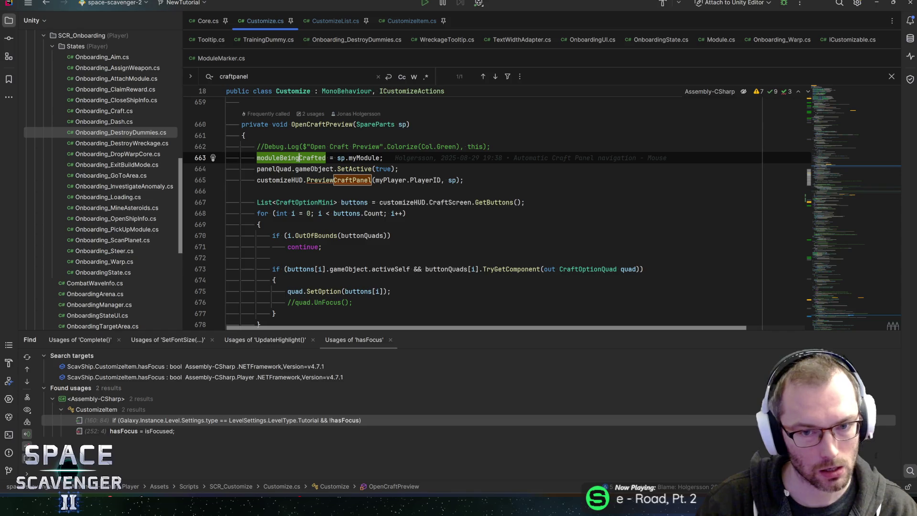
# Add mainList.SetFocus(moduleBeingCrafted); after PreviewCraftPanel and switch to Unity to recompile.
pyautogui.click(463, 180)
pyautogui.press('Return')
pyautogui.write('// Highlight Arrows in Tutorial')
pyautogui.hotkey('ctrl', 'BackSpace')
pyautogui.hotkey('ctrl', 'BackSpace')
pyautogui.hotkey('ctrl', 'BackSpace')
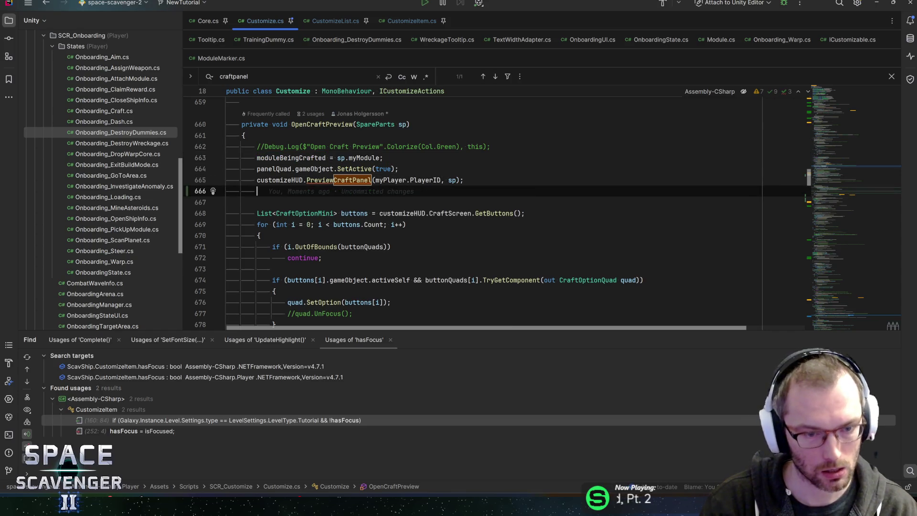
pyautogui.write('mainList.SetF')
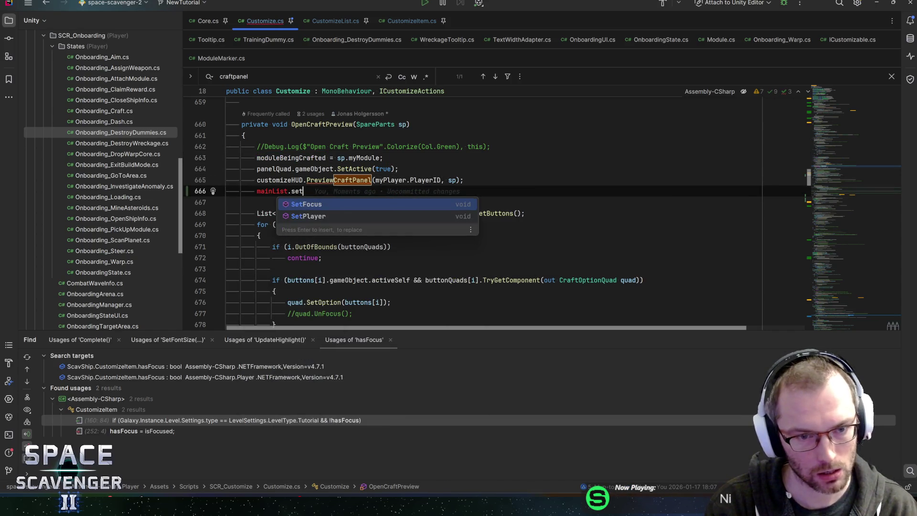
pyautogui.press('Return')
pyautogui.write('modul);')
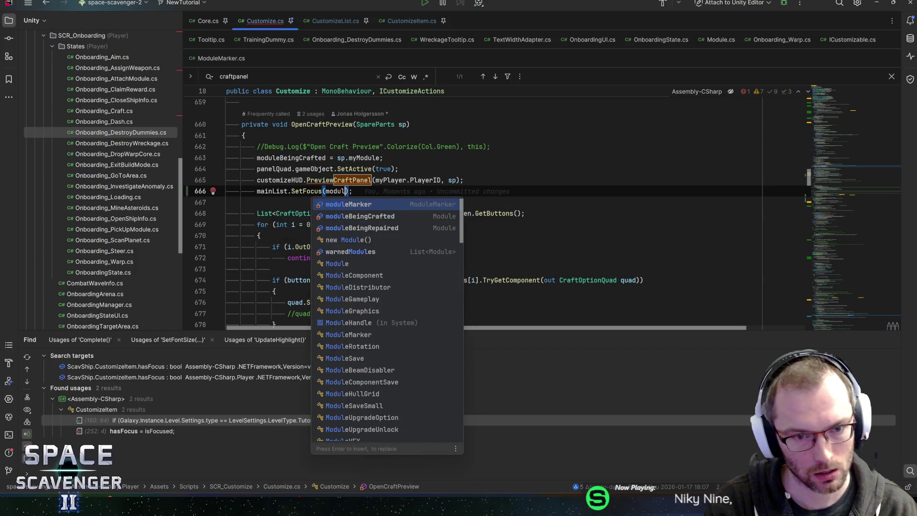
pyautogui.press('Return')
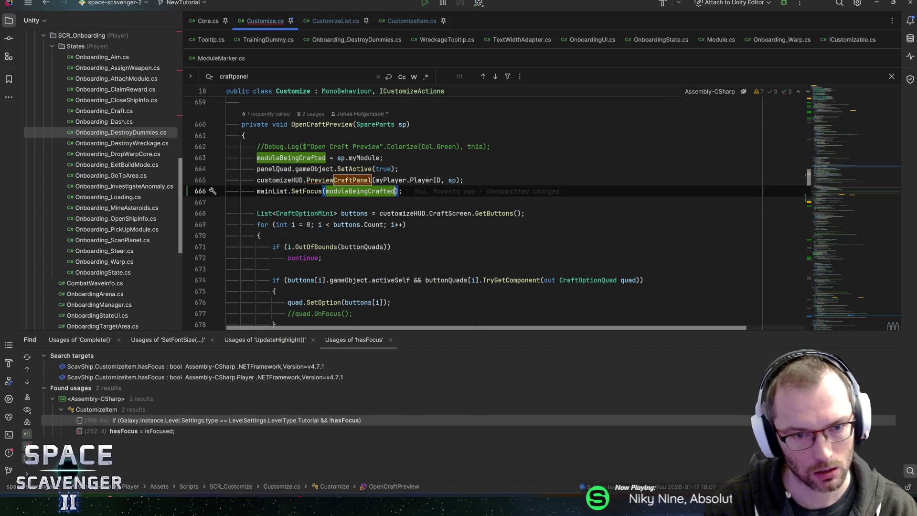
pyautogui.press('Right')
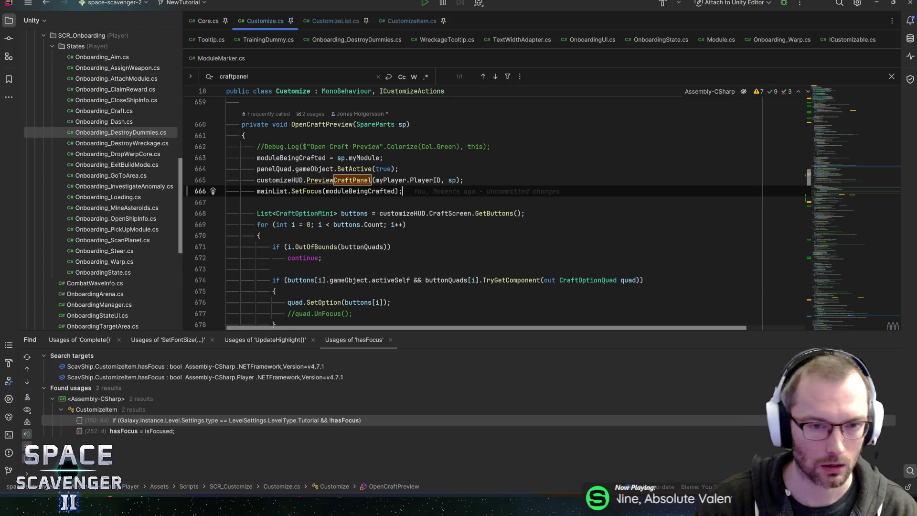
pyautogui.hotkey('alt', 'Tab')
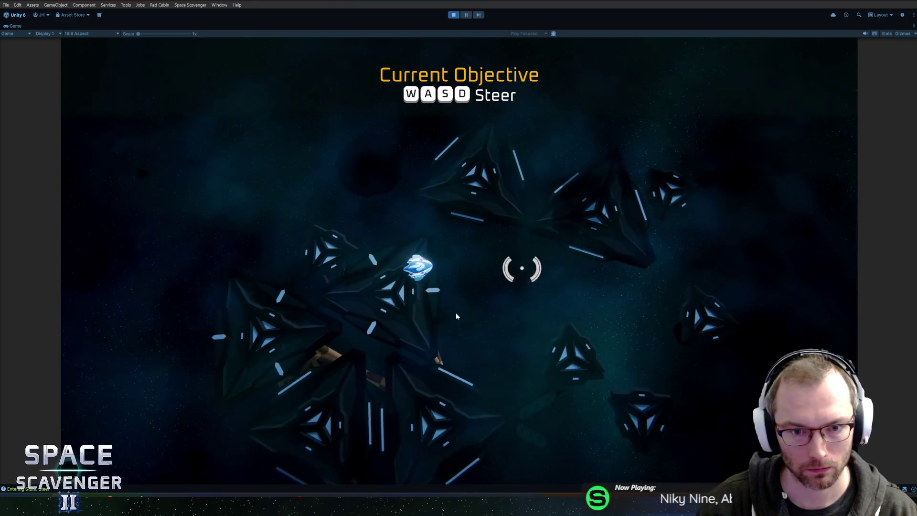
# Play the tutorial: steer to the wreckage, pick up the Spare Parts, and re-drop them in cargo.
pyautogui.press('w')
pyautogui.moveTo(336, 343)
pyautogui.mouseDown()
pyautogui.moveTo(522, 328)
pyautogui.moveTo(566, 337)
pyautogui.moveTo(540, 343)
pyautogui.mouseUp()
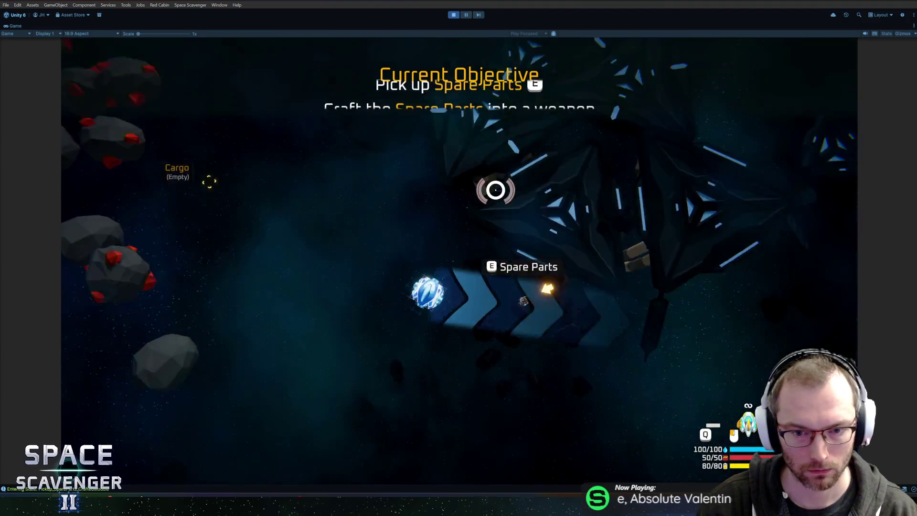
pyautogui.press('e')
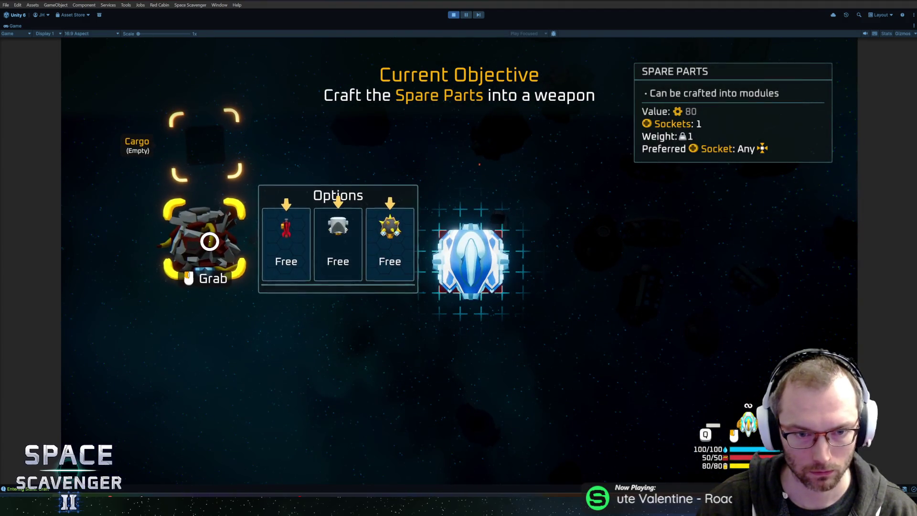
pyautogui.click(196, 242)
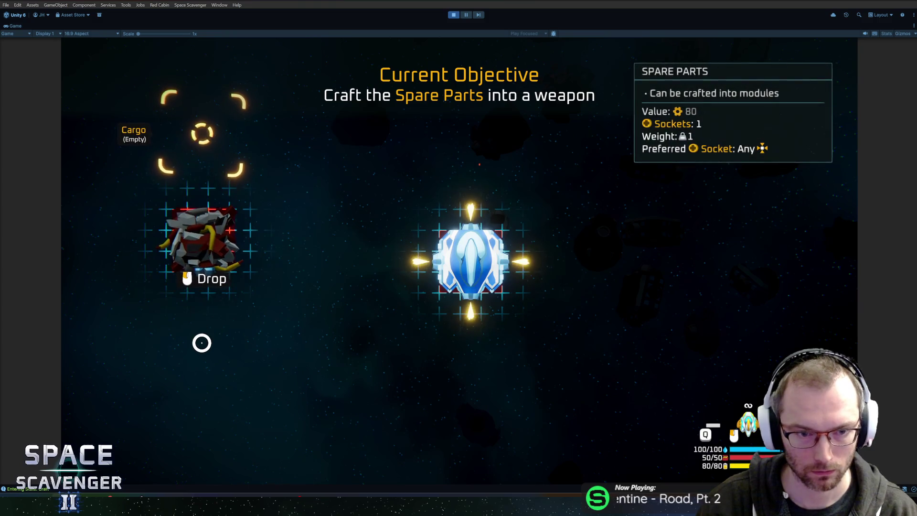
pyautogui.click(204, 263)
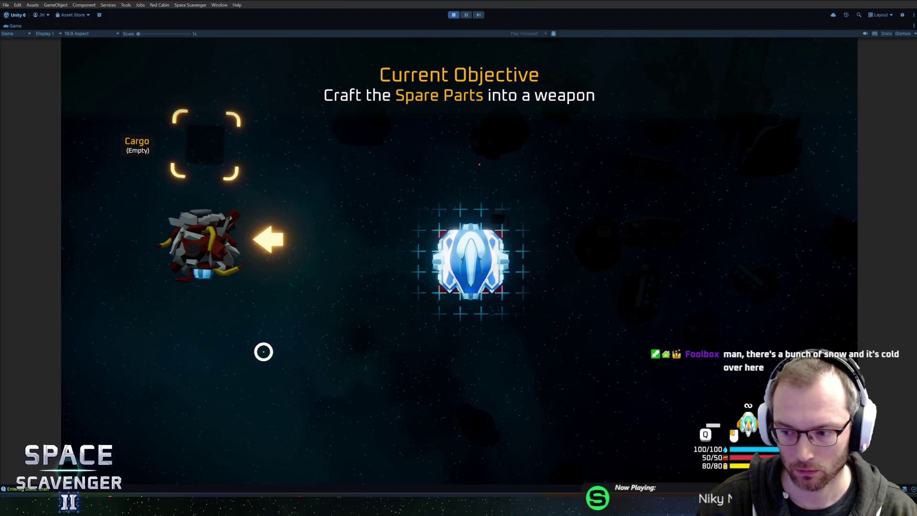
pyautogui.moveTo(242, 268)
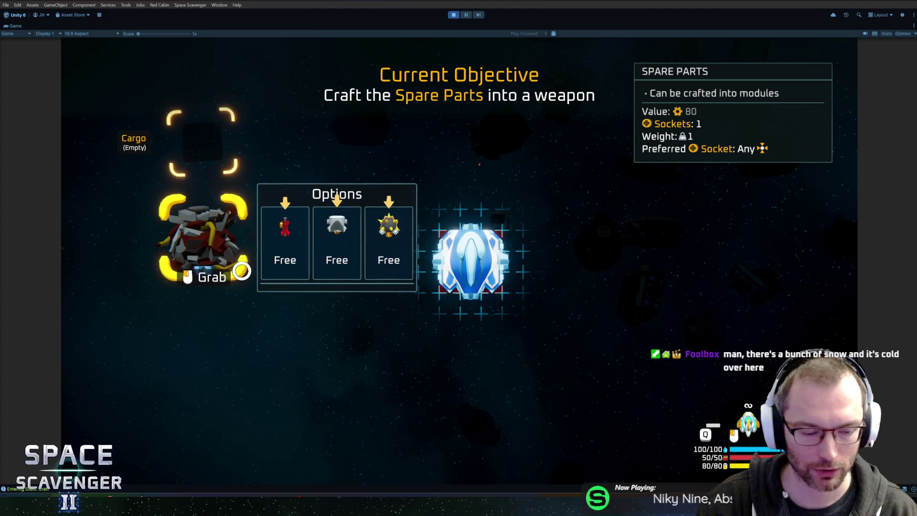
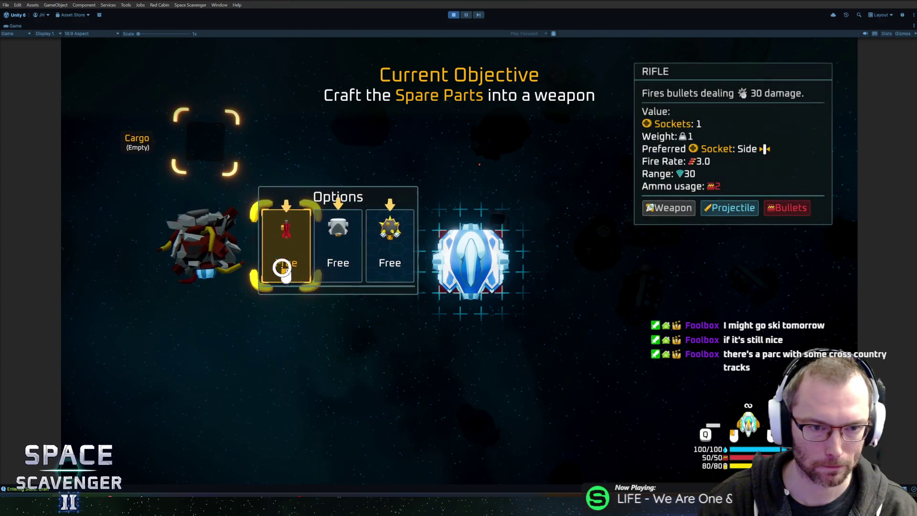
# Craft the Spare Parts into a Flail, attach it to the ship, and fly into the copper asteroids.
pyautogui.click(307, 333)
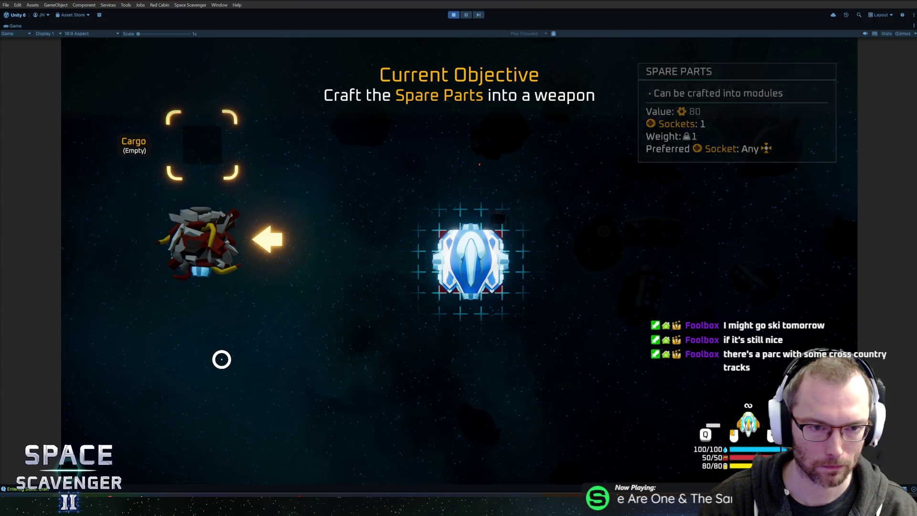
pyautogui.moveTo(203, 234)
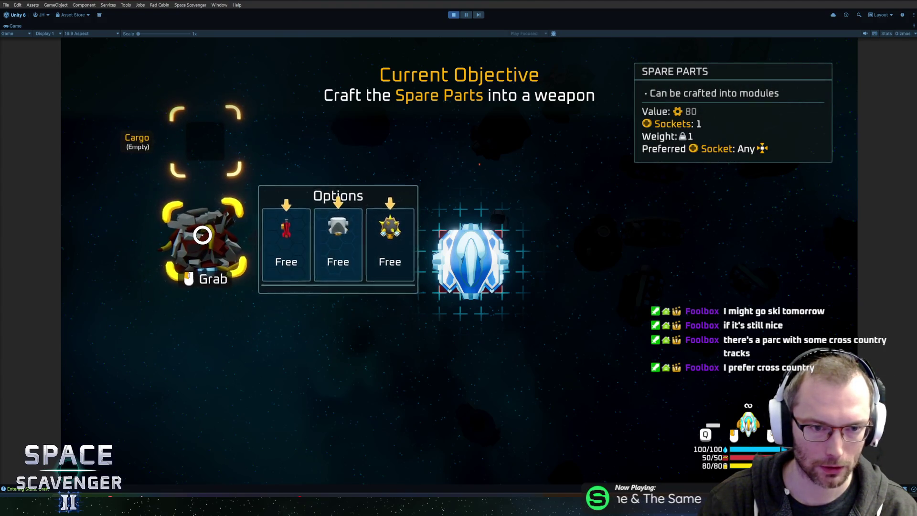
pyautogui.click(202, 235)
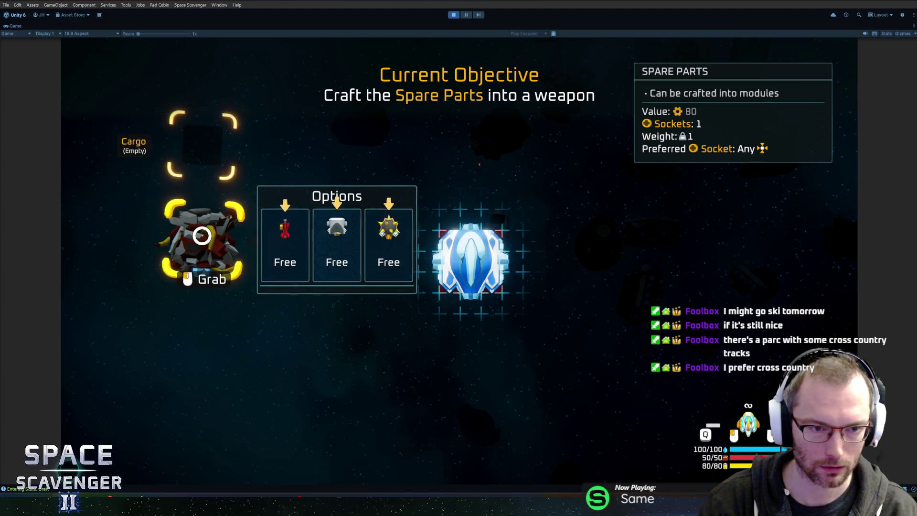
pyautogui.click(199, 255)
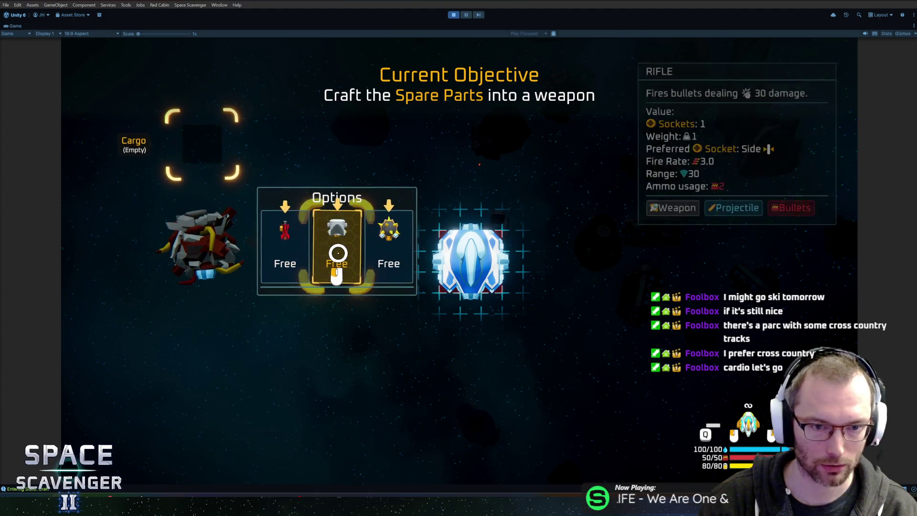
pyautogui.click(388, 244)
pyautogui.click(466, 261)
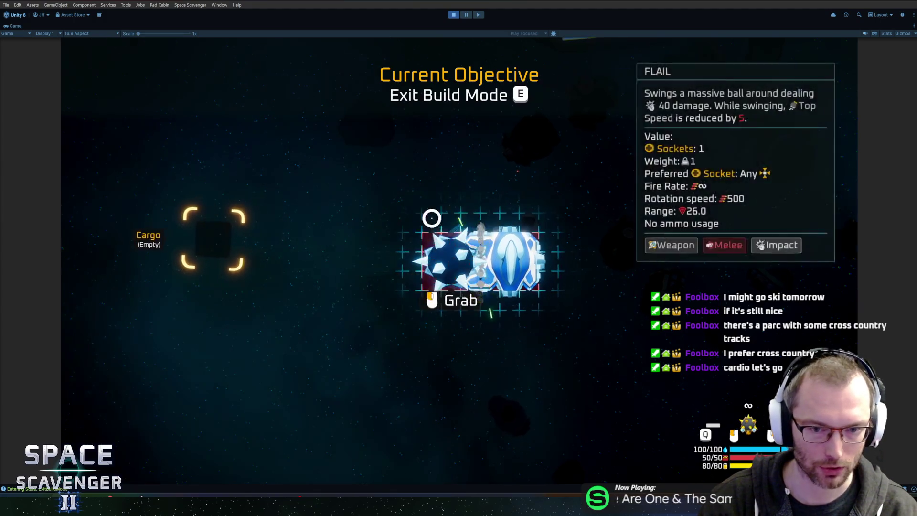
pyautogui.press('e')
pyautogui.press('w')
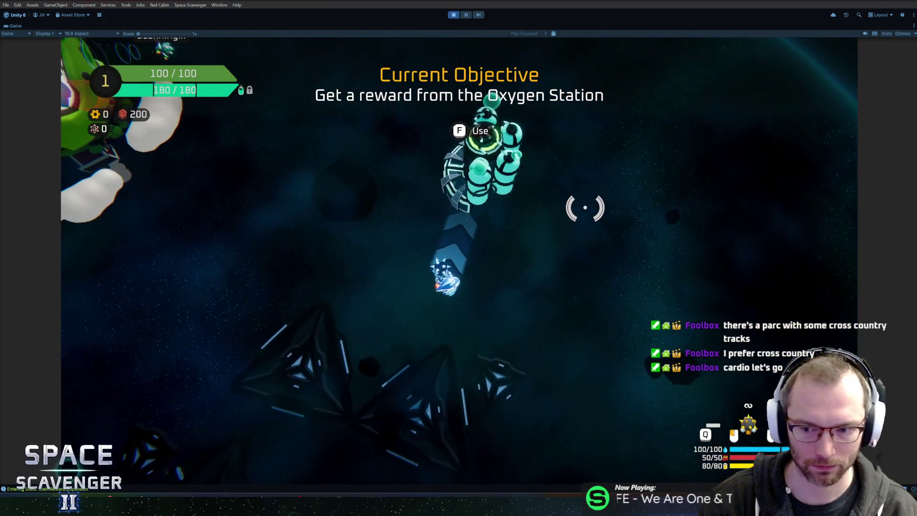
# Take the Oxygen Station reward and attach the body, thruster and last module to the ship.
pyautogui.press('f')
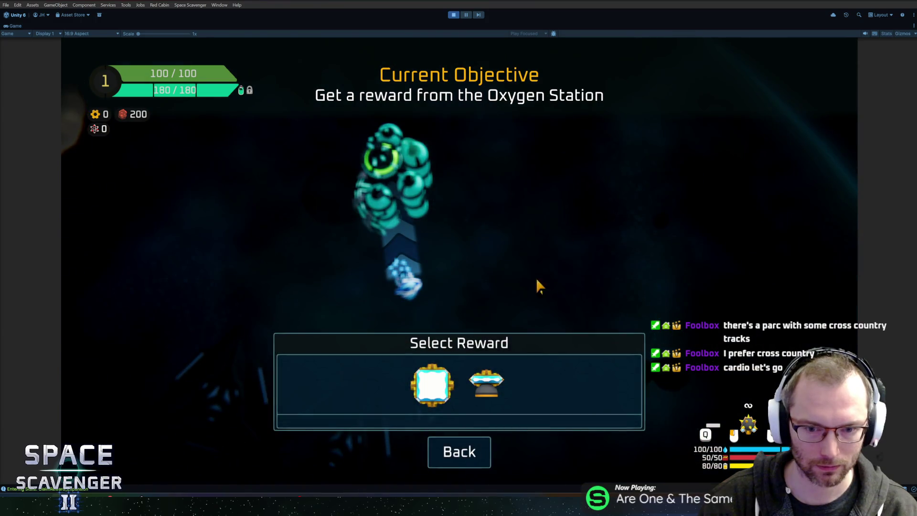
pyautogui.click(486, 384)
pyautogui.click(478, 315)
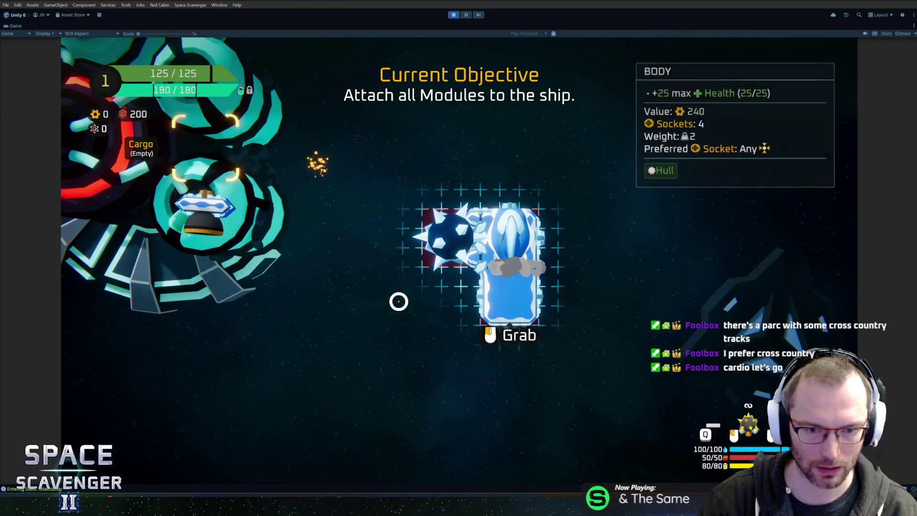
pyautogui.click(203, 215)
pyautogui.click(509, 325)
# Exit build mode, shoot down the dummies, and fly back toward the Oxygen Station.
pyautogui.press('e')
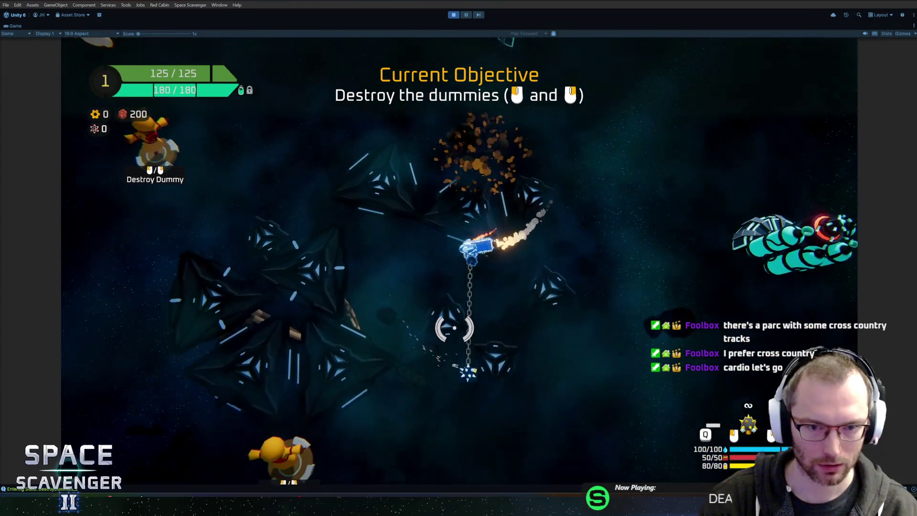
pyautogui.click(435, 360)
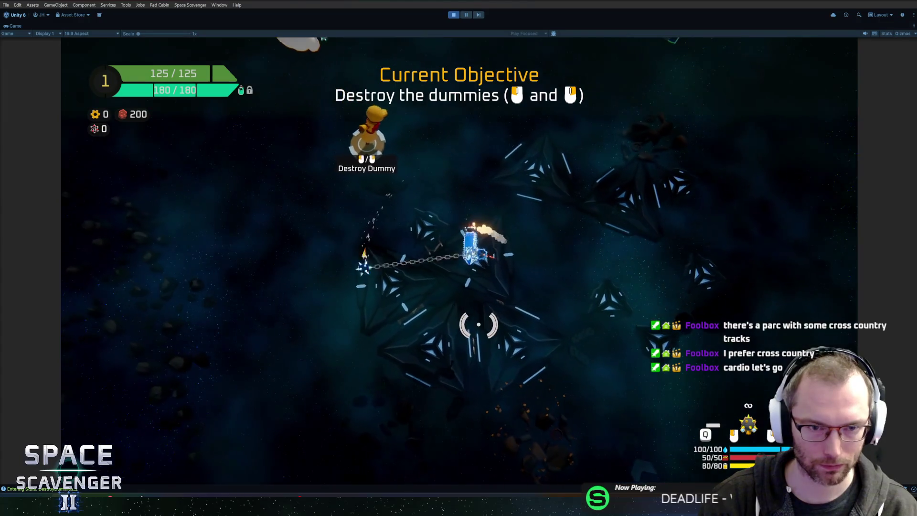
pyautogui.click(473, 321)
pyautogui.press('d')
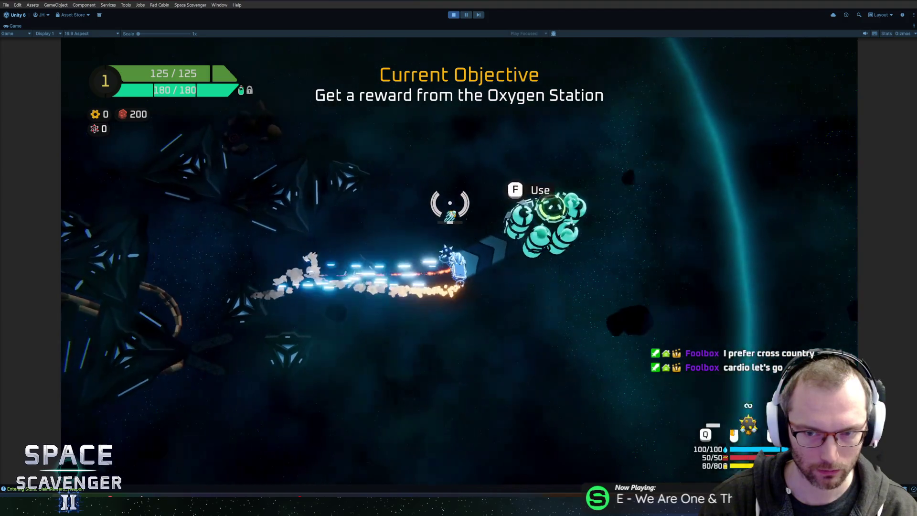
# Claim the second station reward and attach the battery, pink laser and solar panel.
pyautogui.press('f')
pyautogui.click(526, 406)
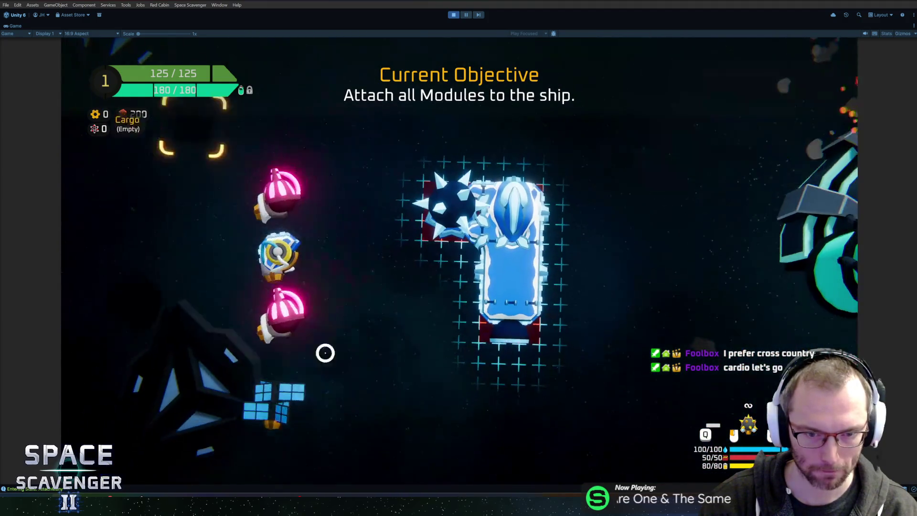
pyautogui.click(447, 277)
pyautogui.click(548, 258)
pyautogui.click(512, 165)
# Assign the Tiny Laser to a mouse button in Ship Details, then resume play.
pyautogui.press('e')
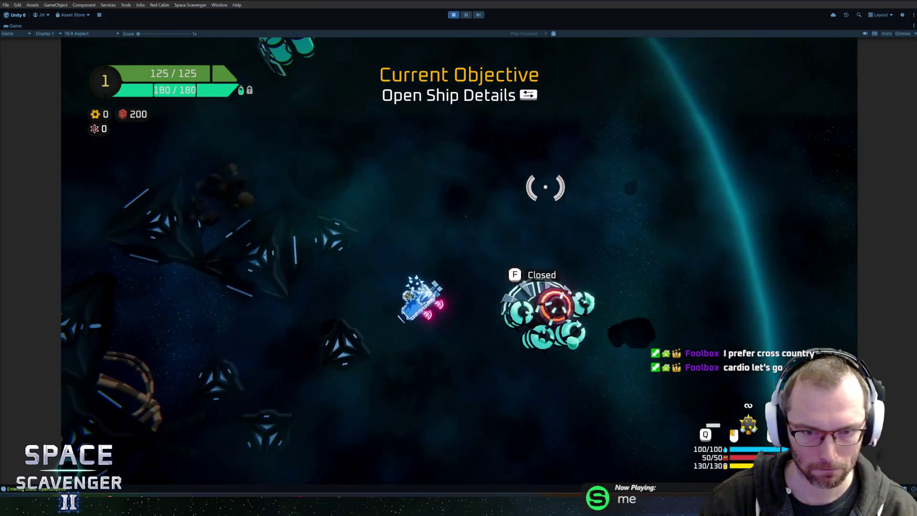
pyautogui.press('Tab')
pyautogui.moveTo(587, 422)
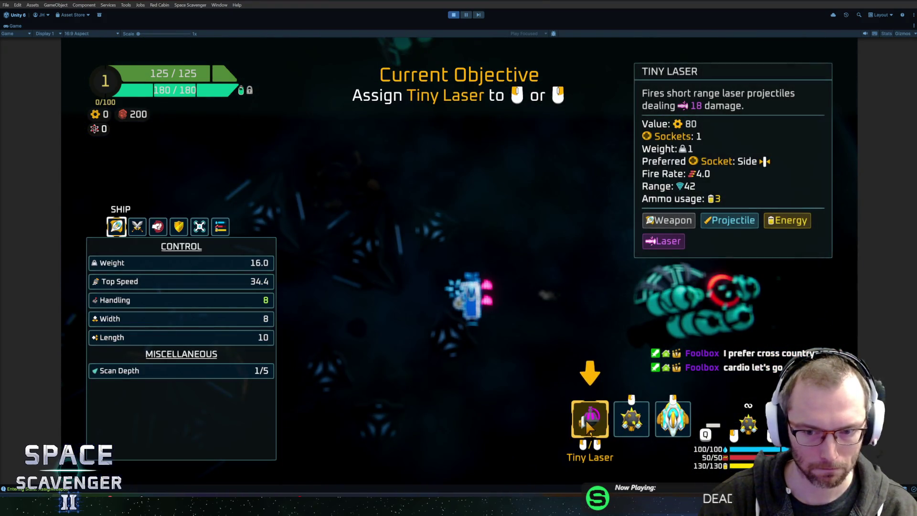
pyautogui.click(589, 425)
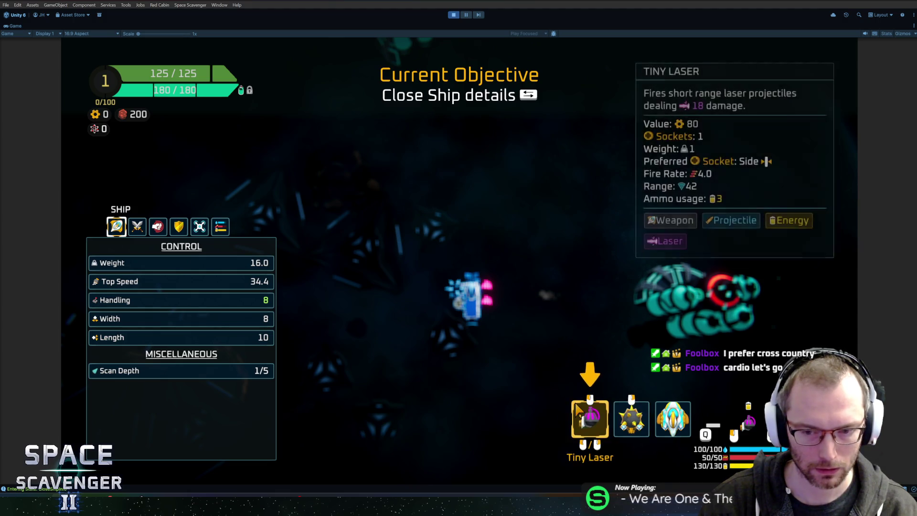
pyautogui.press('Tab')
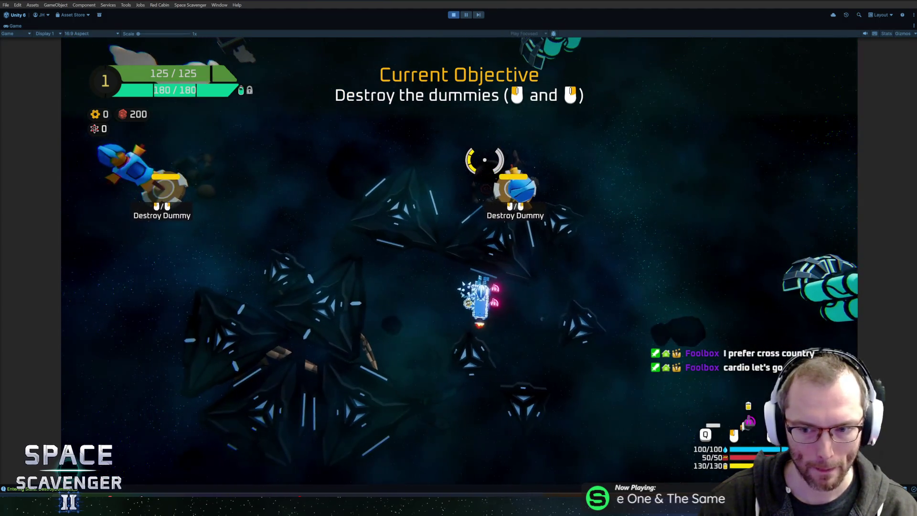
# Shoot the remaining dummies and dash through the yellow line until all three dashes are done.
pyautogui.click(483, 159)
pyautogui.click(357, 181)
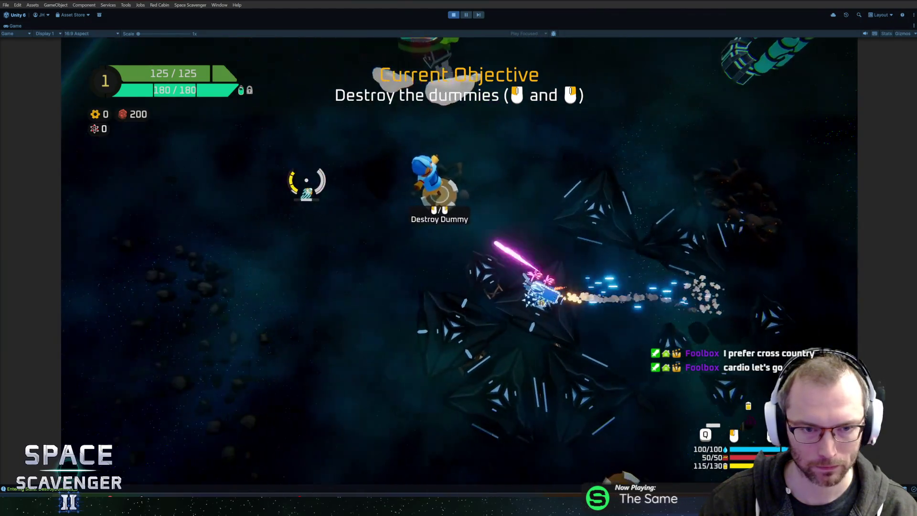
pyautogui.click(361, 177)
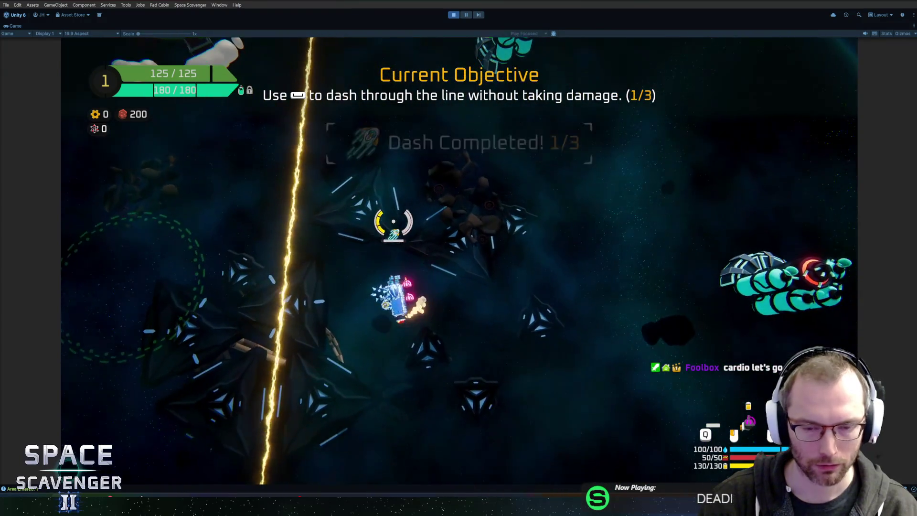
pyautogui.press('space')
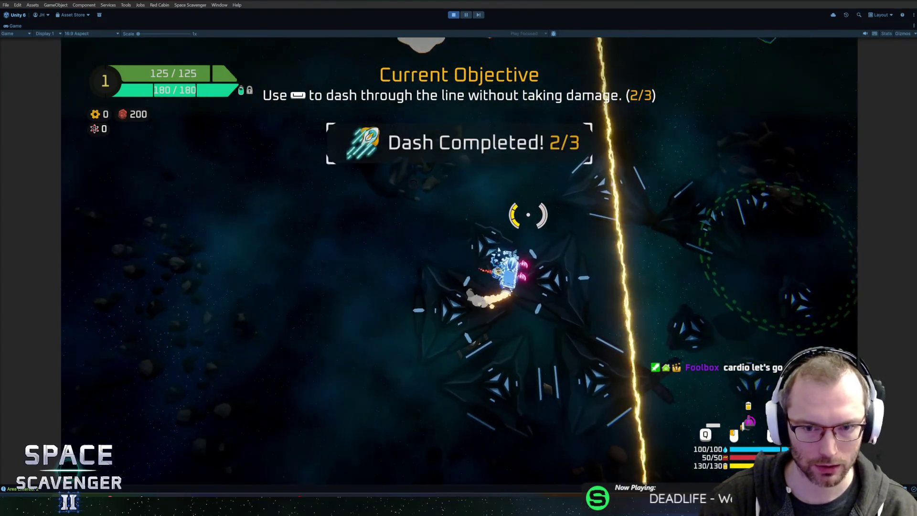
pyautogui.press('space')
pyautogui.click(439, 212)
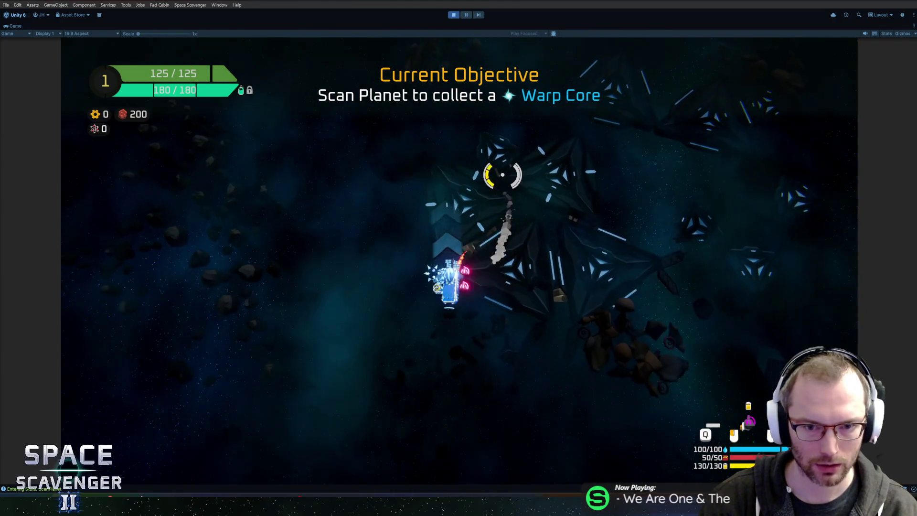
# Dash toward the green planet to scan it for the Warp Core.
pyautogui.press('space')
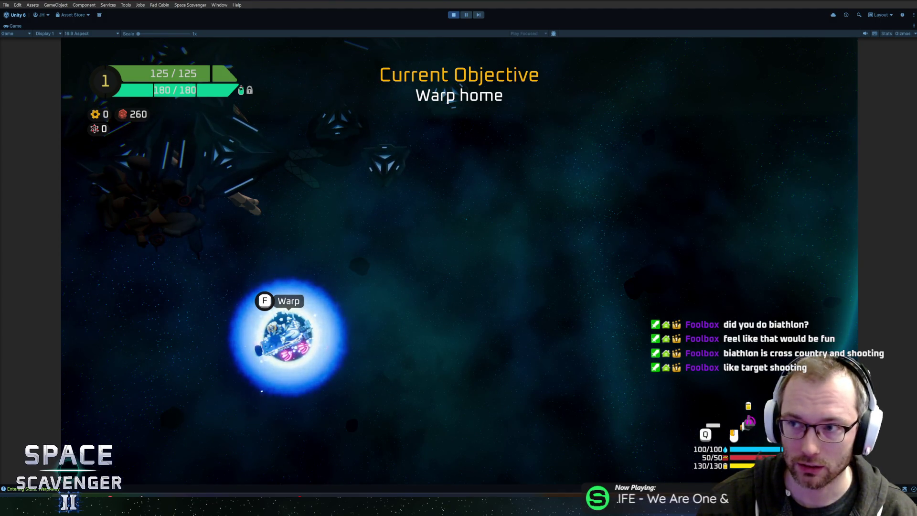
# Fly around the area, fire the laser, return onto the blue warp portal and warp home with F.
pyautogui.press('a')
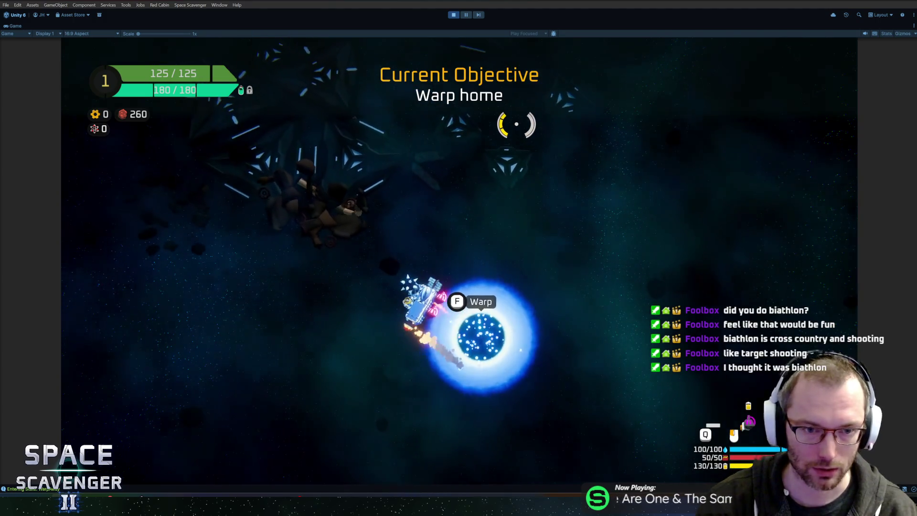
pyautogui.press('w')
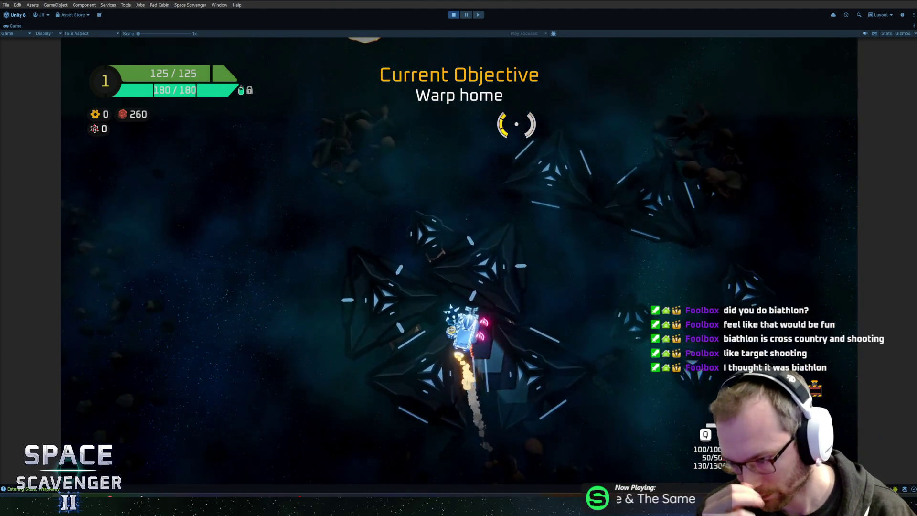
pyautogui.press('a')
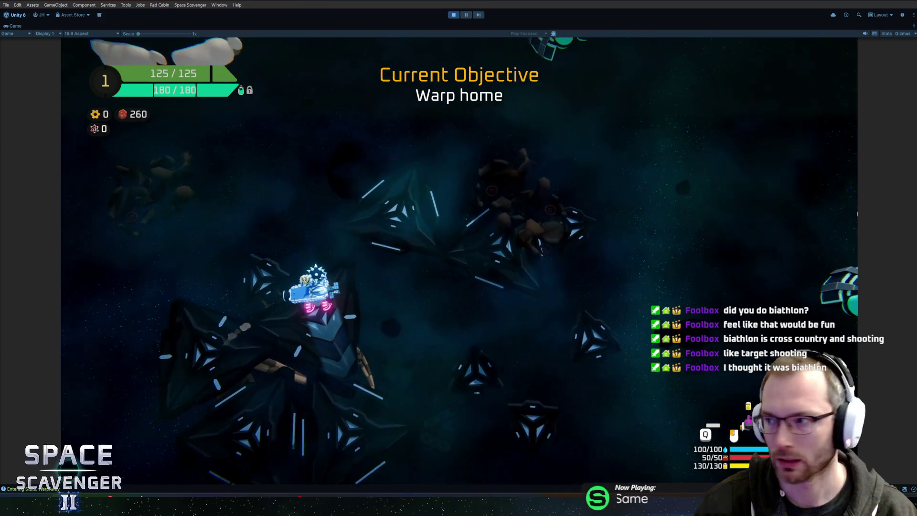
pyautogui.press('d')
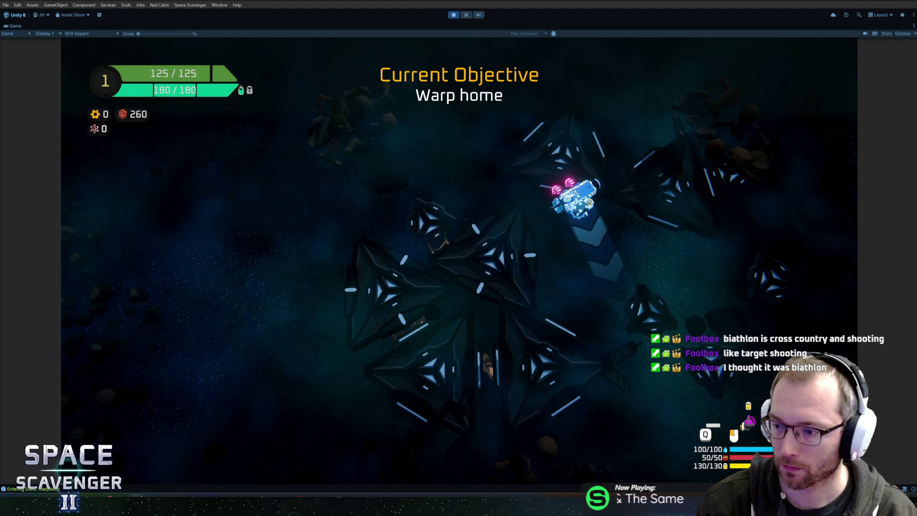
pyautogui.press('a')
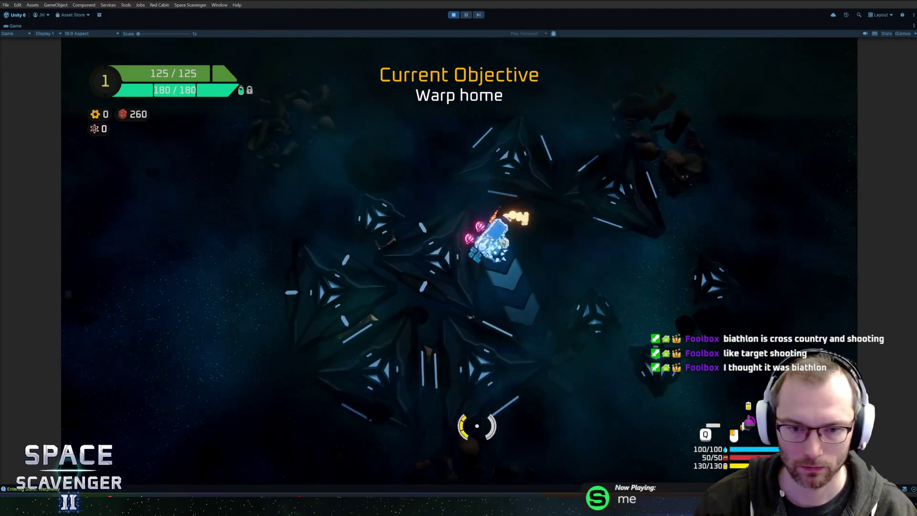
pyautogui.click(379, 173)
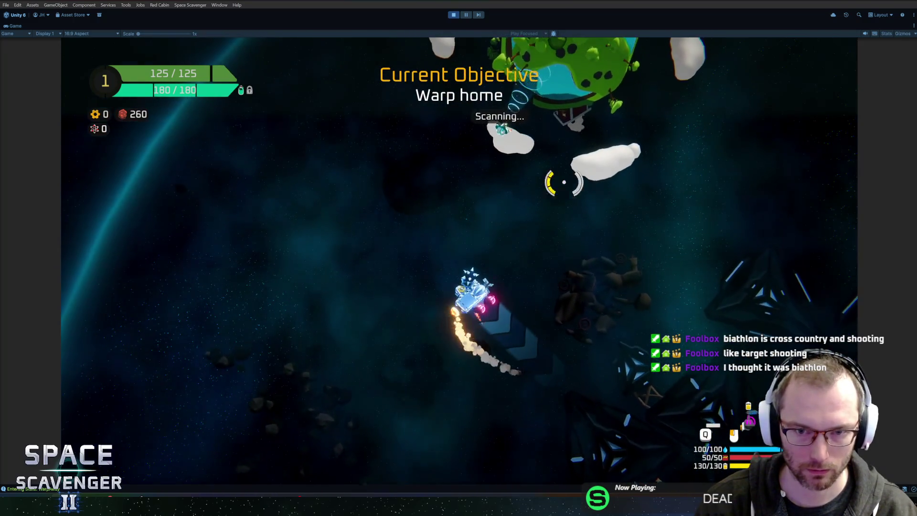
pyautogui.press('w')
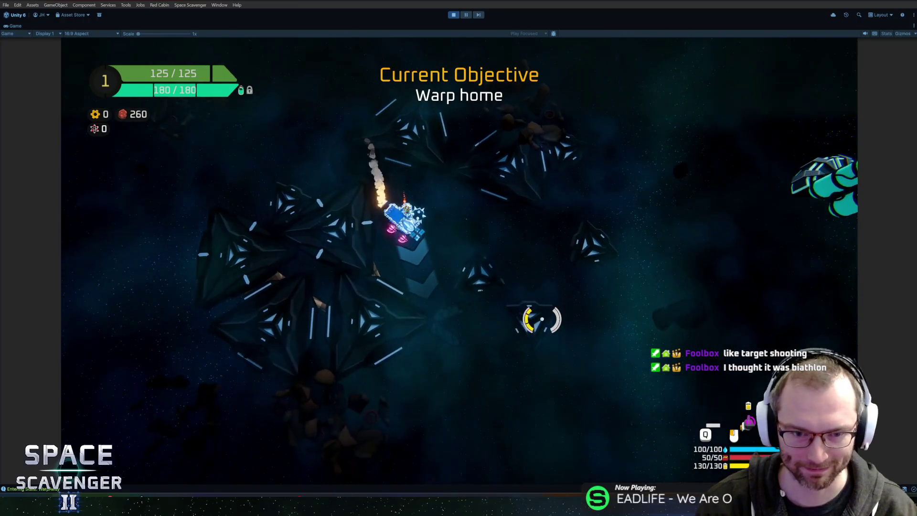
pyautogui.press('w')
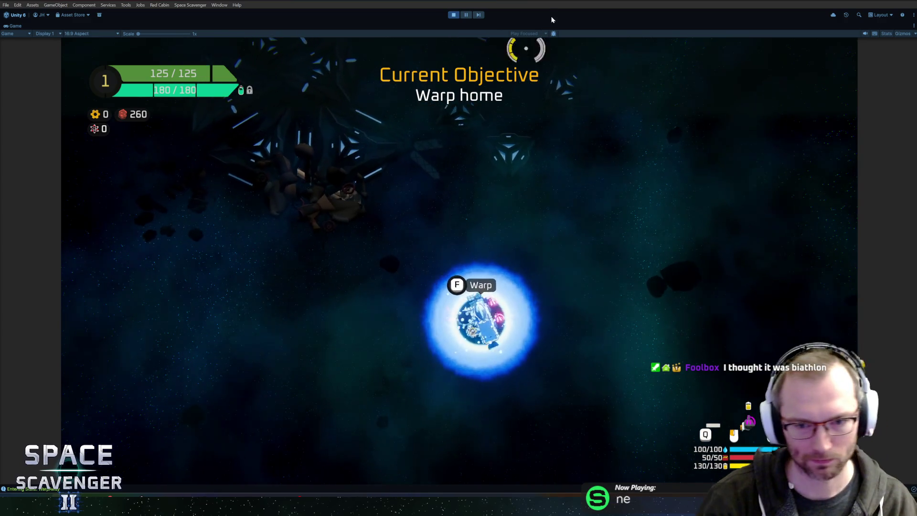
pyautogui.press('f')
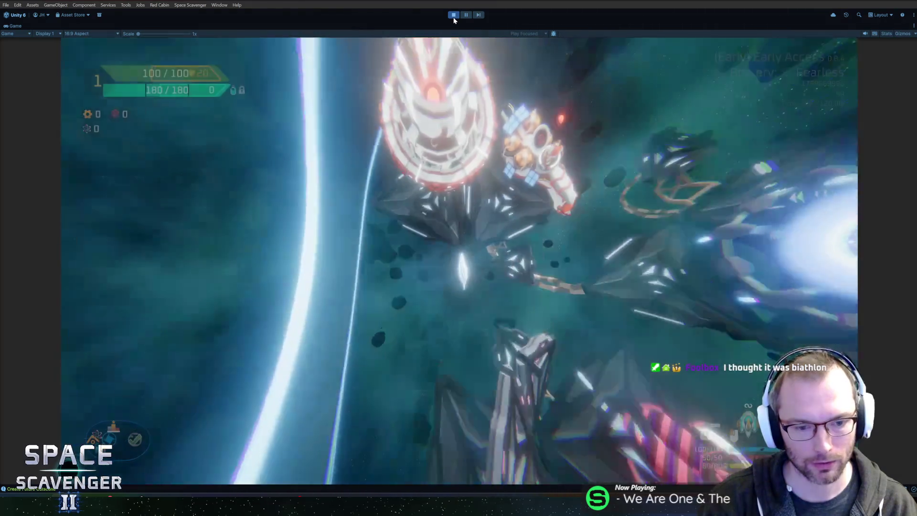
# Stop play mode, return to Rider, and open Onboarding_Warp.cs.
pyautogui.hotkey('ctrl', 'p')
pyautogui.hotkey('alt', 'Tab')
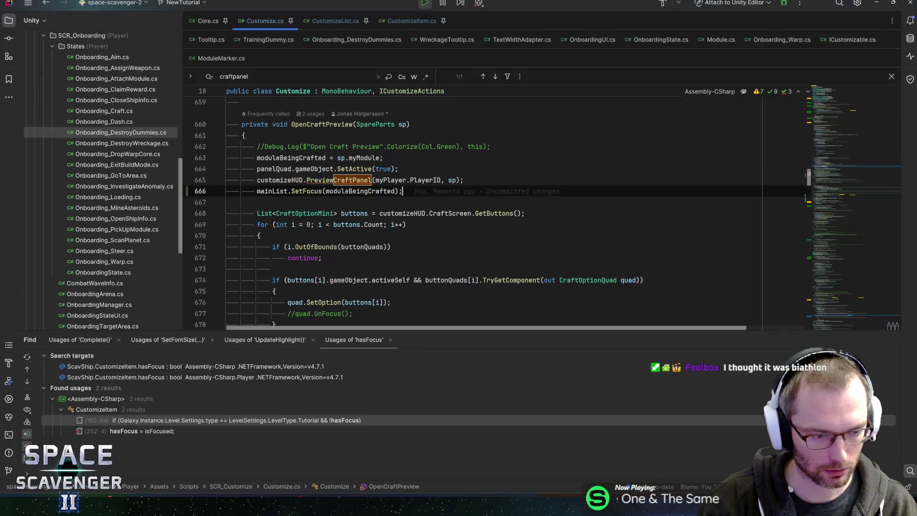
pyautogui.hotkey('alt', 'Tab')
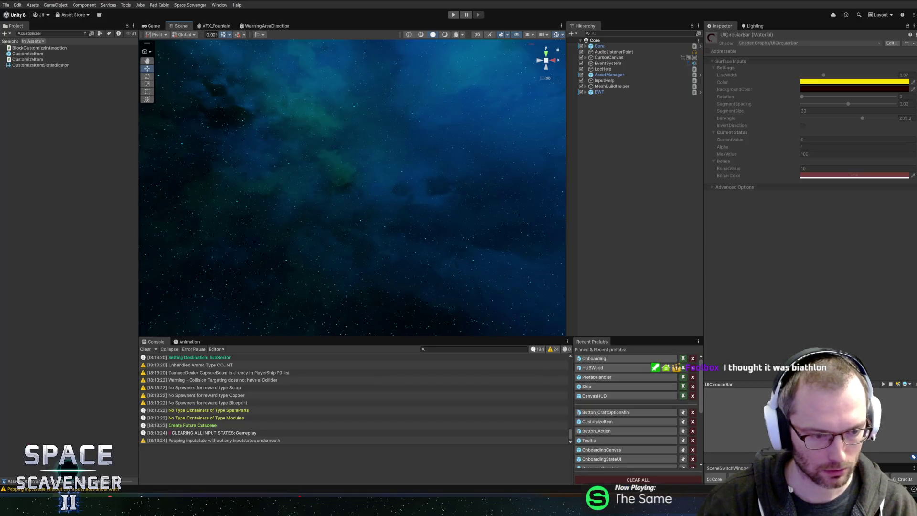
pyautogui.hotkey('alt', 'Tab')
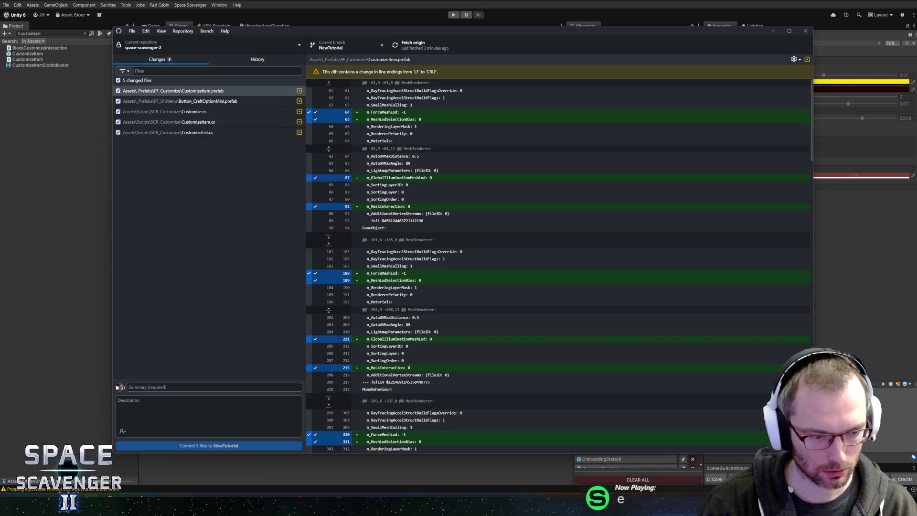
pyautogui.hotkey('alt', 'Tab')
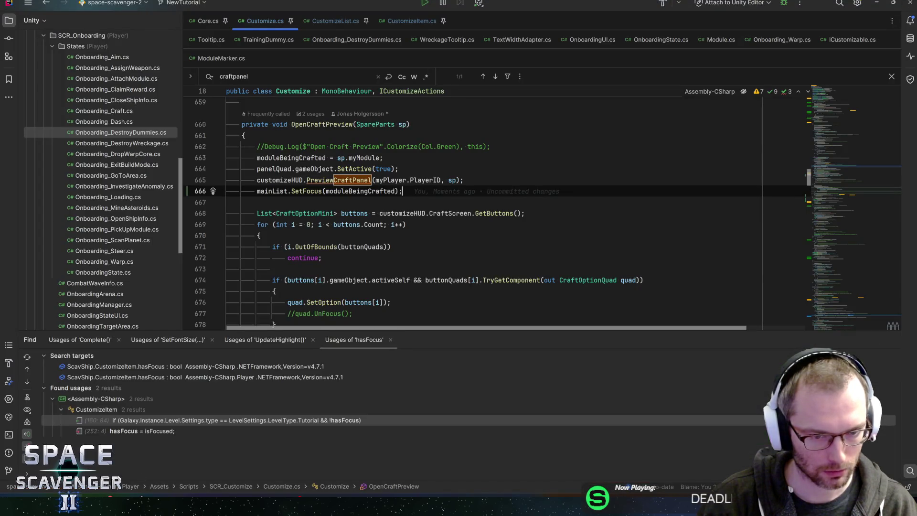
pyautogui.click(782, 39)
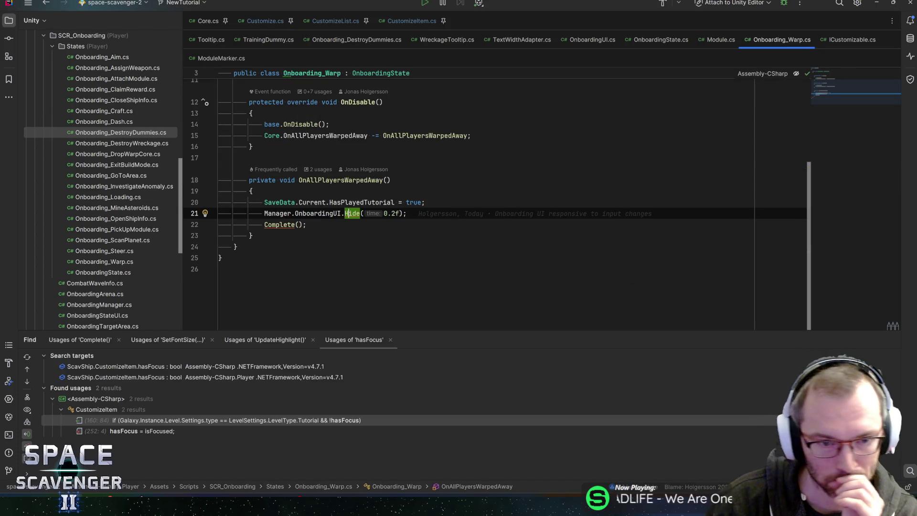
# Jump from the Hide call on line 21 to Hide's declaration in OnboardingUI.cs.
pyautogui.click(306, 225)
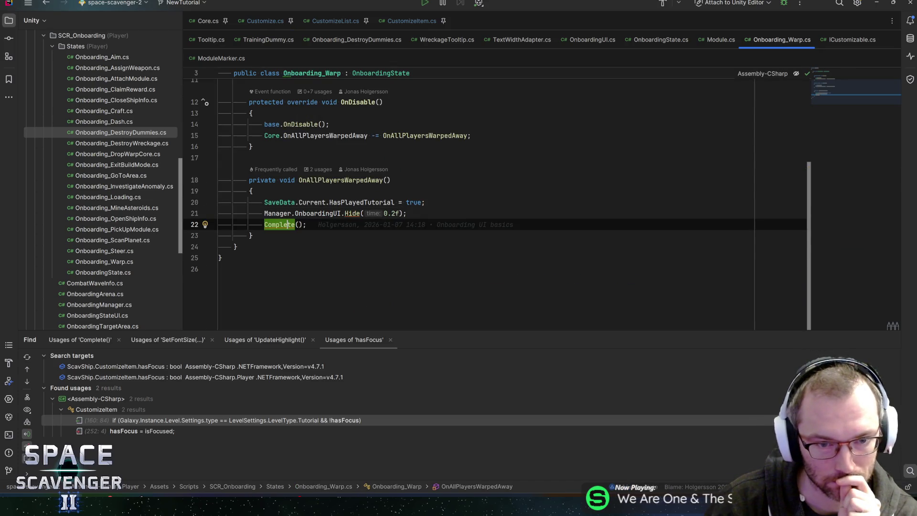
pyautogui.click(358, 214)
pyautogui.hotkey('ctrl', 'b')
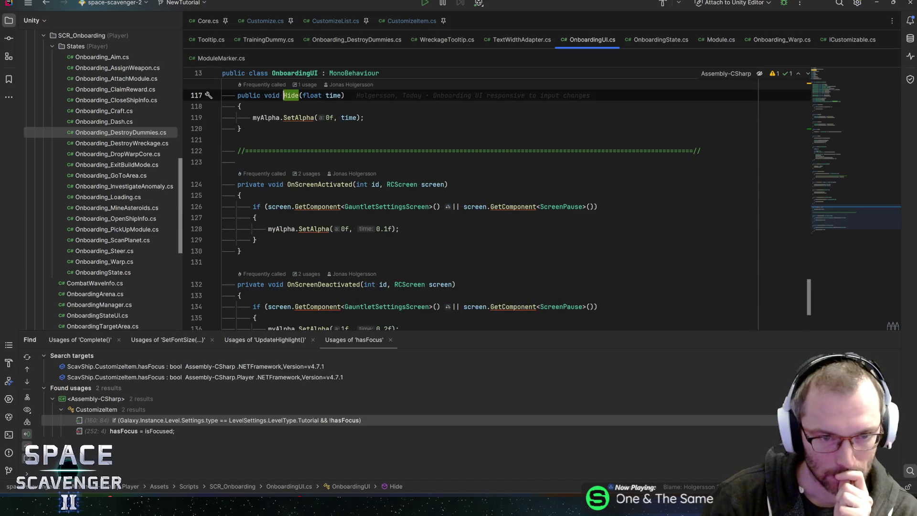
pyautogui.hotkey('ctrl', 'alt', 'Left')
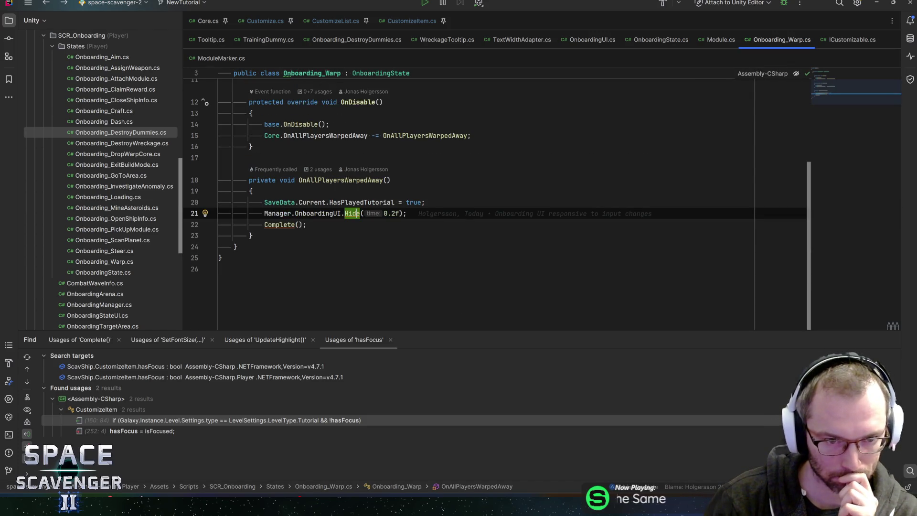
pyautogui.moveTo(282, 225)
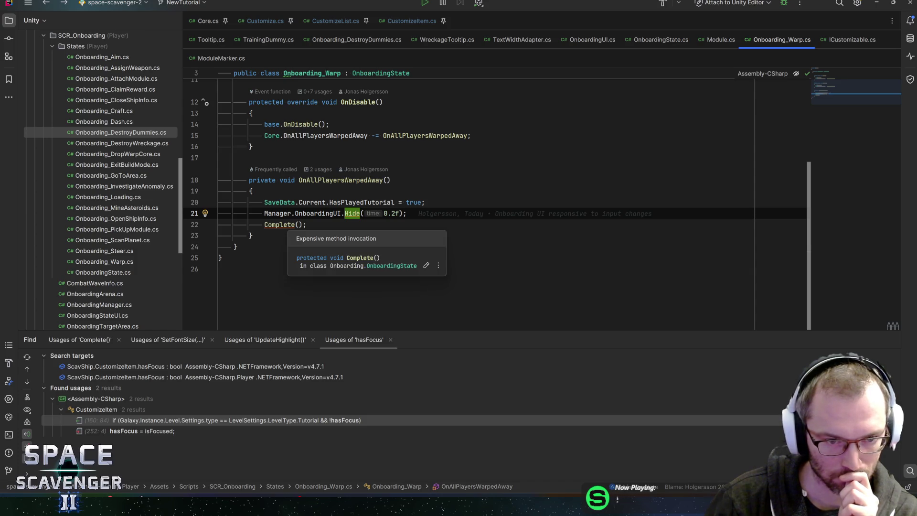
pyautogui.hotkey('ctrl', 'b')
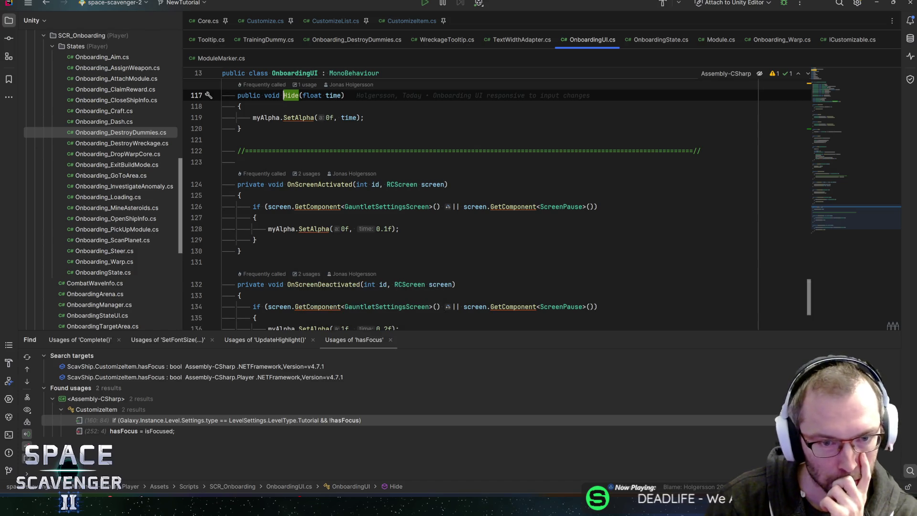
# Follow Hide's SetAlpha call into UIAlpha.cs and read through the SetAlpha code.
pyautogui.moveTo(316, 207)
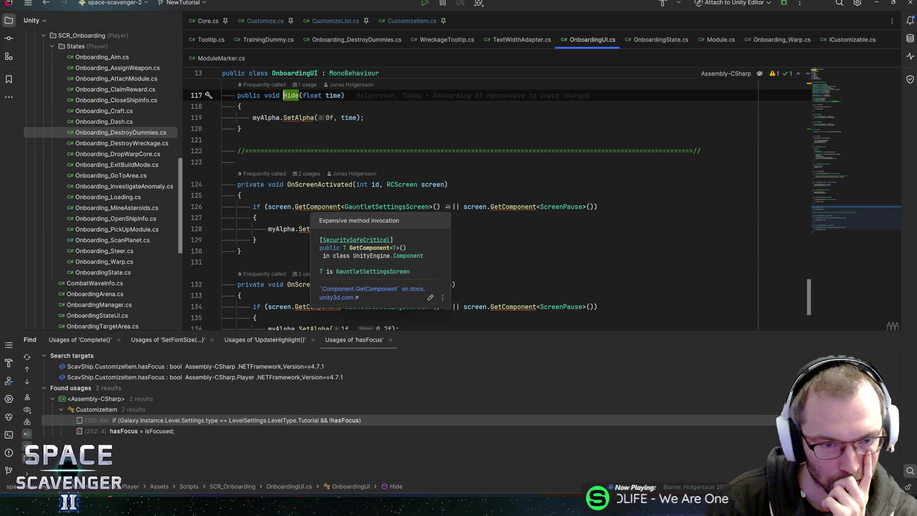
pyautogui.click(399, 229)
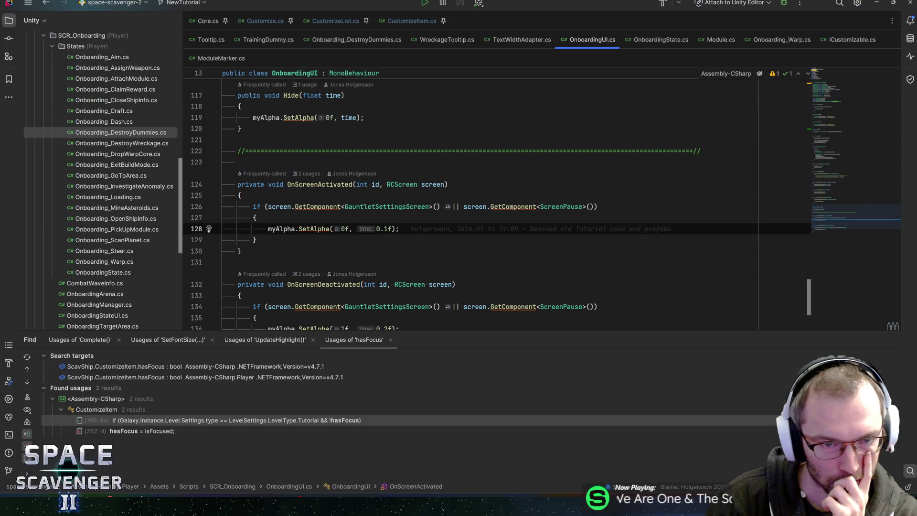
pyautogui.click(298, 117)
pyautogui.hotkey('ctrl', 'b')
pyautogui.hotkey('ctrl', 'alt', 'Left')
pyautogui.click(280, 229)
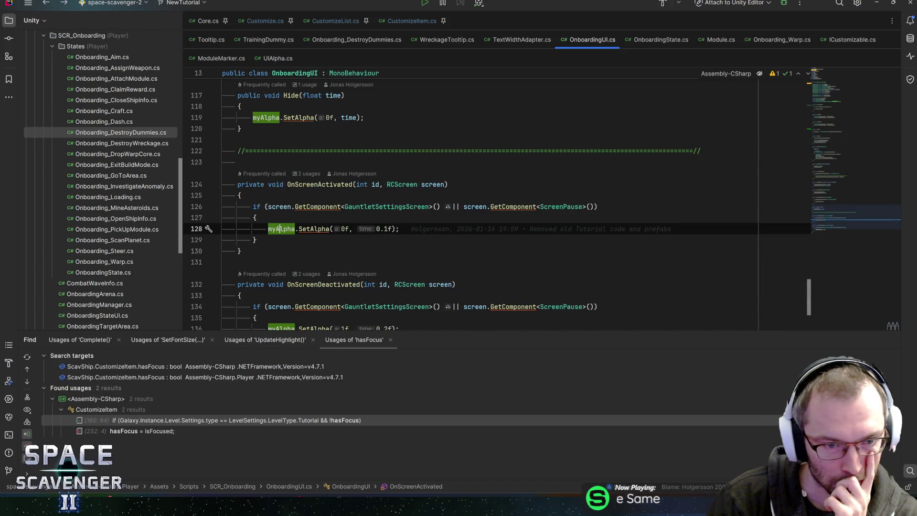
pyautogui.moveTo(280, 229)
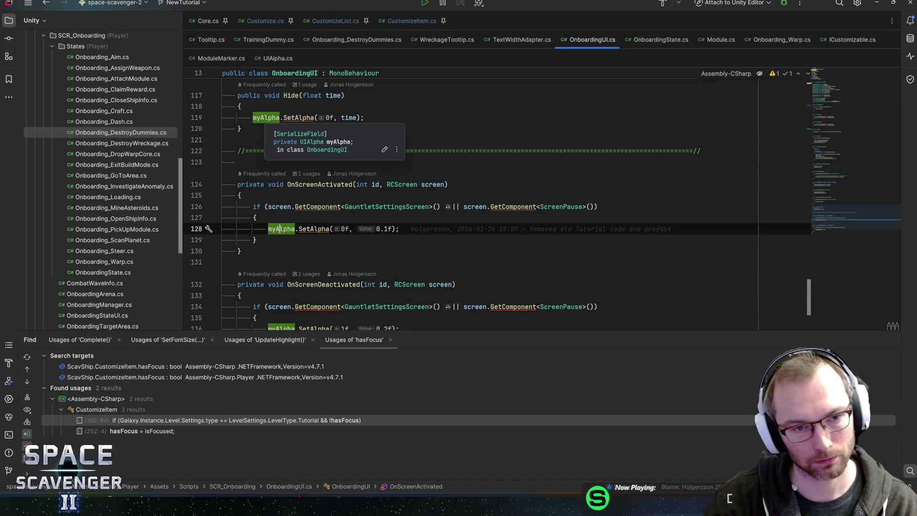
pyautogui.keyDown('ctrl'); pyautogui.click(299, 118); pyautogui.keyUp('ctrl')
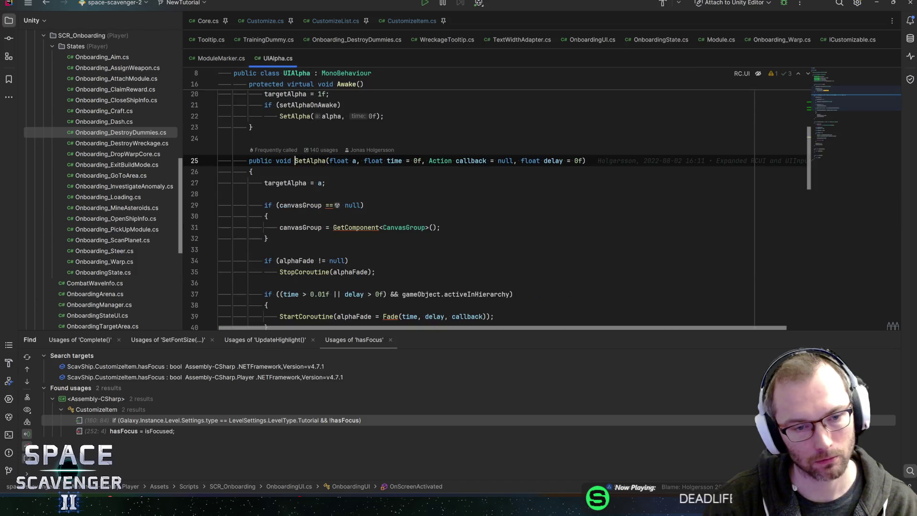
pyautogui.scroll(-3, 299, 118)
pyautogui.scroll(-4, 495, 201)
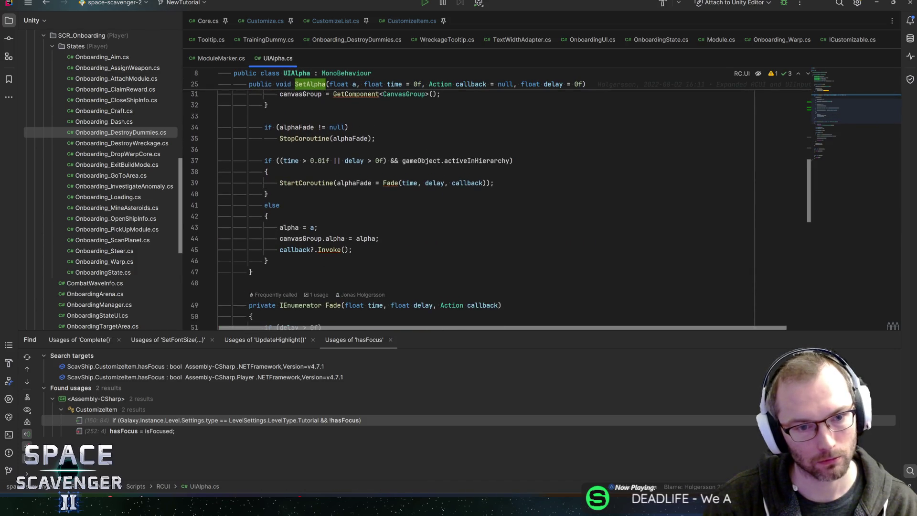
pyautogui.hotkey('alt', 'Tab')
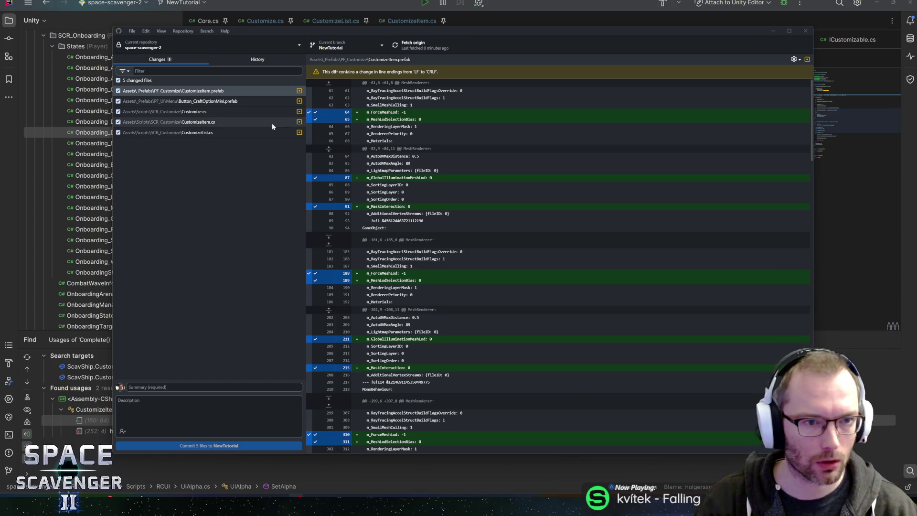
# Look over the five changed files in GitHub Desktop, then return to the code editor.
pyautogui.hotkey('alt', 'Tab')
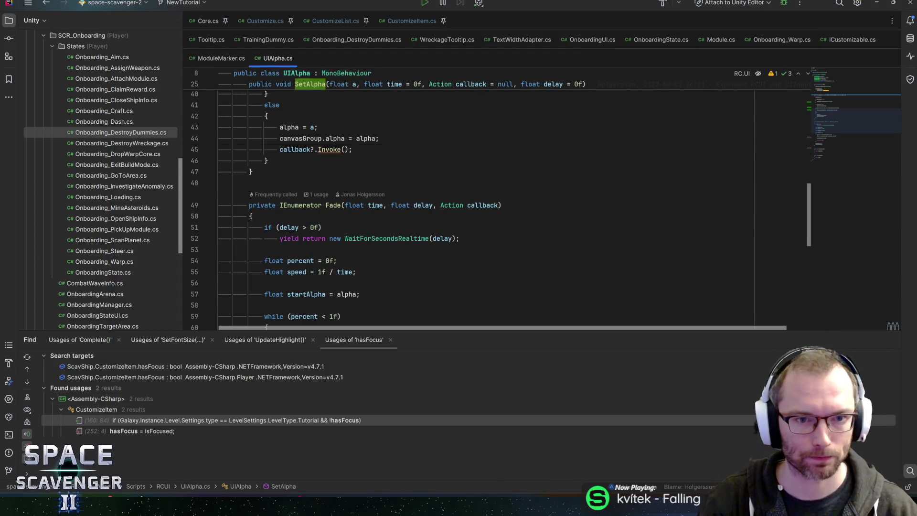
# Inspect the callback invoke and canvas alpha lines in UIAlpha.cs's SetAlpha.
pyautogui.click(352, 149)
pyautogui.click(379, 139)
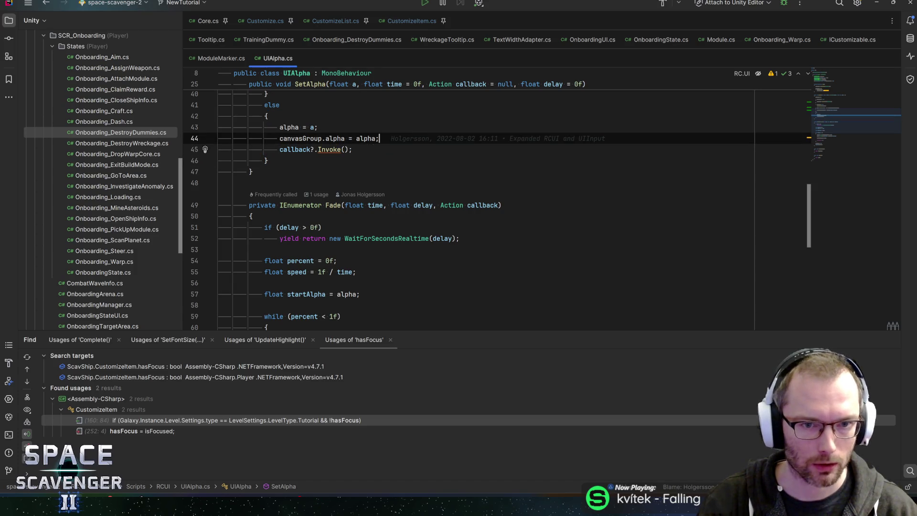
pyautogui.scroll(3, 495, 211)
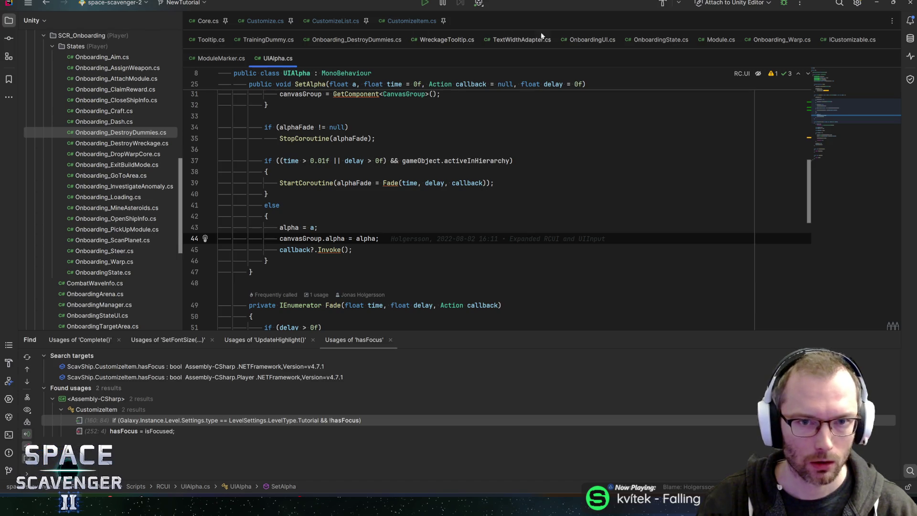
# Set a breakpoint on line 21's Hide call in Onboarding_Warp.cs and jump to Hide's declaration.
pyautogui.click(772, 43)
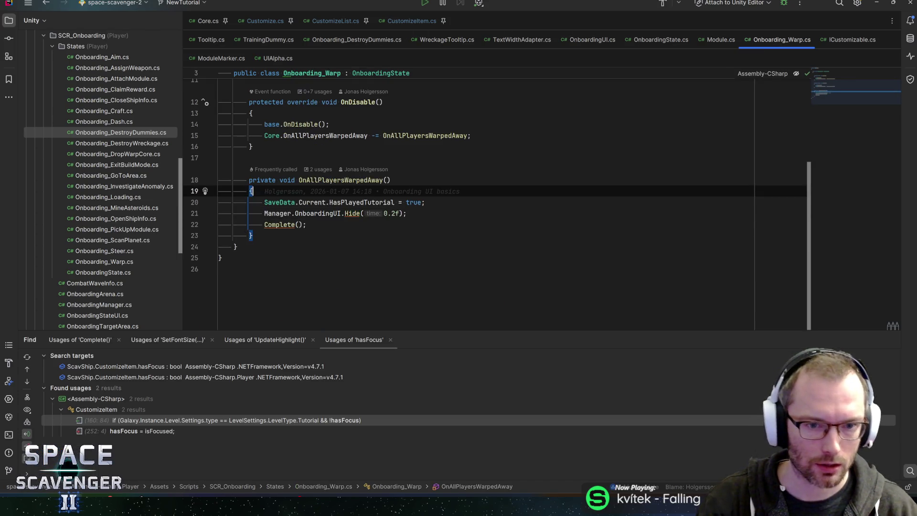
pyautogui.press('Return')
pyautogui.hotkey('ctrl', 'z')
pyautogui.press('Down')
pyautogui.press('Down')
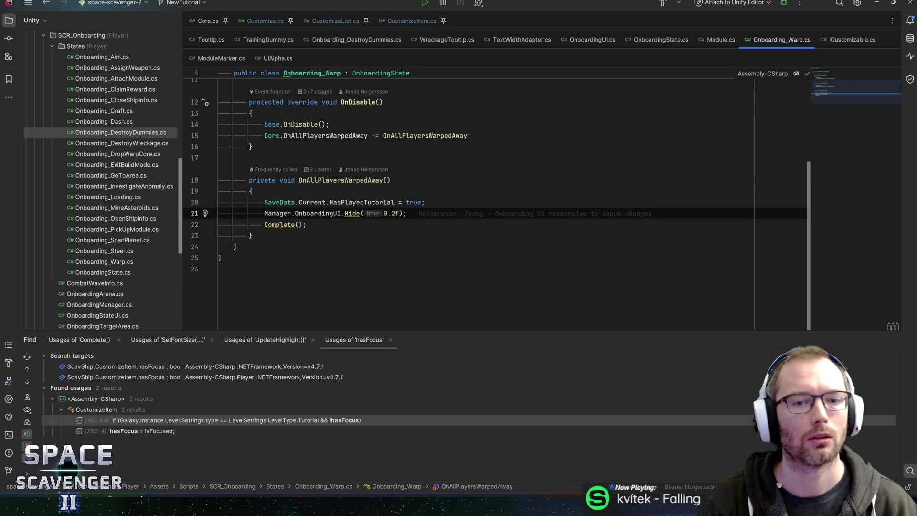
pyautogui.press('F9')
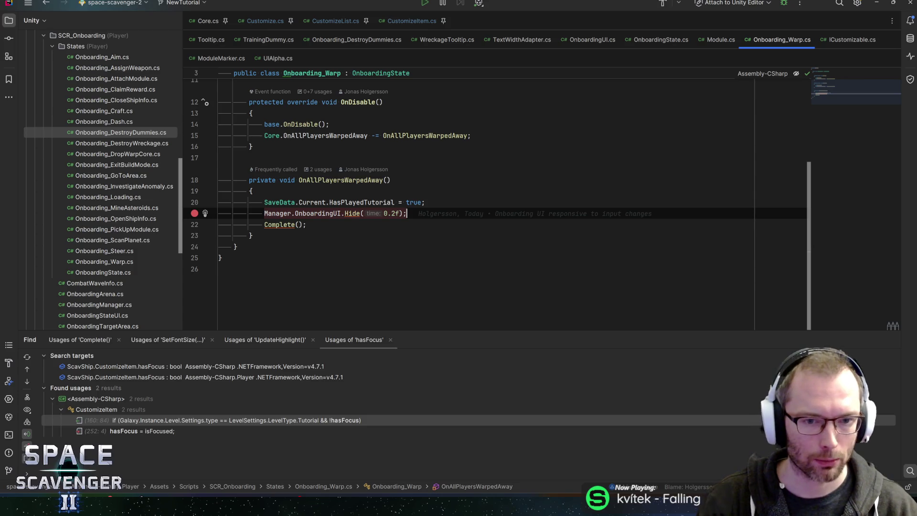
pyautogui.press('F12')
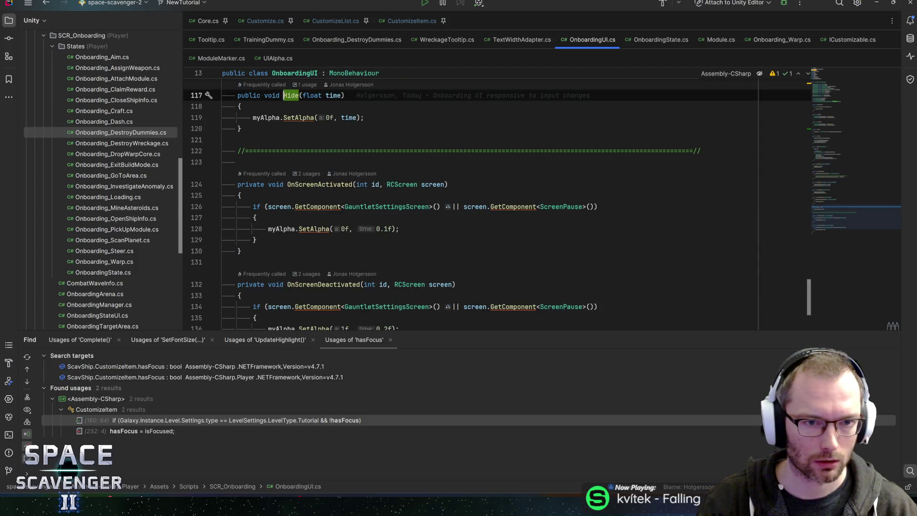
# Add a [SerializeField] private bool debugMe field below setAlphaOnAwake in UIAlpha.
pyautogui.keyDown('ctrl'); pyautogui.click(267, 120); pyautogui.keyUp('ctrl')
pyautogui.hotkey('ctrl', 'shift', 'b')
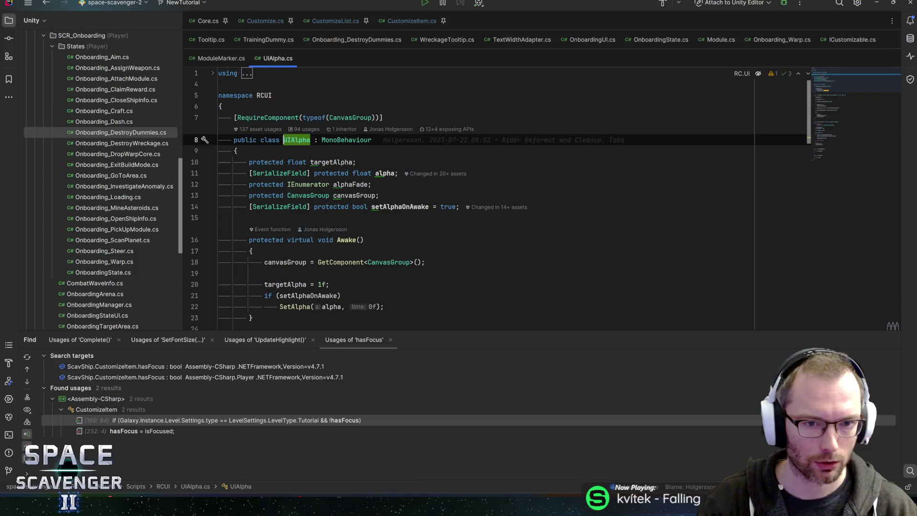
pyautogui.click(401, 207)
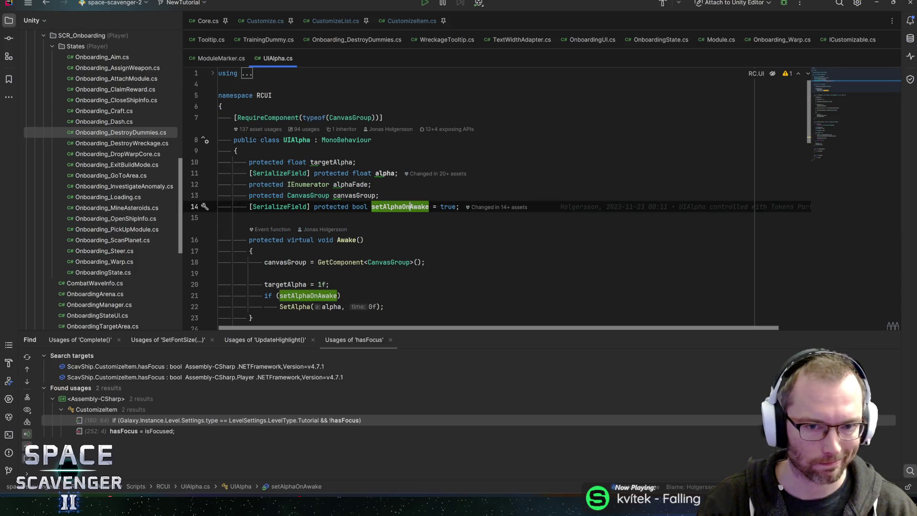
pyautogui.press('End')
pyautogui.press('Return')
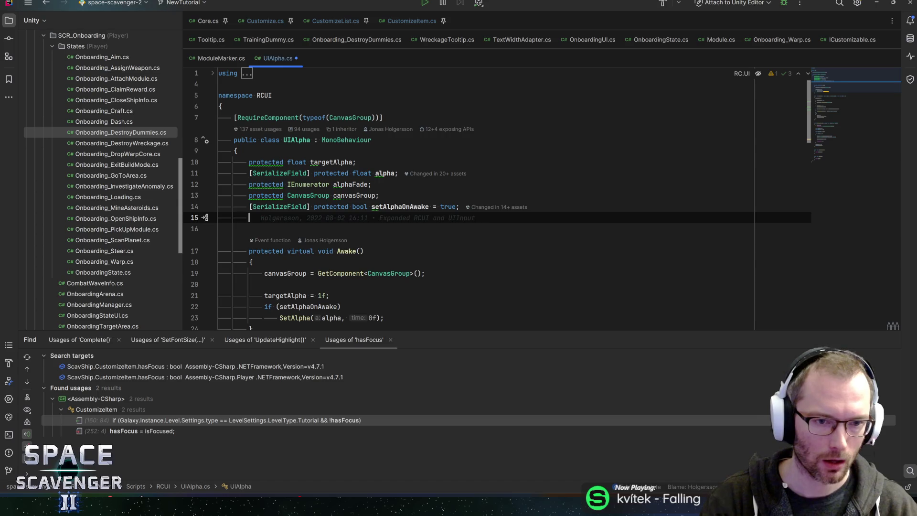
pyautogui.write('[SerializeField] private b')
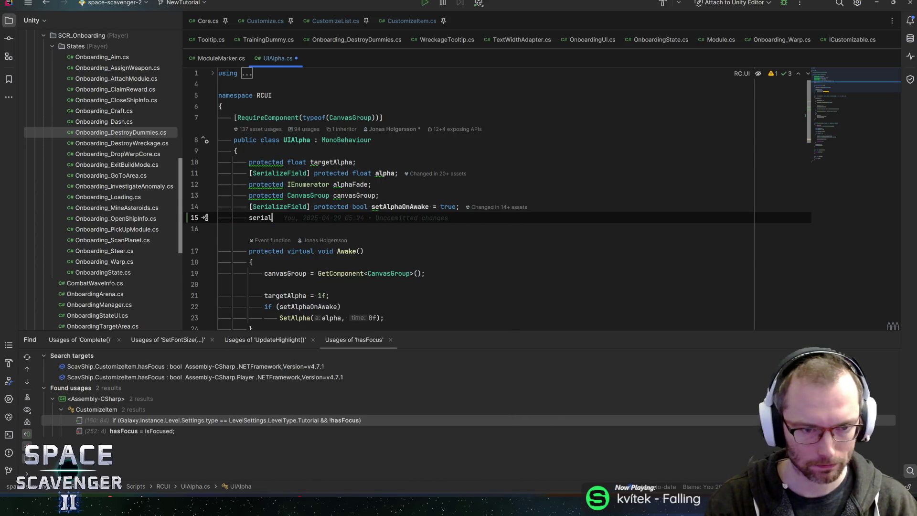
pyautogui.write('ool debugMe;')
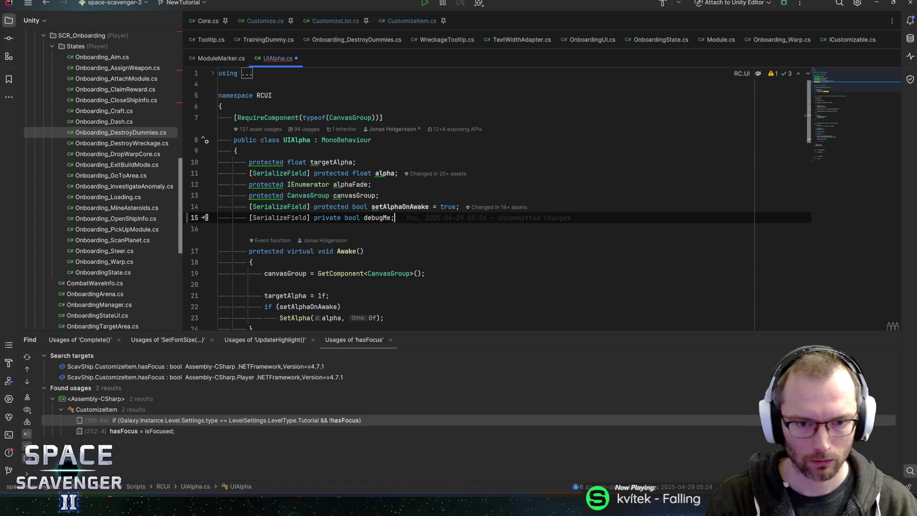
pyautogui.click(392, 218)
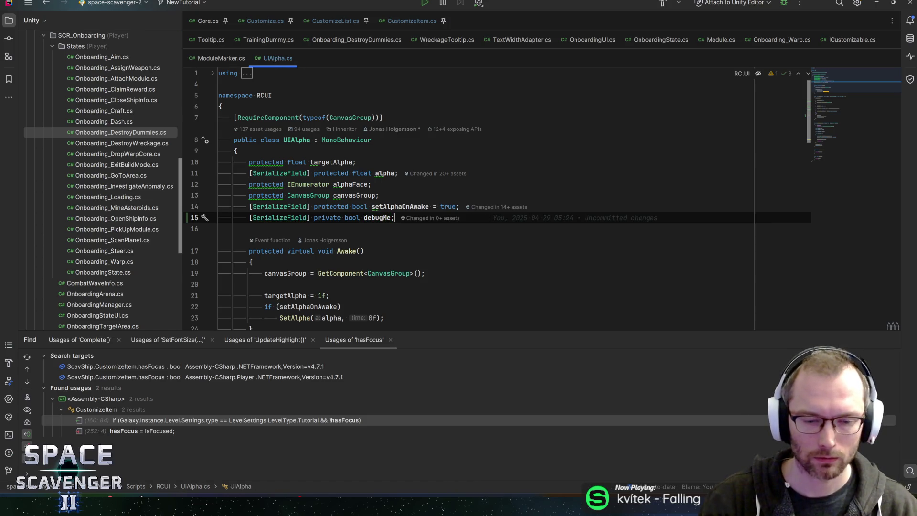
# Search the file for 'setalph' and move to the Fade method definition.
pyautogui.hotkey('ctrl', 'f')
pyautogui.write('setalph')
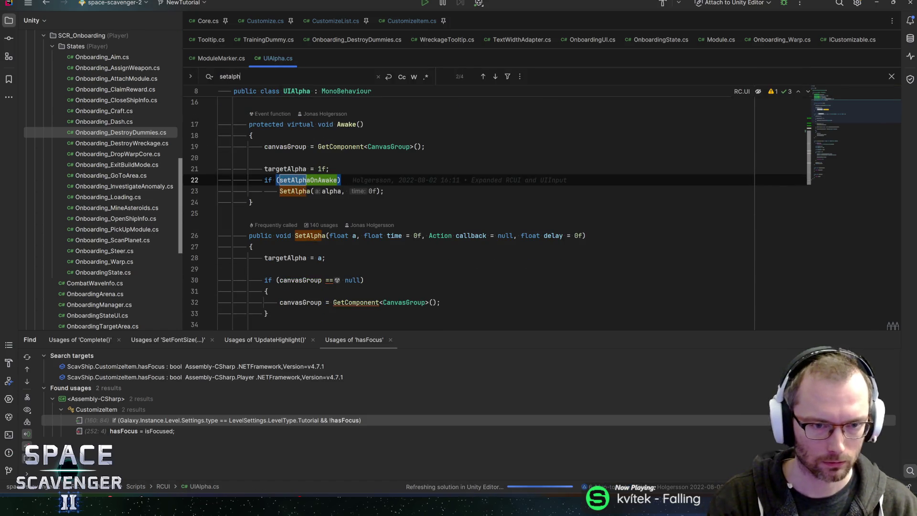
pyautogui.press('Return')
pyautogui.press('Return')
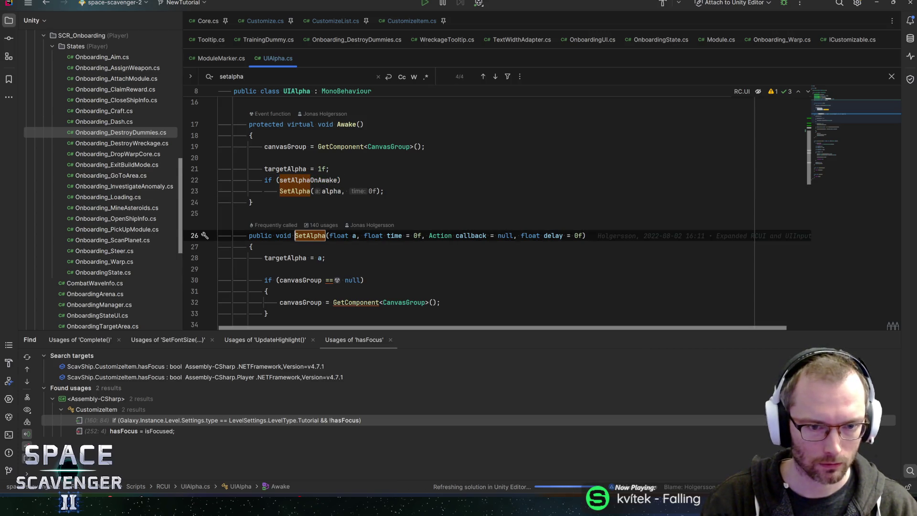
pyautogui.scroll(-5, 497, 208)
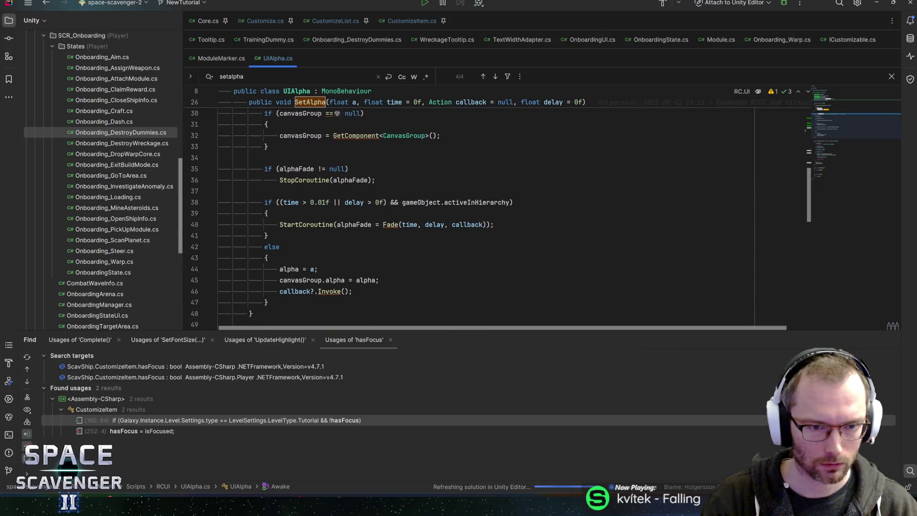
pyautogui.keyDown('ctrl'); pyautogui.click(391, 225); pyautogui.keyUp('ctrl')
pyautogui.scroll(-3, 392, 229)
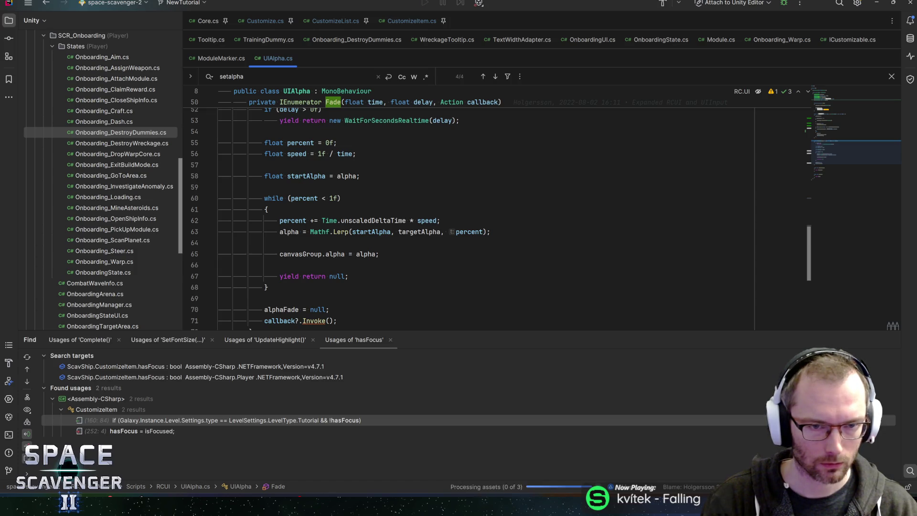
pyautogui.scroll(1, 497, 215)
# Insert an if (debugMe) check after the alpha lerp line in Fade.
pyautogui.click(491, 265)
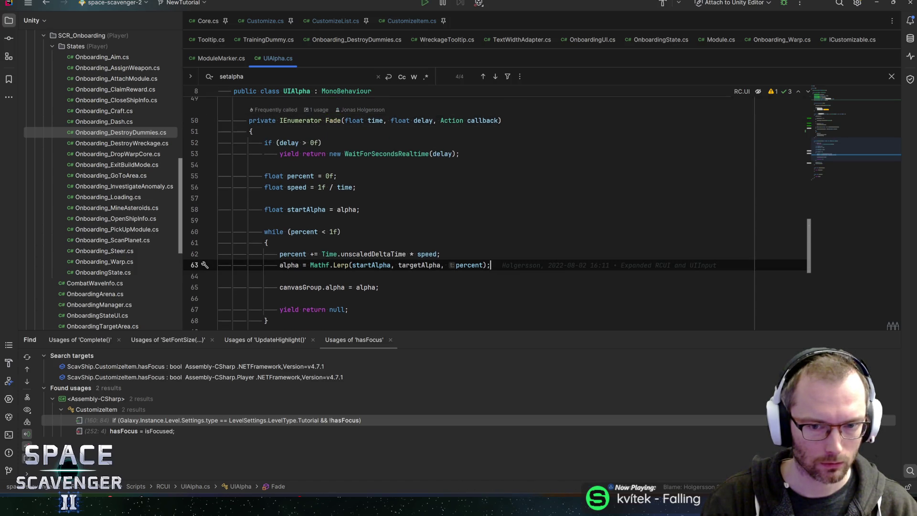
pyautogui.press('Return')
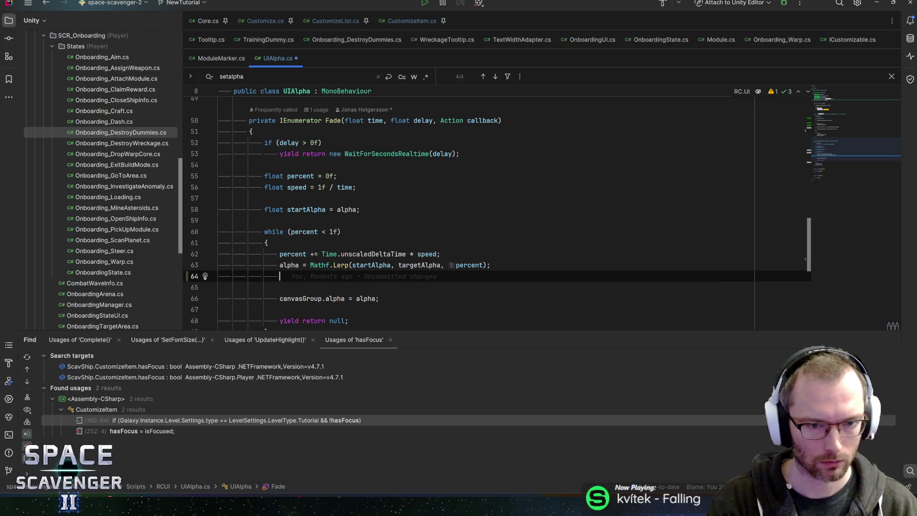
pyautogui.write('if (debugne')
pyautogui.press('BackSpace')
pyautogui.press('BackSpace')
pyautogui.press('Return')
# Log the alpha value in white with Debug.Log inside it and import the Col namespace.
pyautogui.press('Return')
pyautogui.write('{')
pyautogui.press('Return')
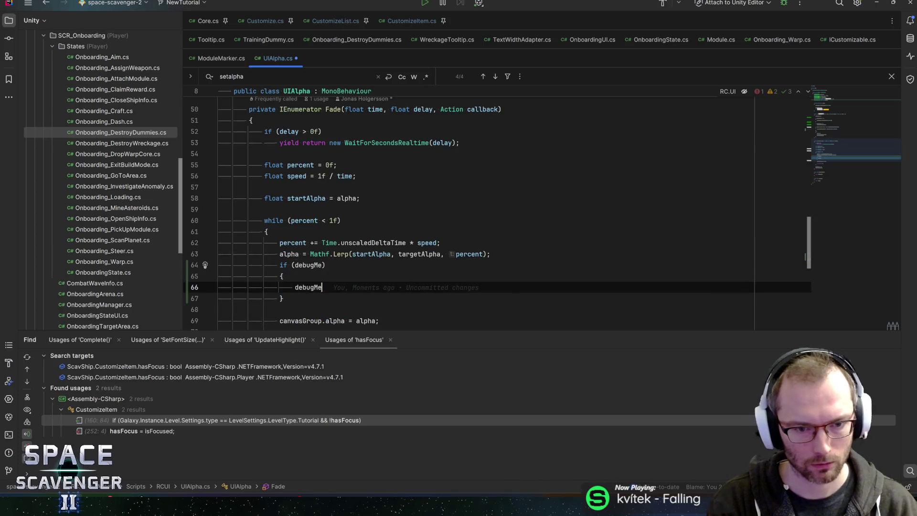
pyautogui.write('clog')
pyautogui.press('Return')
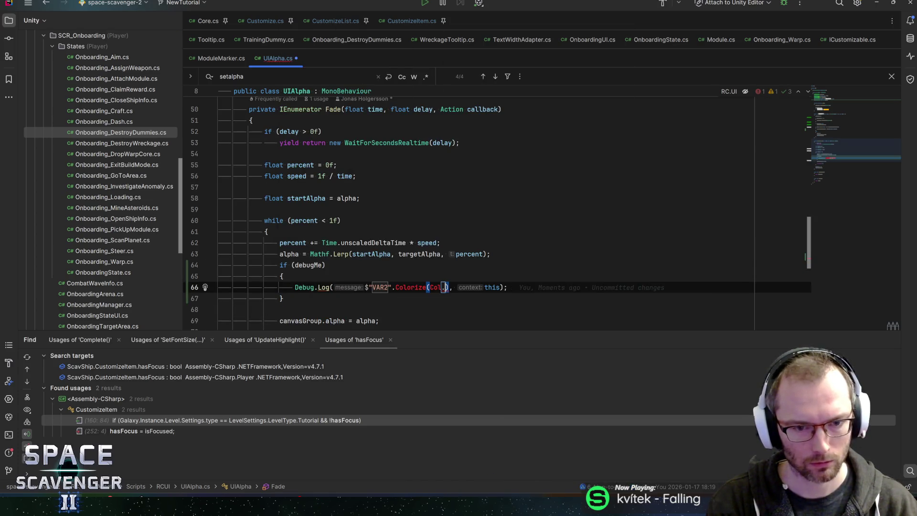
pyautogui.write('wh')
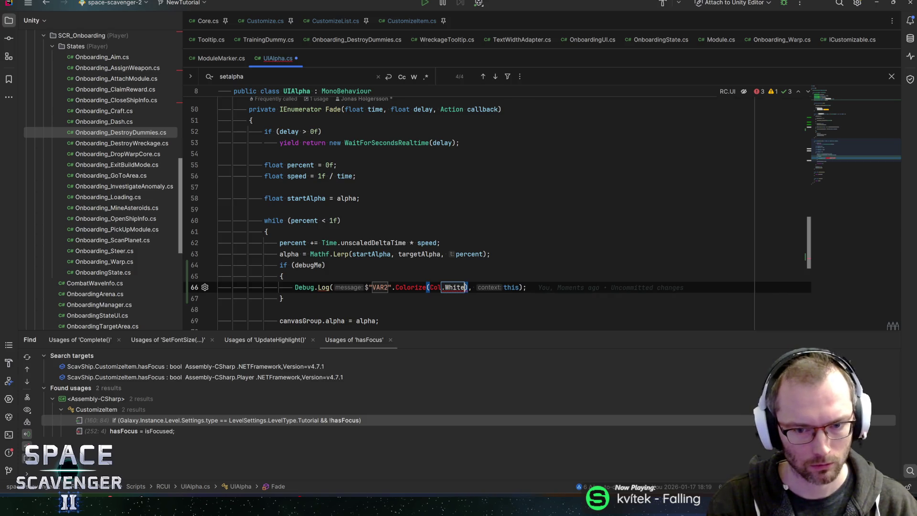
pyautogui.write('Alpha:{')
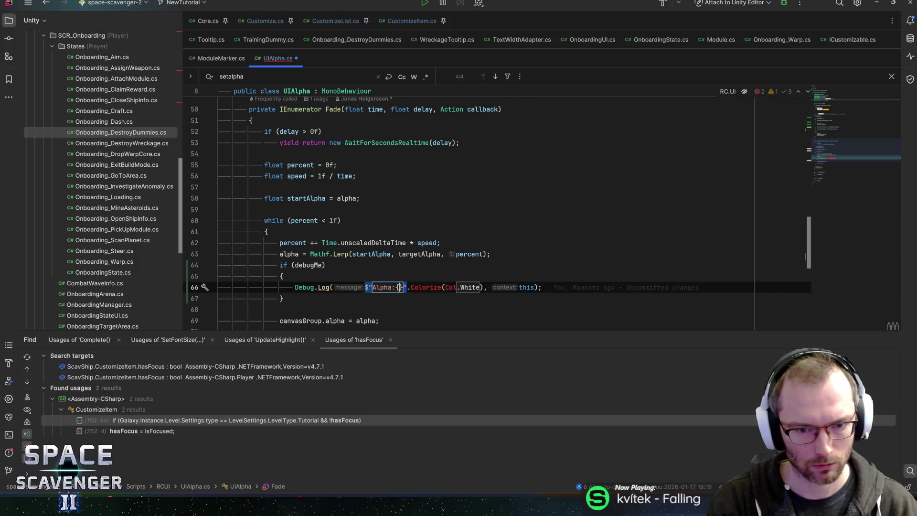
pyautogui.press('BackSpace')
pyautogui.write('{alph')
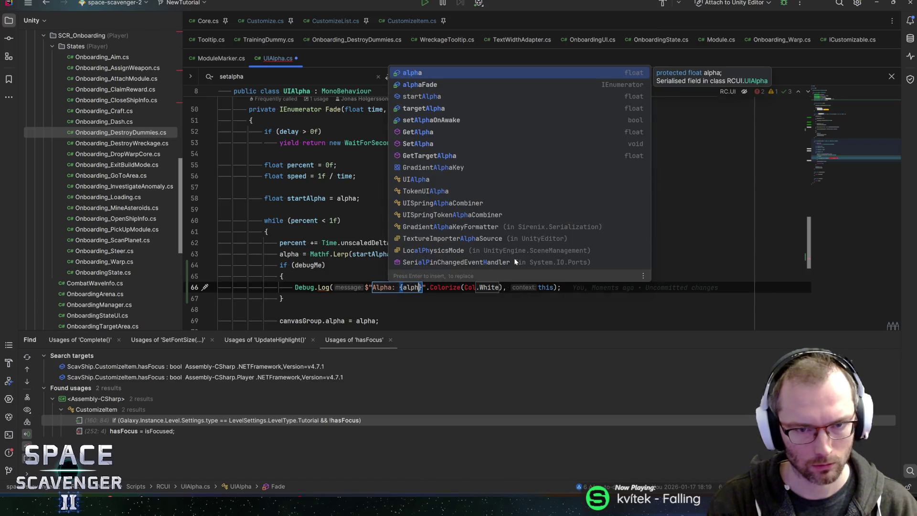
pyautogui.press('Return')
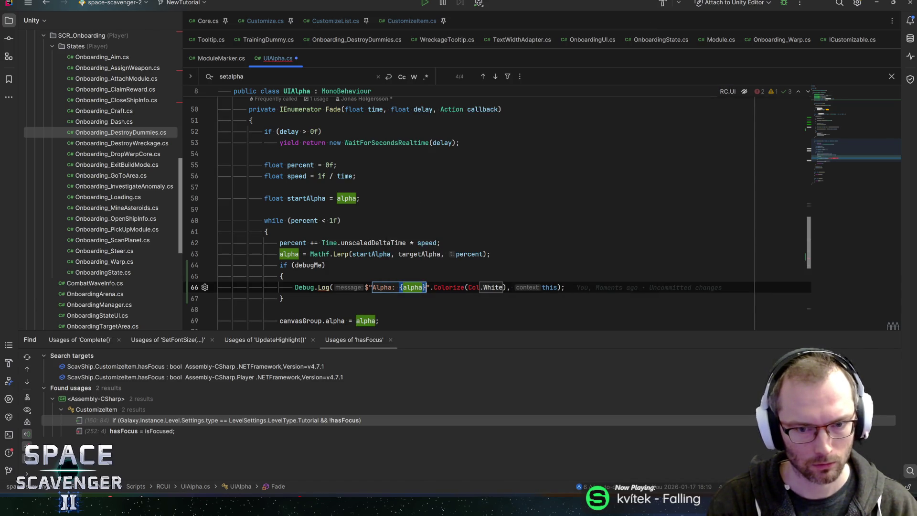
pyautogui.press('Return')
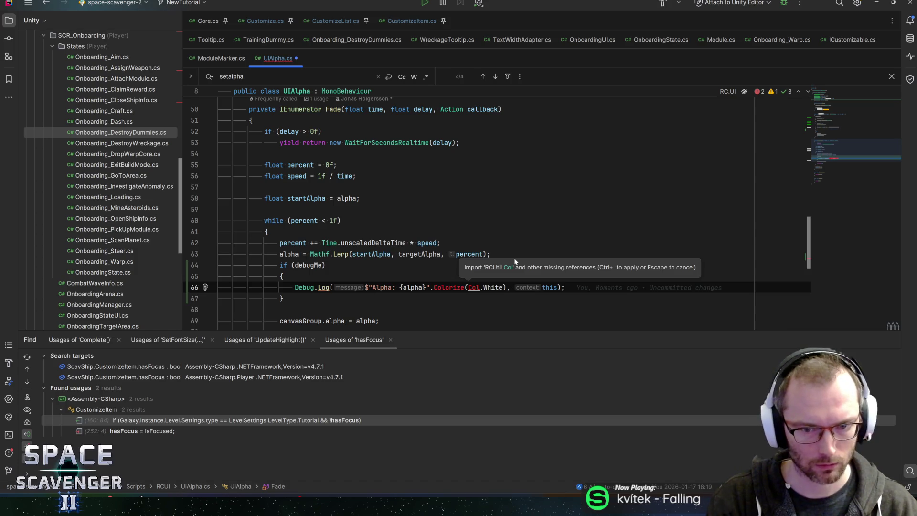
pyautogui.hotkey('ctrl', '.')
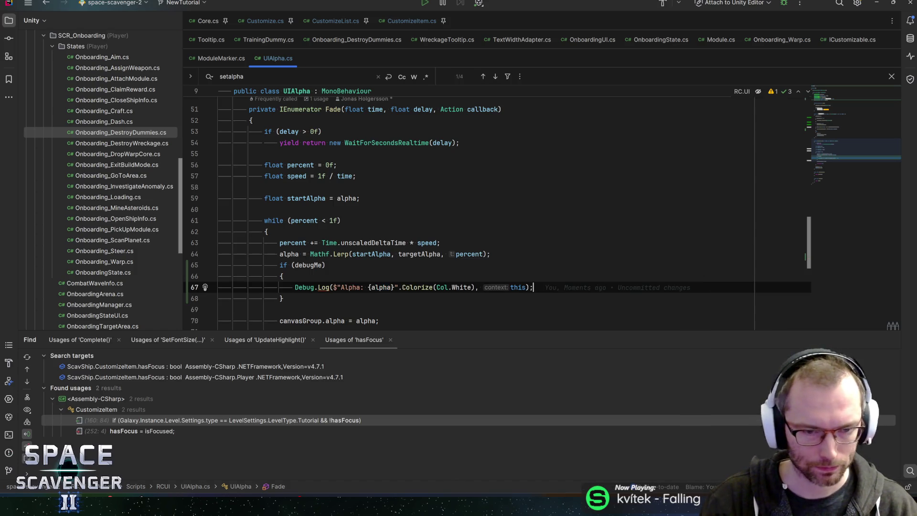
pyautogui.click(325, 265)
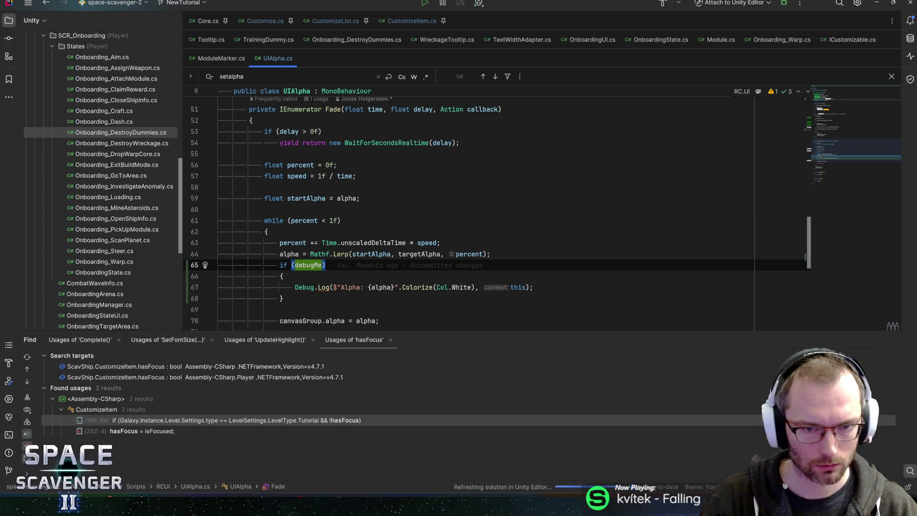
pyautogui.click(333, 109)
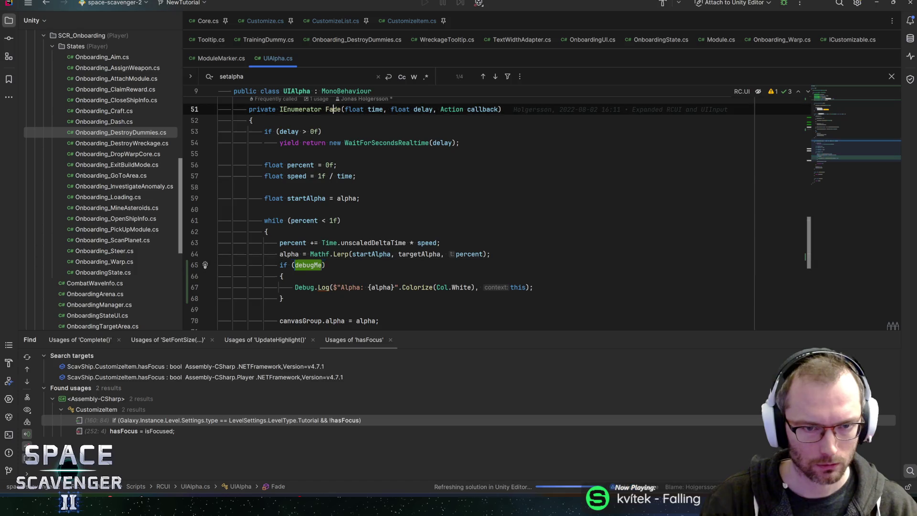
pyautogui.scroll(8, 478, 211)
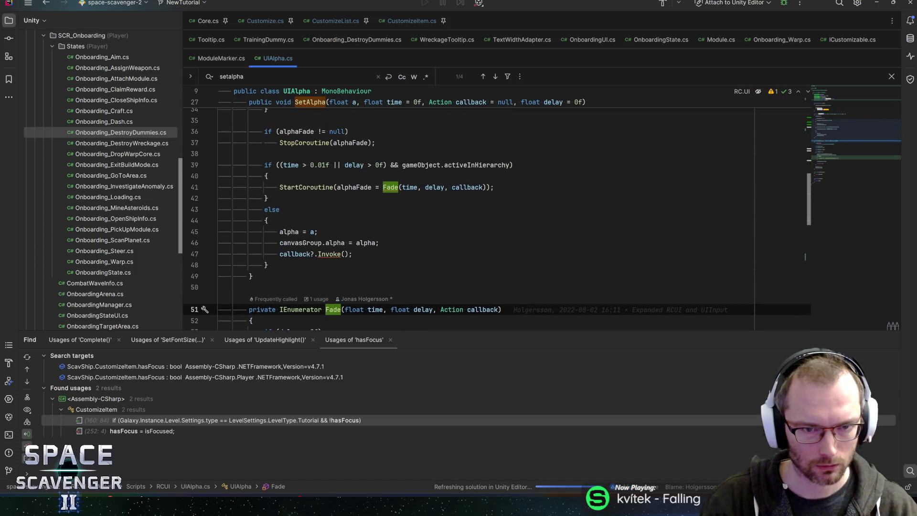
pyautogui.scroll(4, 478, 210)
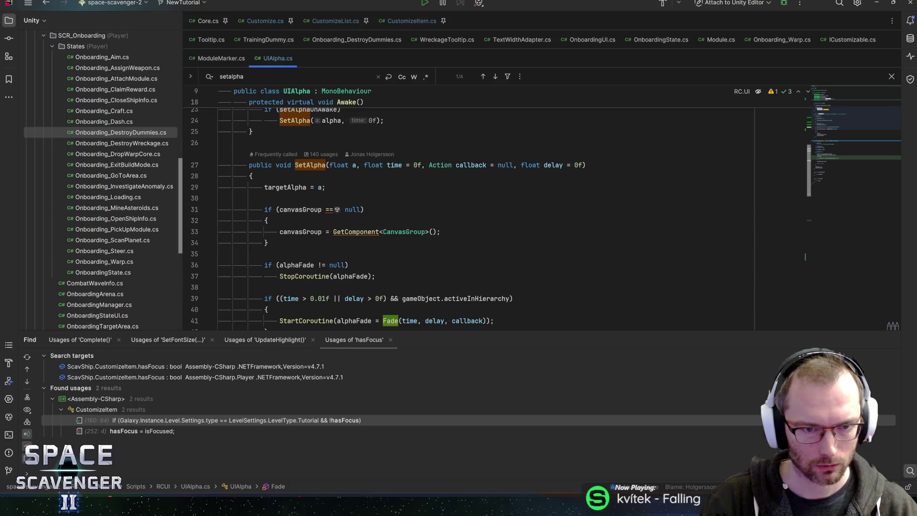
pyautogui.click(284, 187)
pyautogui.scroll(-2, 285, 187)
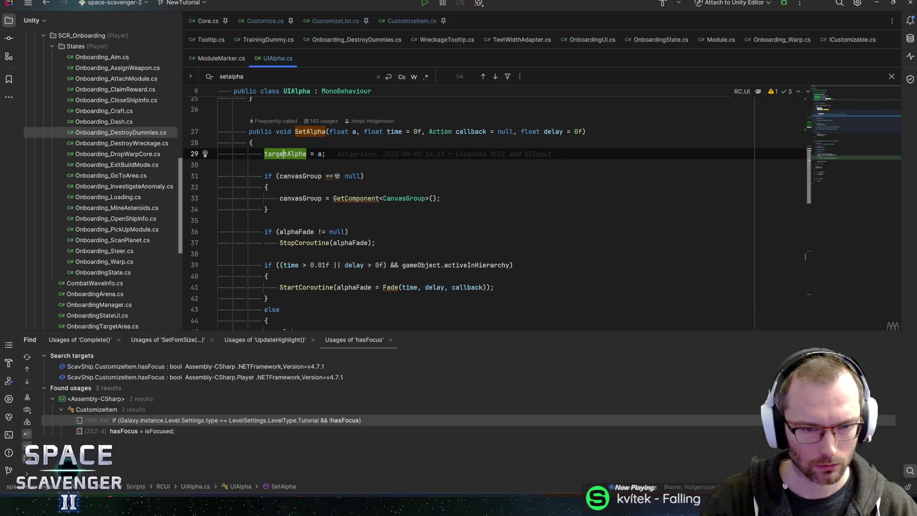
pyautogui.click(296, 232)
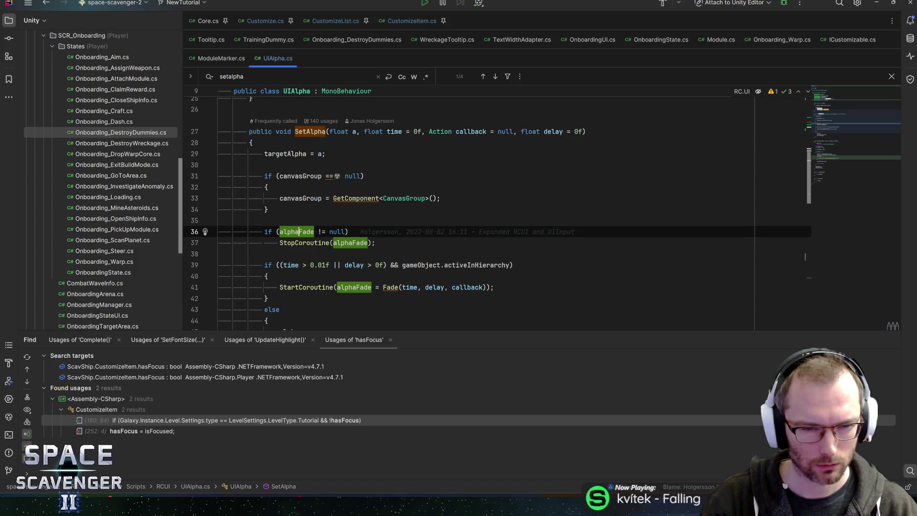
pyautogui.scroll(-1, 296, 231)
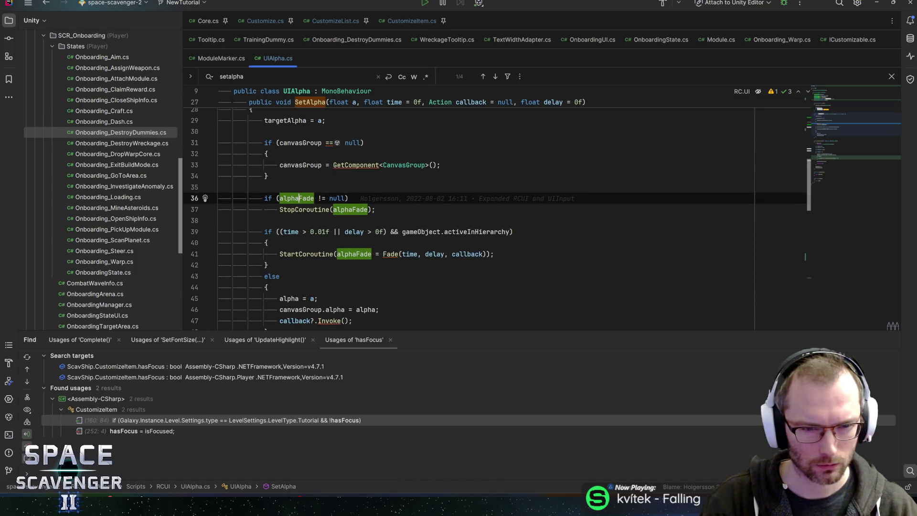
pyautogui.click(376, 209)
pyautogui.click(290, 231)
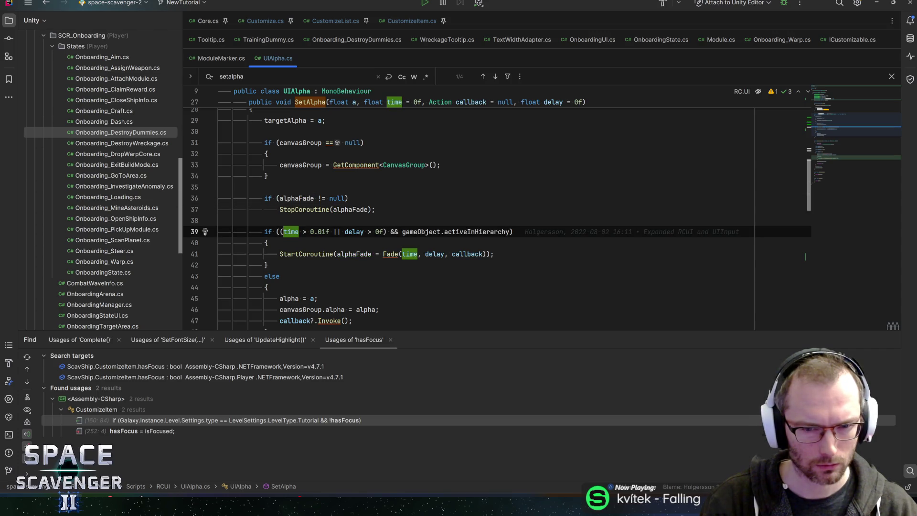
pyautogui.click(478, 232)
pyautogui.click(413, 231)
pyautogui.scroll(-1, 402, 233)
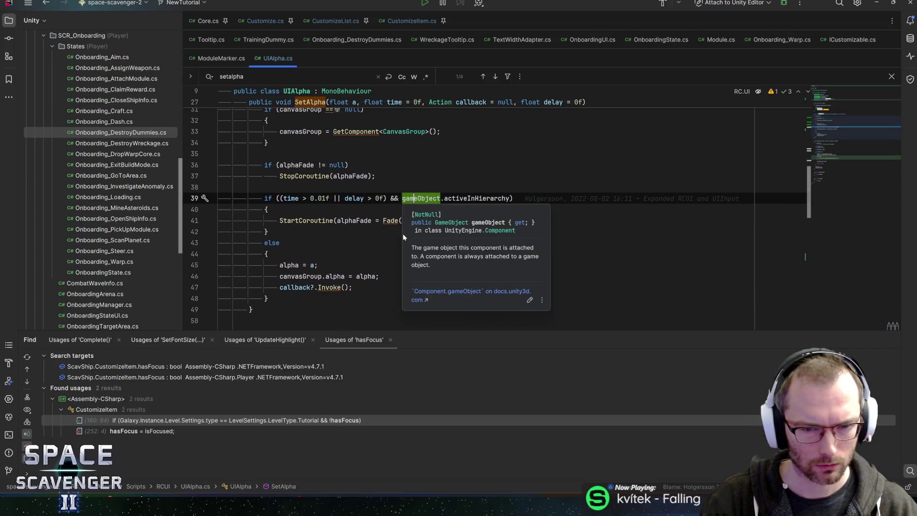
pyautogui.click(354, 220)
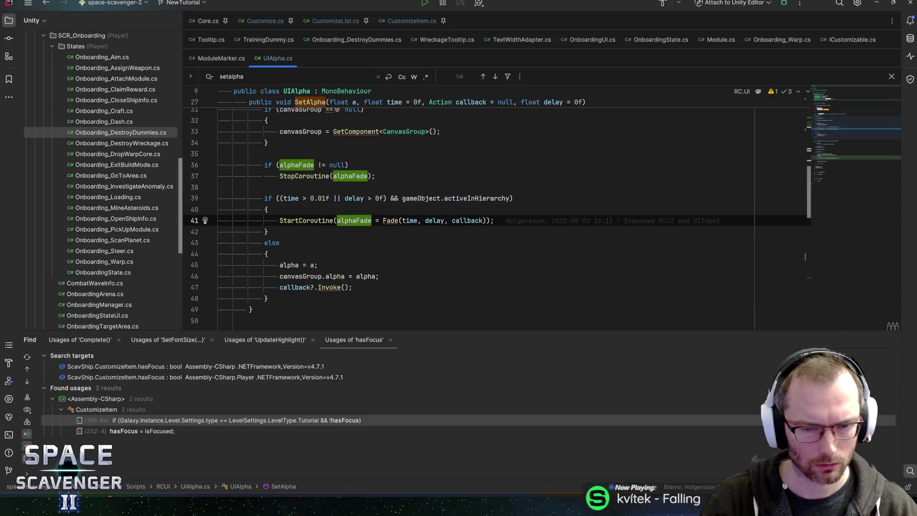
pyautogui.hotkey('alt', 'Tab')
pyautogui.click(702, 153)
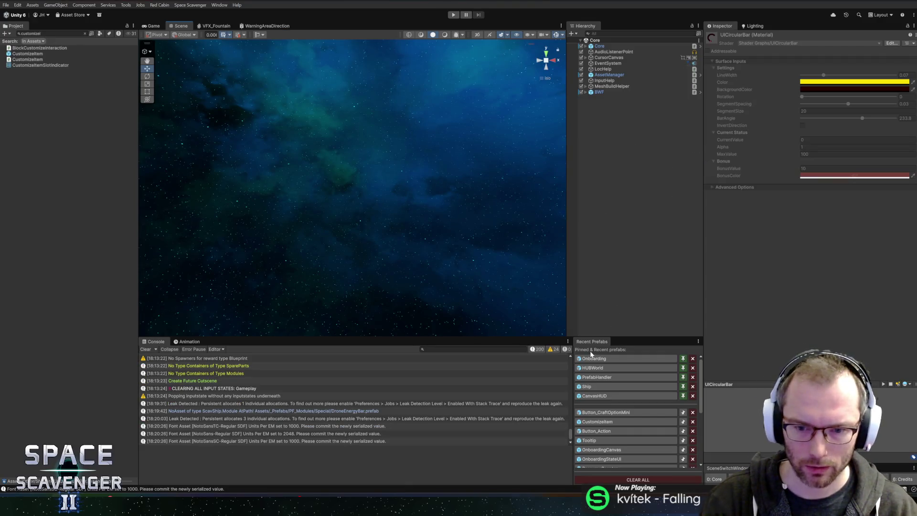
# Open the OnboardingCanvas prefab, tick Debug Me on its UI Alpha component, and press Play.
pyautogui.scroll(-3, 594, 444)
pyautogui.scroll(2, 594, 444)
pyautogui.click(602, 407)
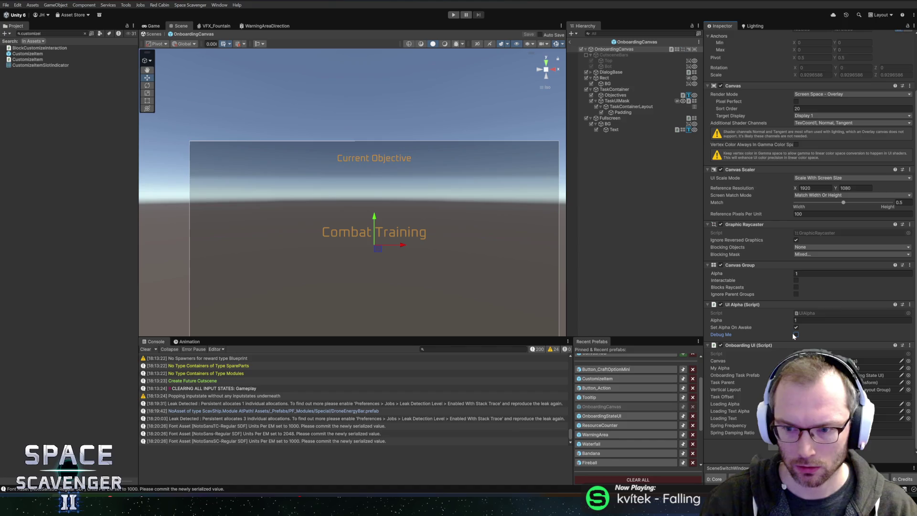
pyautogui.click(796, 335)
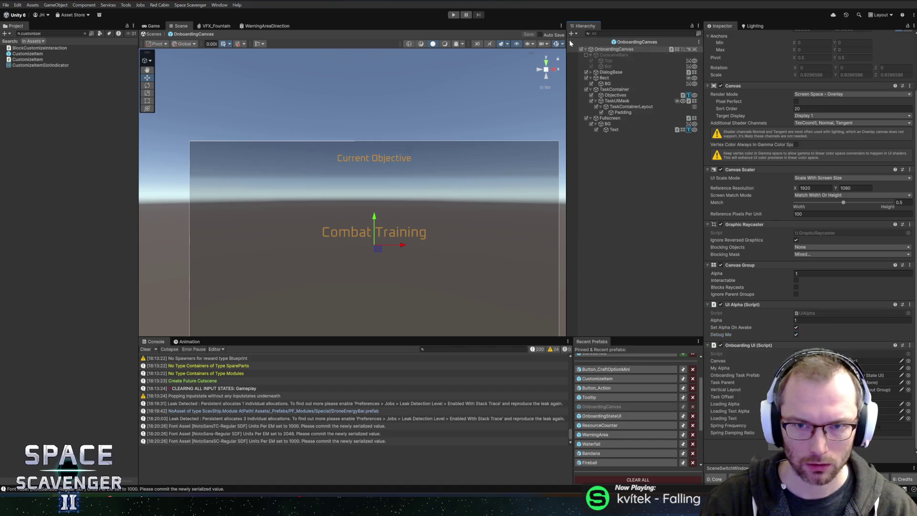
pyautogui.hotkey('ctrl', 'p')
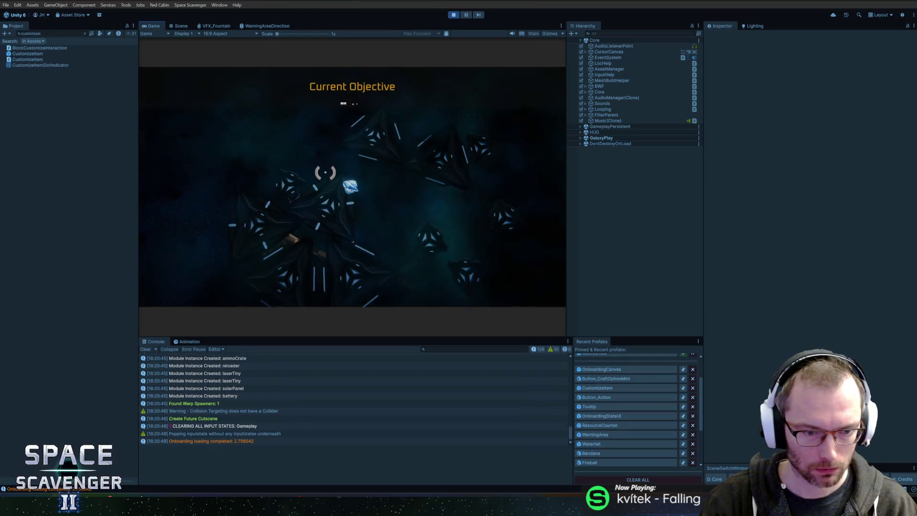
# Pause and unpause the game repeatedly with Escape to watch the onboarding fade.
pyautogui.press('Escape')
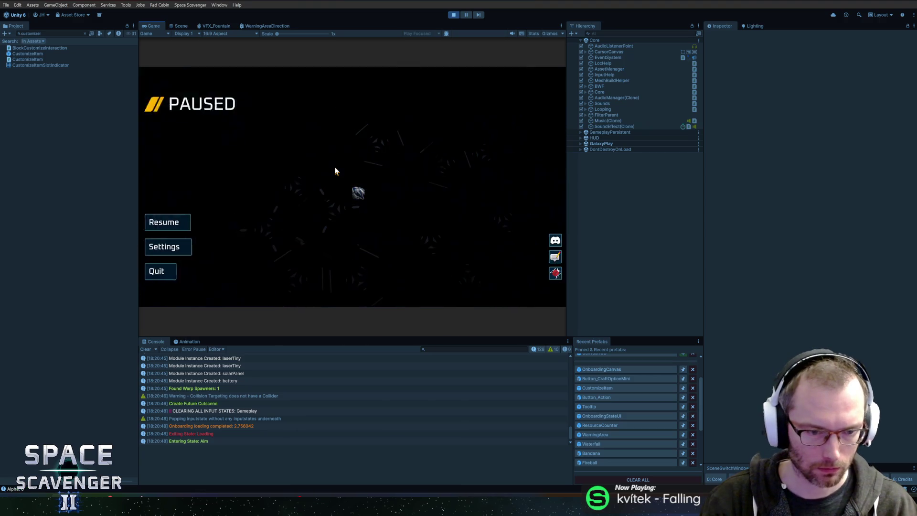
pyautogui.press('Escape')
pyautogui.press('Escape')
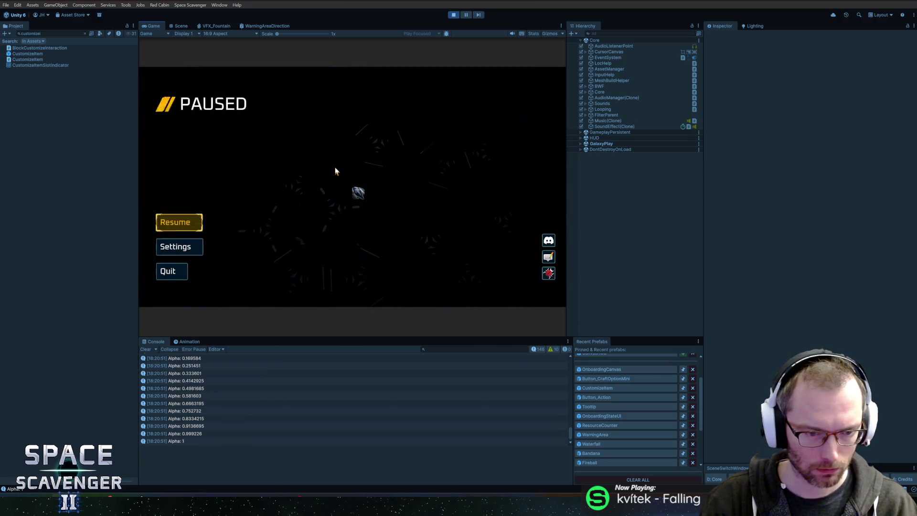
pyautogui.press('Escape')
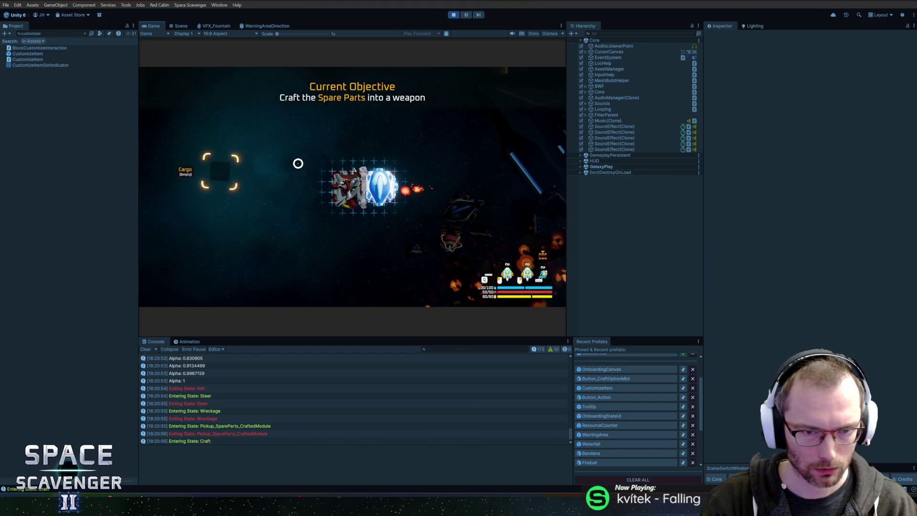
pyautogui.press('Escape')
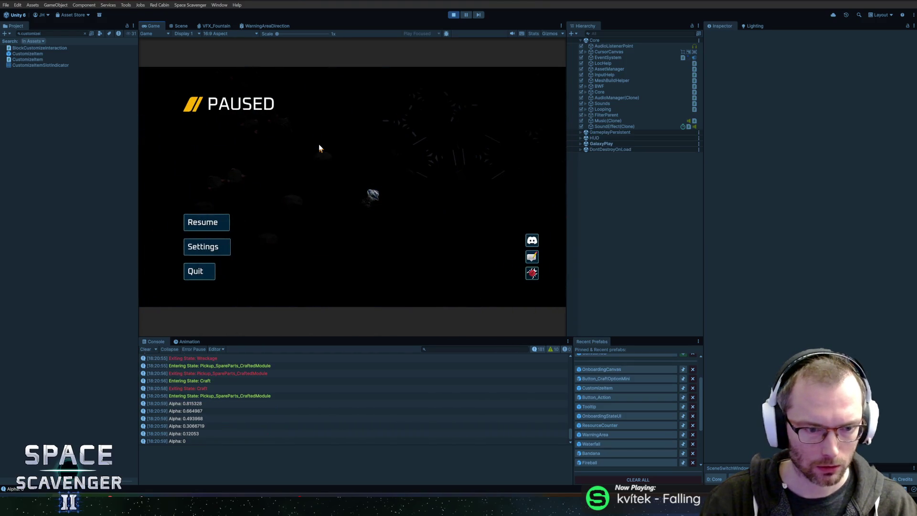
pyautogui.press('Escape')
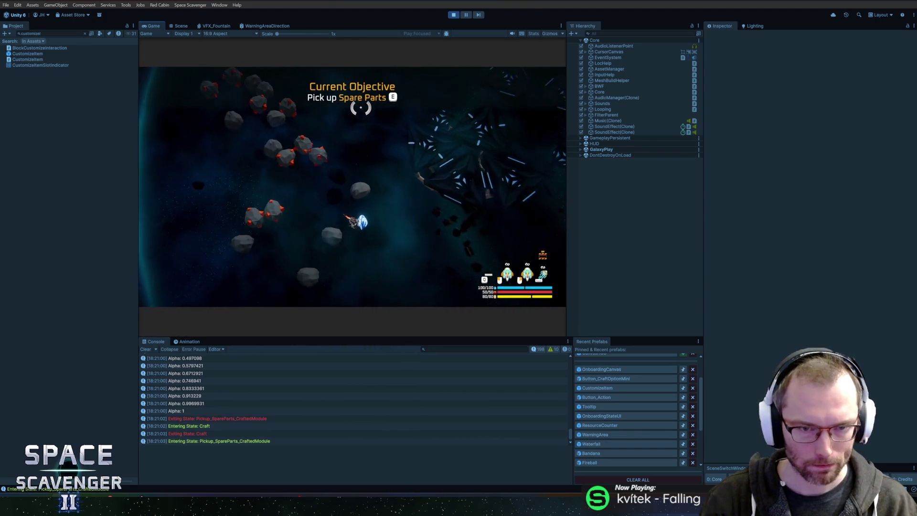
# Attach the crafted Flail to the ship and smash asteroids to mine copper.
pyautogui.moveTo(363, 179)
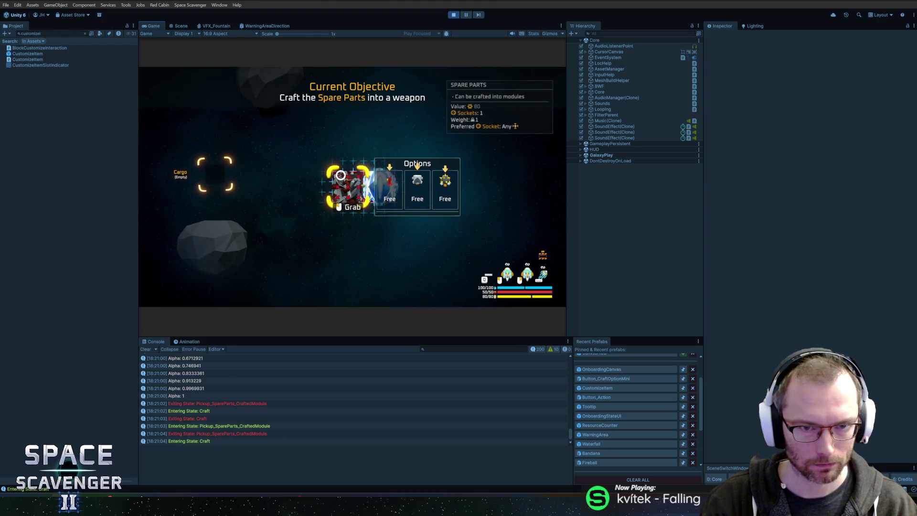
pyautogui.click(449, 189)
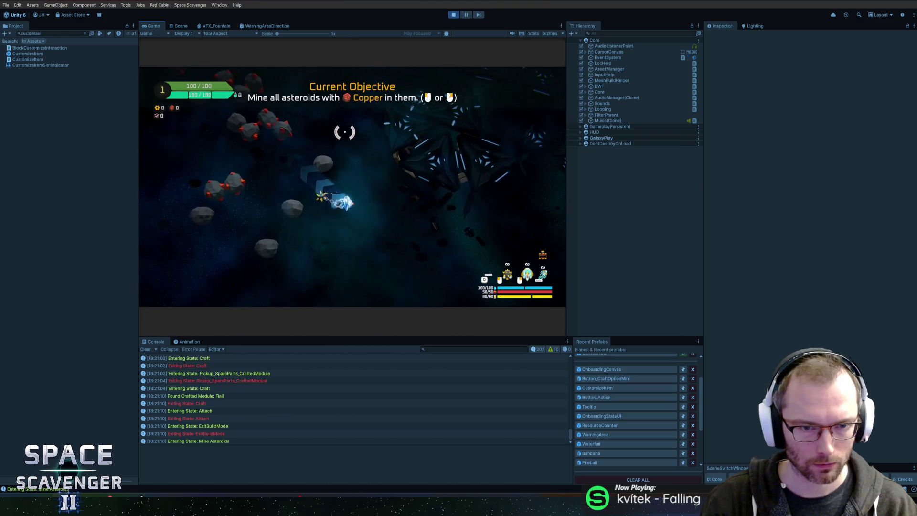
pyautogui.moveTo(345, 132)
pyautogui.mouseDown()
pyautogui.moveTo(328, 143)
pyautogui.moveTo(330, 166)
pyautogui.moveTo(342, 153)
pyautogui.mouseUp()
pyautogui.moveTo(388, 136)
pyautogui.mouseDown()
pyautogui.moveTo(382, 143)
pyautogui.moveTo(415, 176)
pyautogui.moveTo(410, 184)
pyautogui.moveTo(389, 180)
pyautogui.moveTo(419, 168)
pyautogui.moveTo(380, 153)
pyautogui.mouseUp()
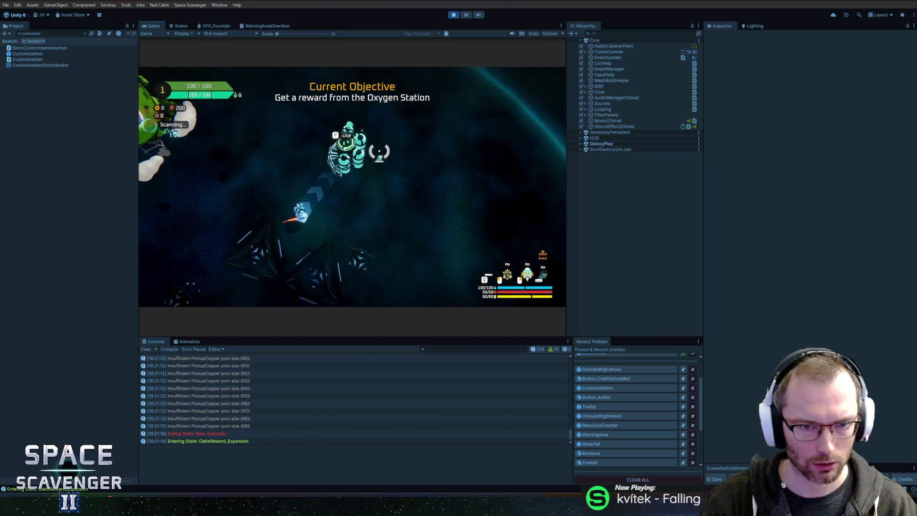
# Claim the Oxygen Station reward, scan the green planet, dash away and warp home.
pyautogui.press('f')
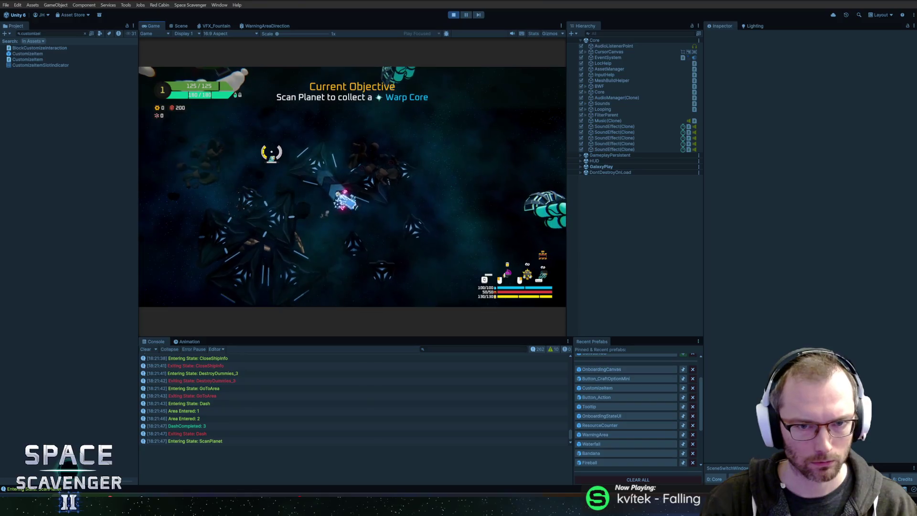
pyautogui.press('w')
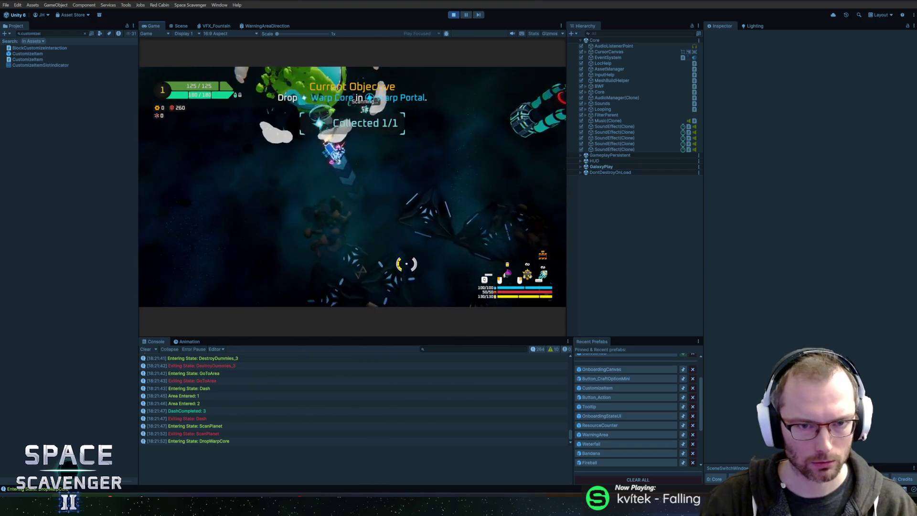
pyautogui.press('space')
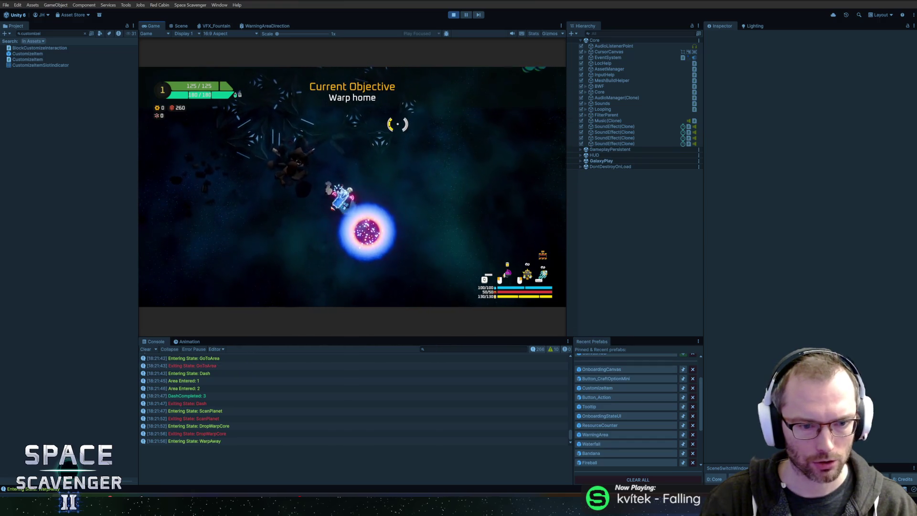
pyautogui.press('f')
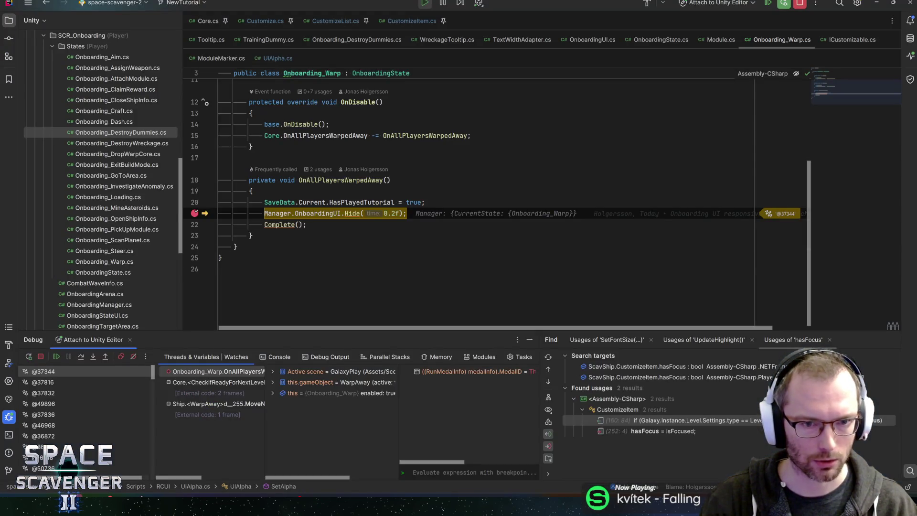
# Inspect the OnboardingUI value at the breakpoint, then resume the game in Unity.
pyautogui.click(314, 213)
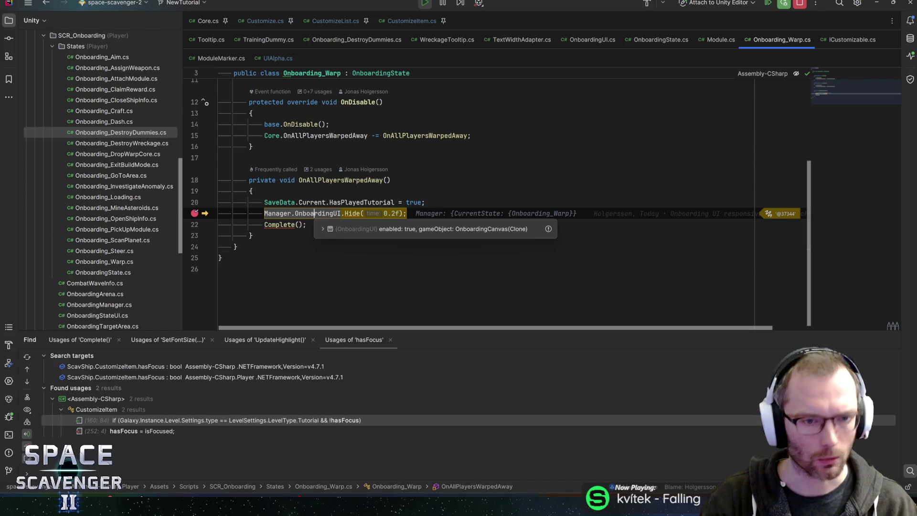
pyautogui.moveTo(317, 203)
pyautogui.press('F5')
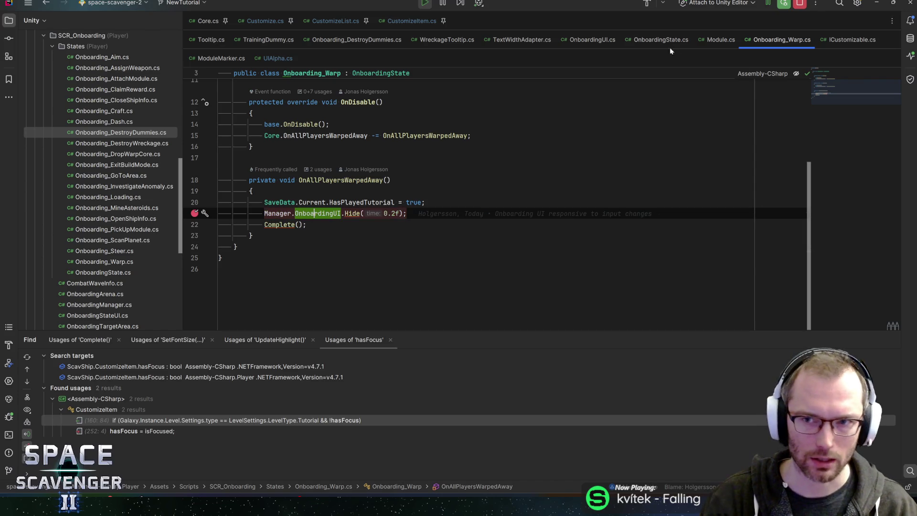
pyautogui.click(802, 5)
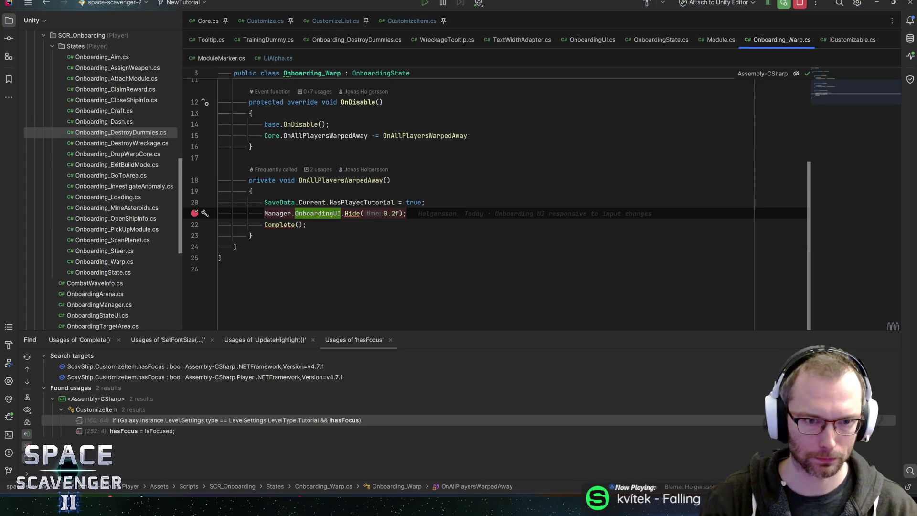
# Highlight the OnAllPlayersWarpedAway usages and select the Core reference on line 9.
pyautogui.click(319, 181)
pyautogui.scroll(2, 318, 180)
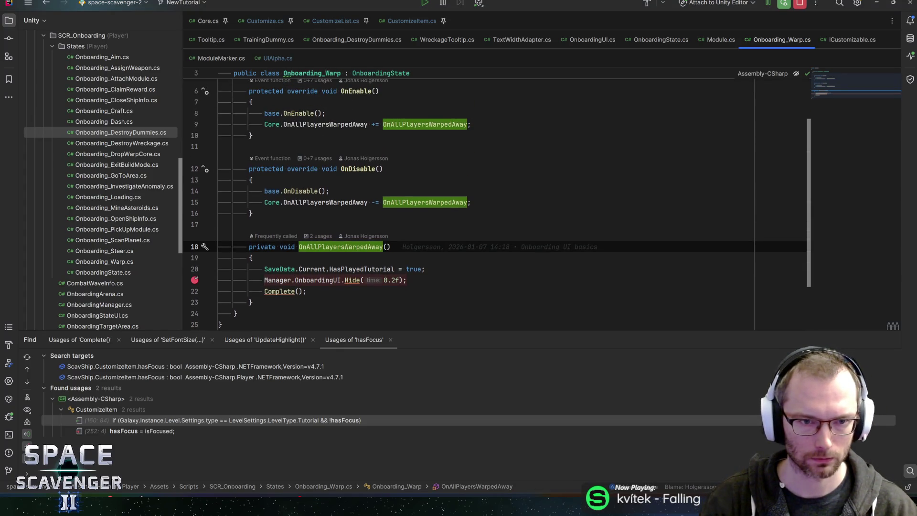
pyautogui.scroll(1, 401, 193)
pyautogui.click(279, 158)
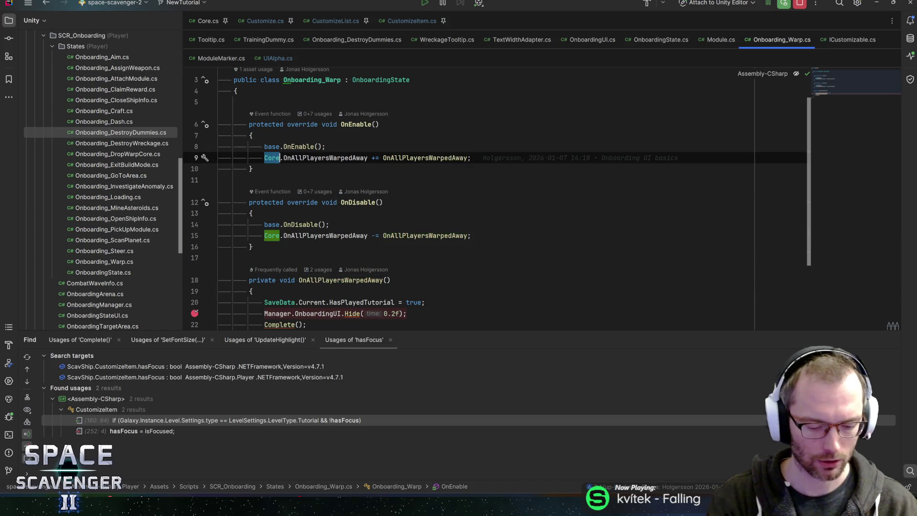
# Try changing Core to Ship on line 9, then restore the Core subscription.
pyautogui.write('Ship.on')
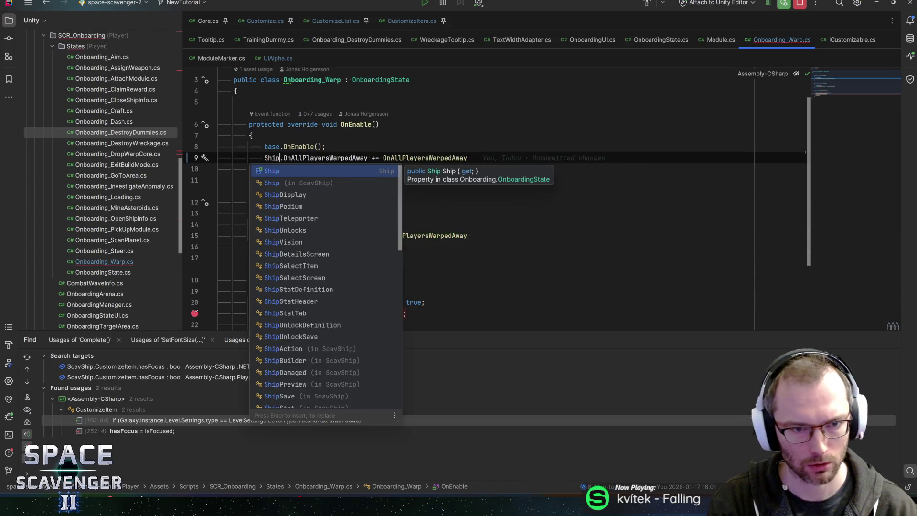
pyautogui.press('BackSpace')
pyautogui.press('BackSpace')
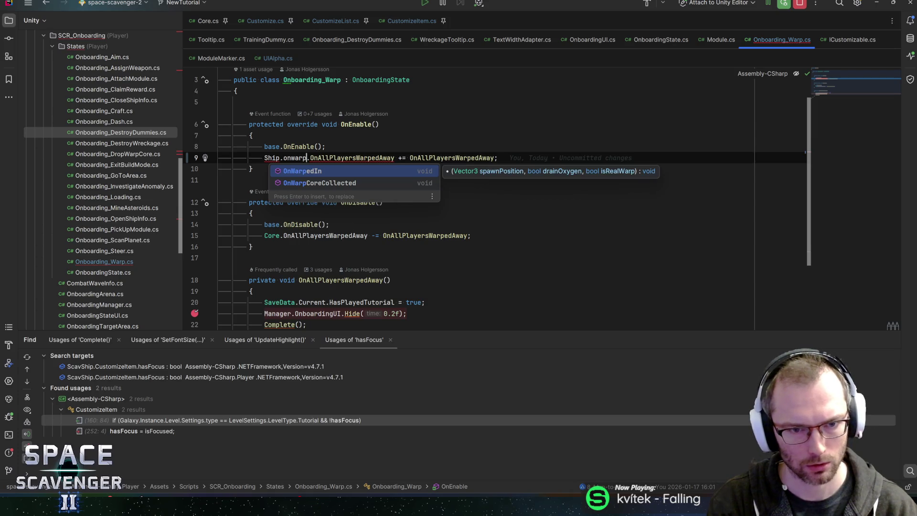
pyautogui.press('Escape')
pyautogui.write('awa')
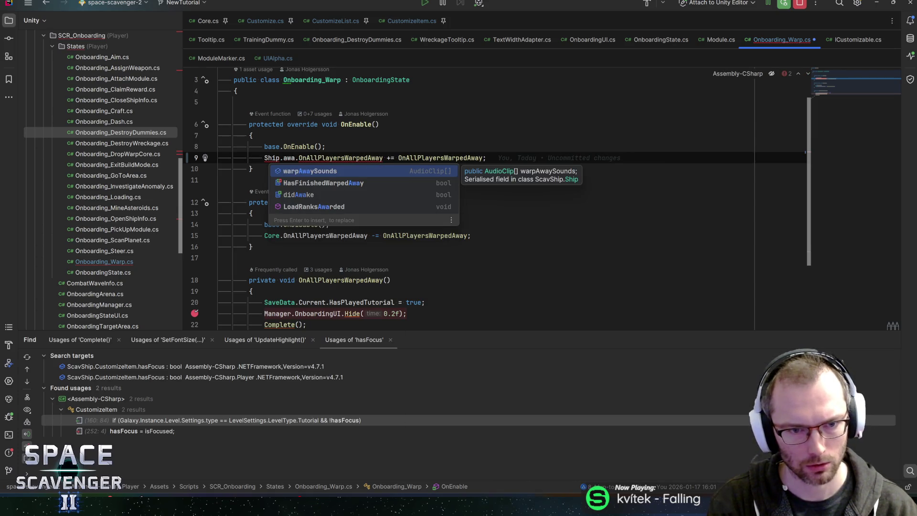
pyautogui.press('BackSpace')
pyautogui.press('BackSpace')
pyautogui.press('BackSpace')
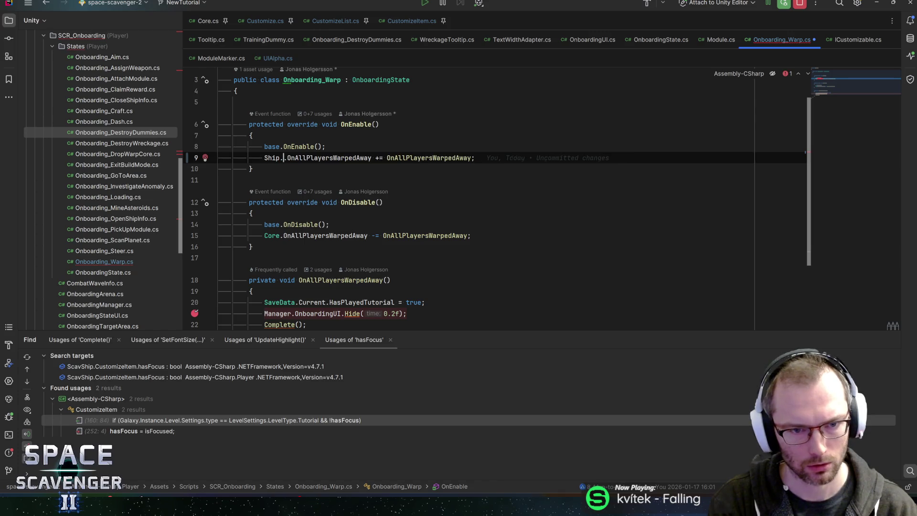
pyautogui.press('Left')
pyautogui.hotkey('ctrl', 'shift', 'Left')
pyautogui.write('Core')
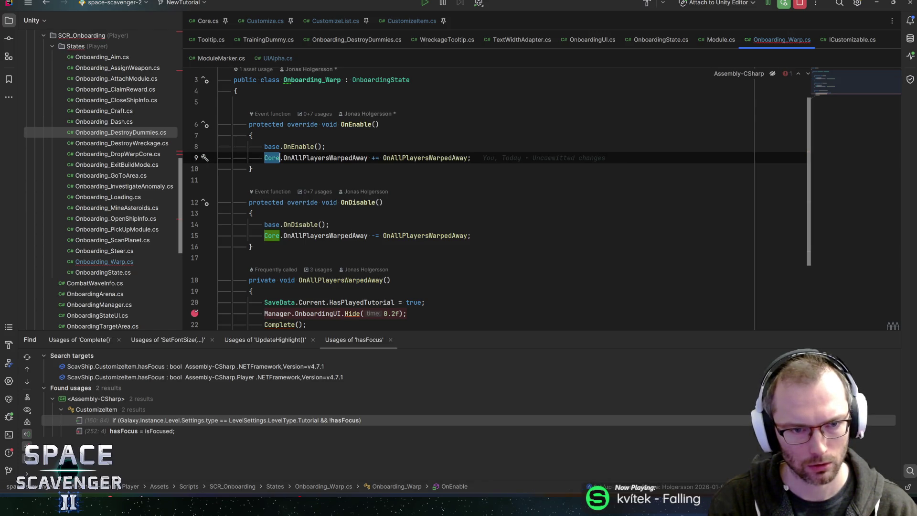
pyautogui.click(471, 157)
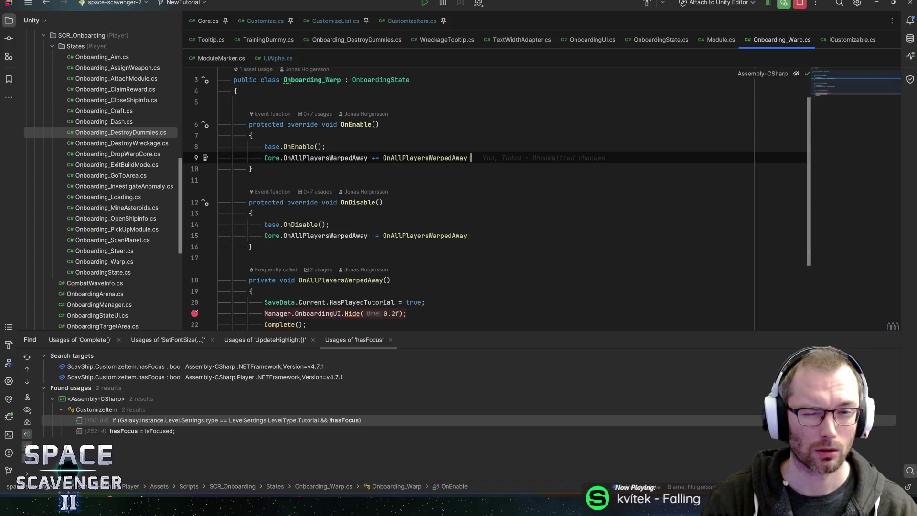
# Look at the OnAllPlayersWarpedAway declaration, then open Ship.cs via class search 'ship'.
pyautogui.keyDown('ctrl'); pyautogui.click(426, 158); pyautogui.keyUp('ctrl')
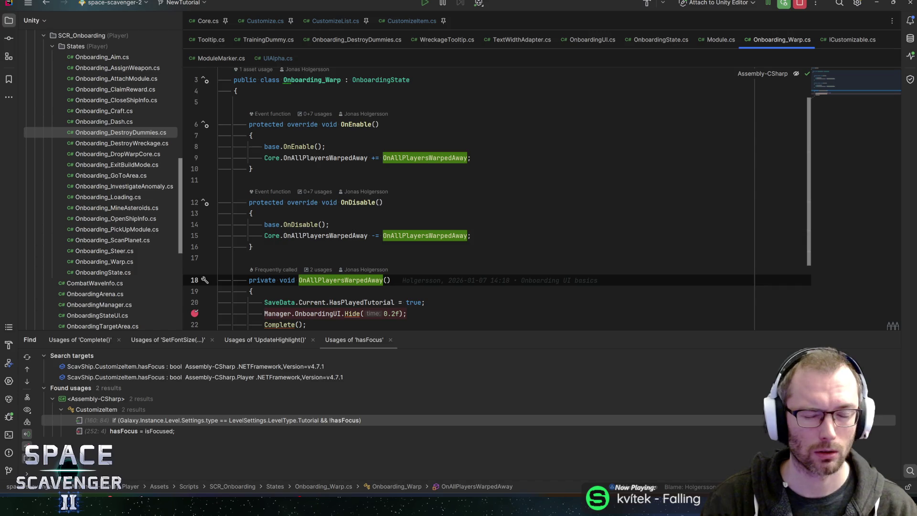
pyautogui.click(440, 146)
pyautogui.hotkey('ctrl', 'n')
pyautogui.write('ship')
pyautogui.press('Return')
pyautogui.hotkey('ctrl', 'f')
# Search Ship.cs for 'warpaway' and step to the WarpAway method declaration.
pyautogui.write('warpaway')
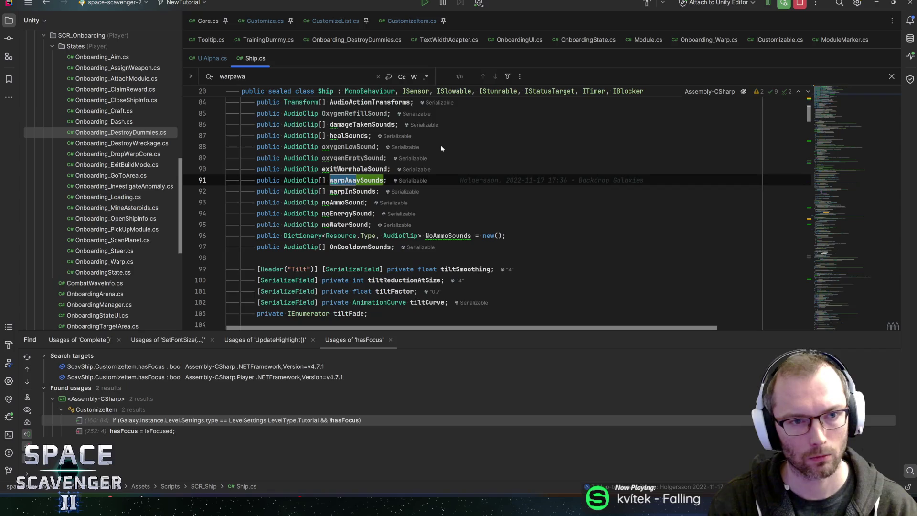
pyautogui.press('Return')
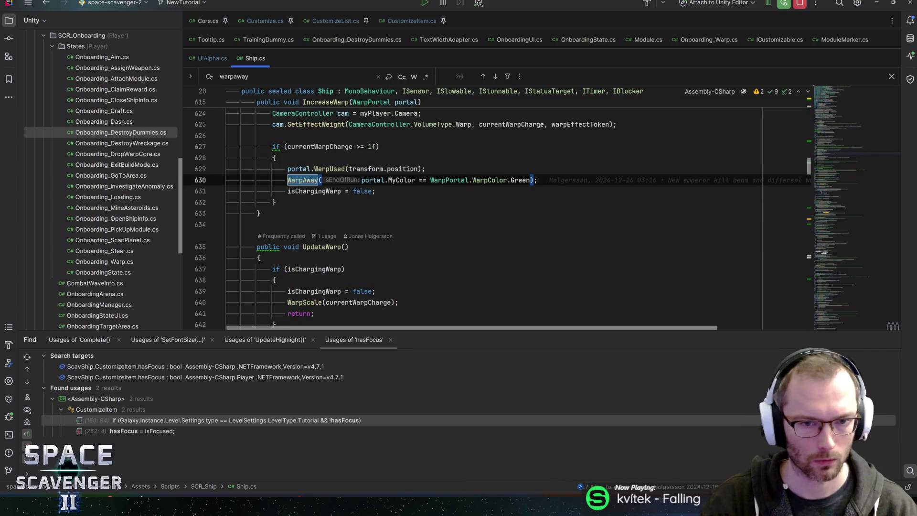
pyautogui.scroll(6, 497, 210)
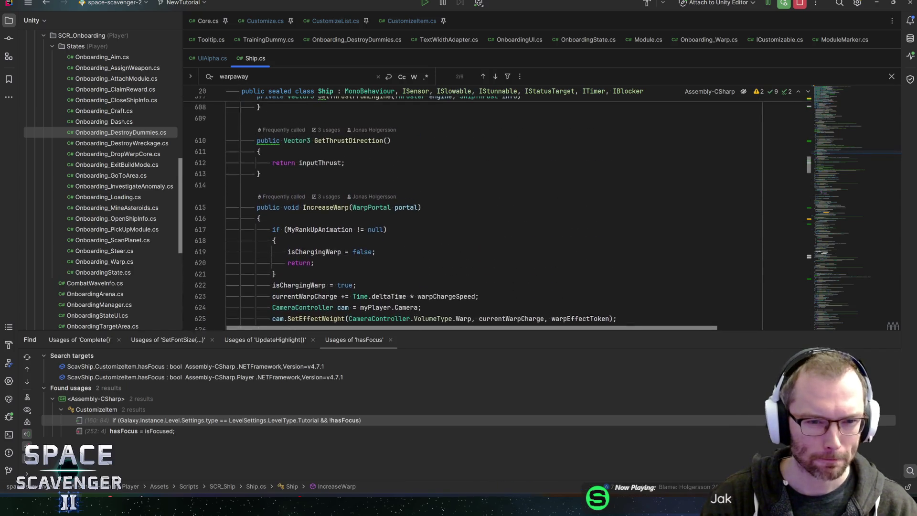
pyautogui.scroll(-3, 497, 211)
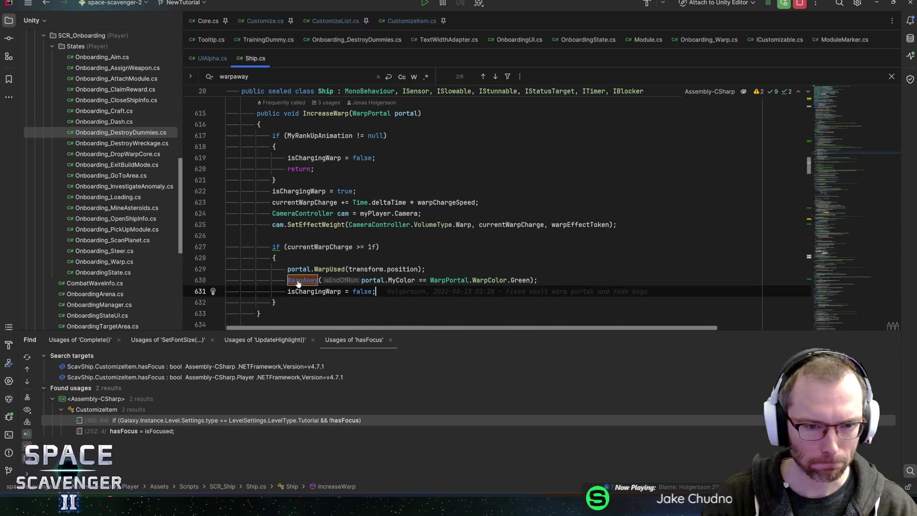
pyautogui.press('Return')
# Follow LeaveLevel to the static OnLeftLevel event, then return to Onboarding_Warp.cs.
pyautogui.click(292, 203)
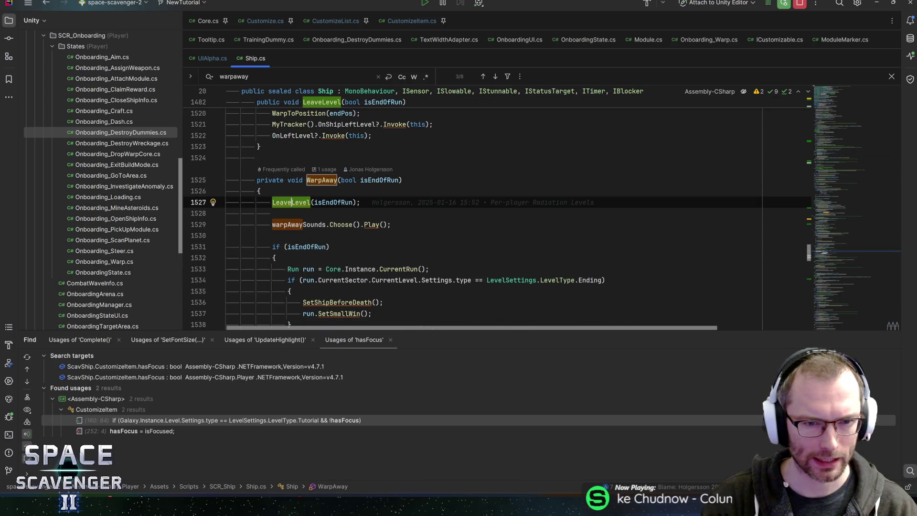
pyautogui.hotkey('ctrl', 'b')
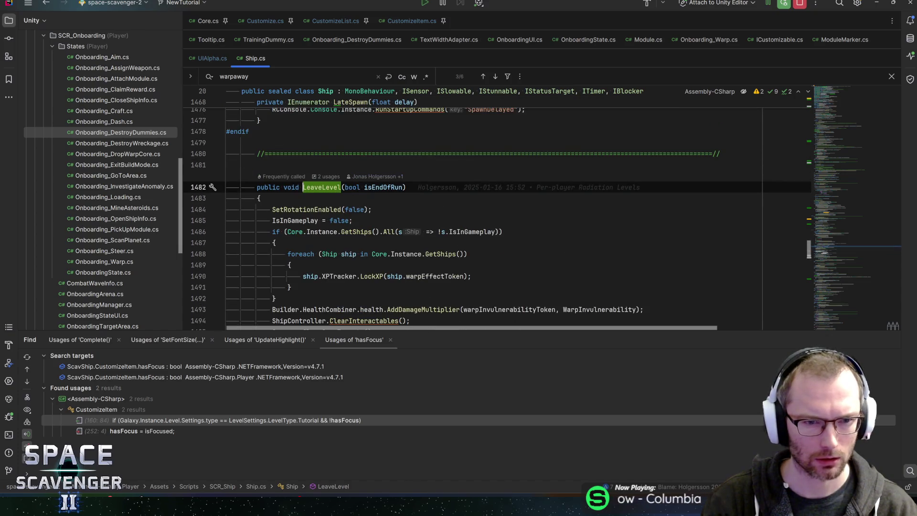
pyautogui.scroll(-8, 497, 213)
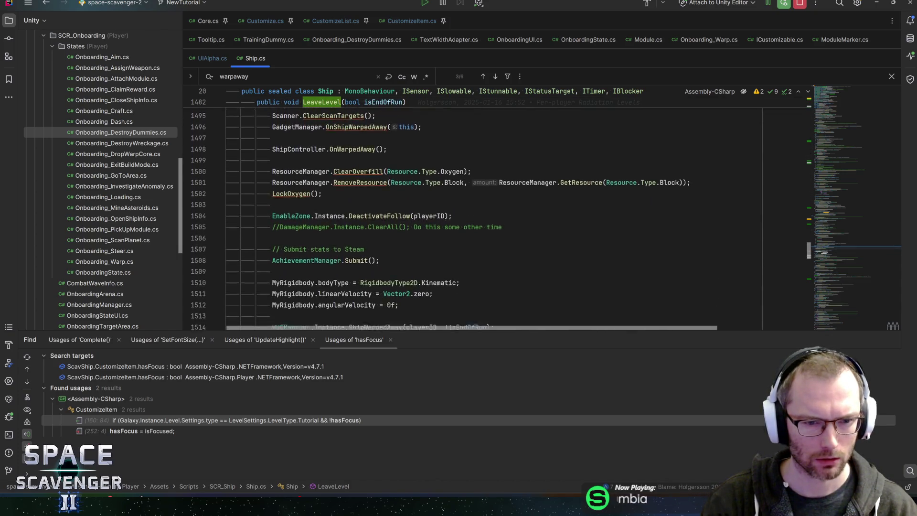
pyautogui.scroll(-3, 497, 213)
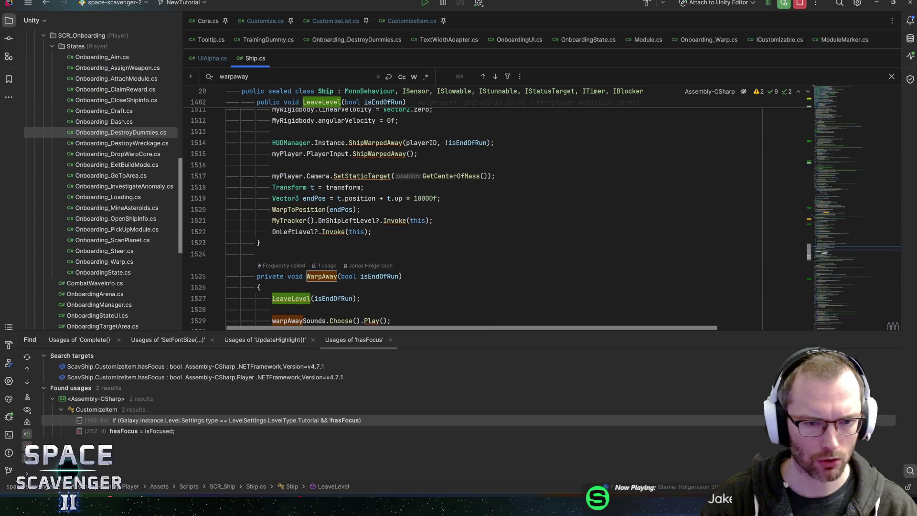
pyautogui.hotkey('ctrl', 'b')
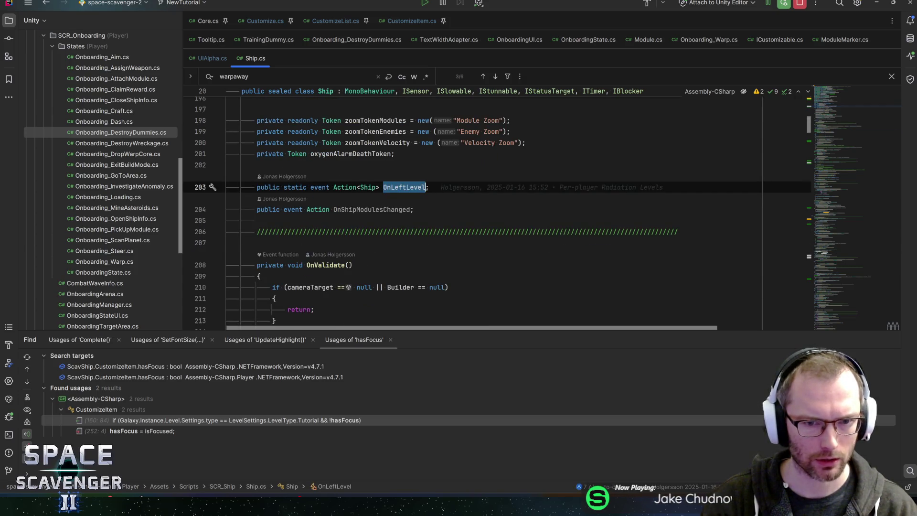
pyautogui.hotkey('ctrl', 'alt', 'Left')
pyautogui.hotkey('ctrl', 'alt', 'Left')
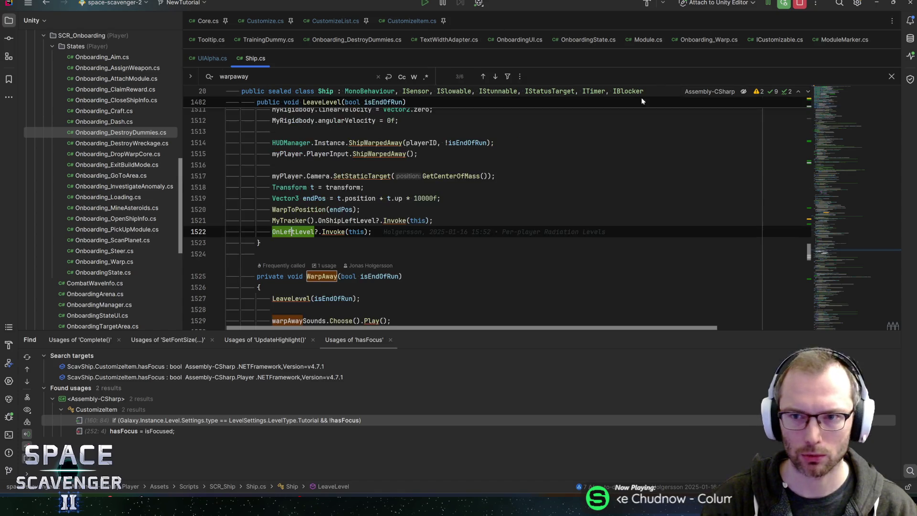
pyautogui.click(709, 39)
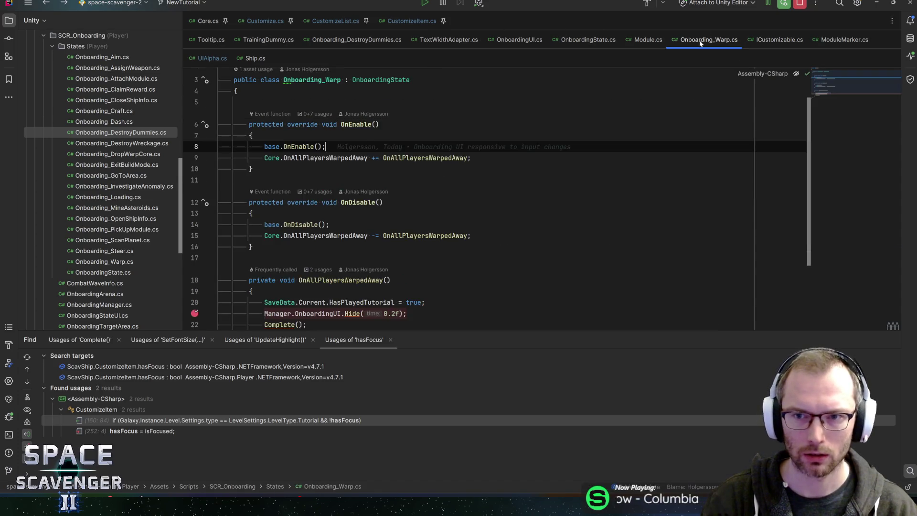
# Add a line after base.OnEnable() and try a Ship.onl subscription, then erase it.
pyautogui.scroll(-2, 497, 201)
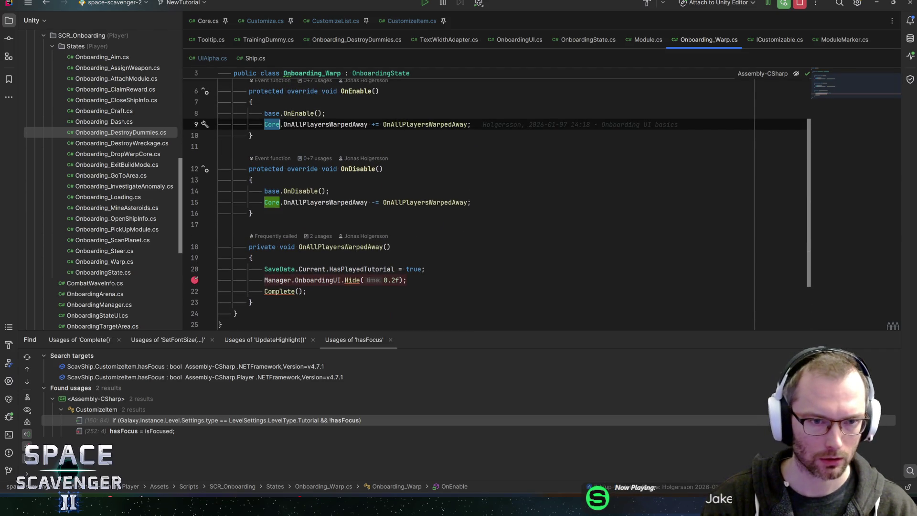
pyautogui.press('Return')
pyautogui.write('Ship.on')
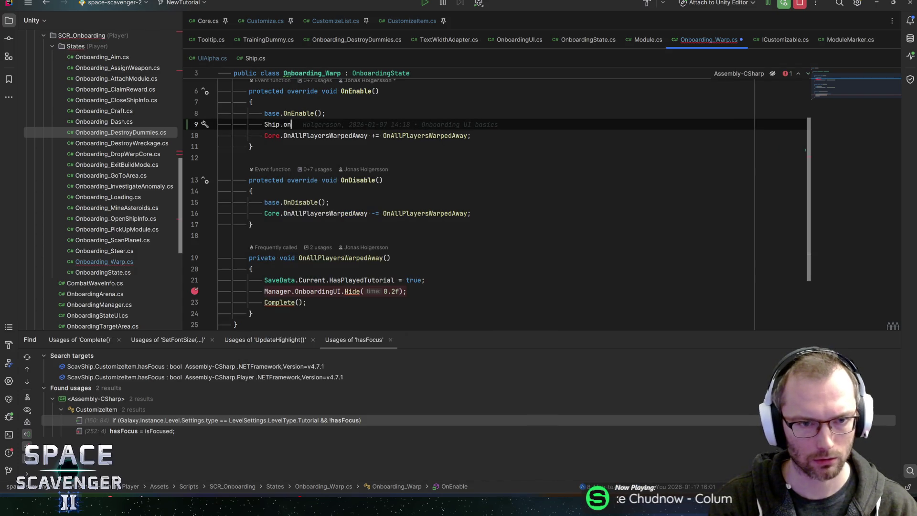
pyautogui.hotkey('ctrl', 'space')
pyautogui.write('l')
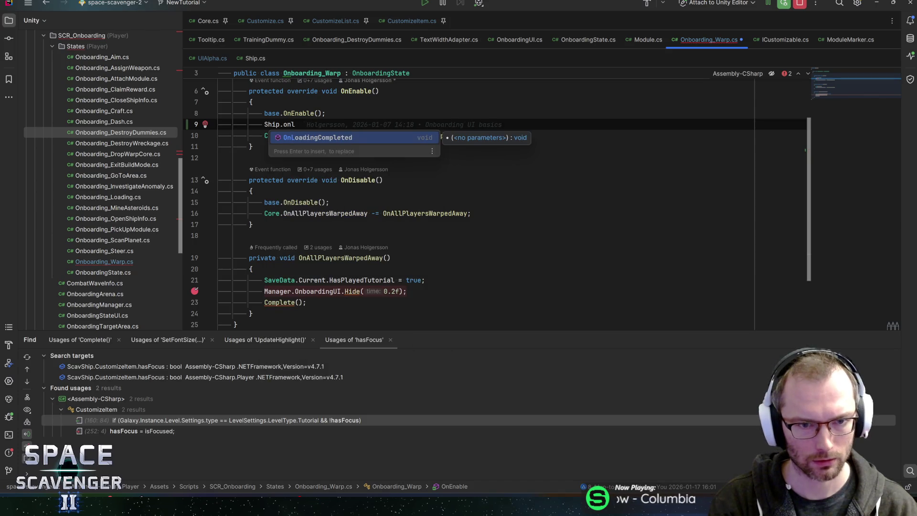
pyautogui.hotkey('ctrl', 'BackSpace')
pyautogui.press('BackSpace')
pyautogui.hotkey('ctrl', 'shift', 'Left')
pyautogui.press('BackSpace')
# Write 'ScavShip.Ship.OnLeftLevel += OnAllPlayersWarpedAway;' in OnEnable.
pyautogui.write('Scavsh')
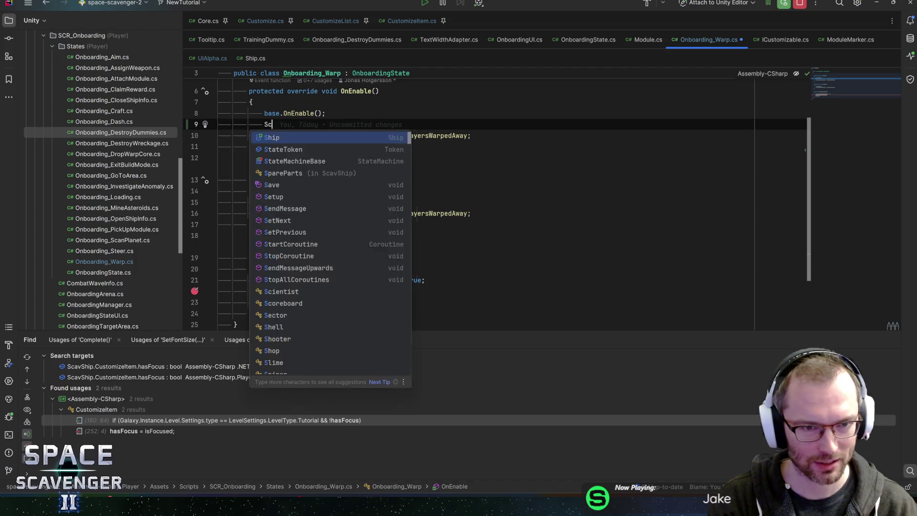
pyautogui.press('Return')
pyautogui.write('.Ship.sh')
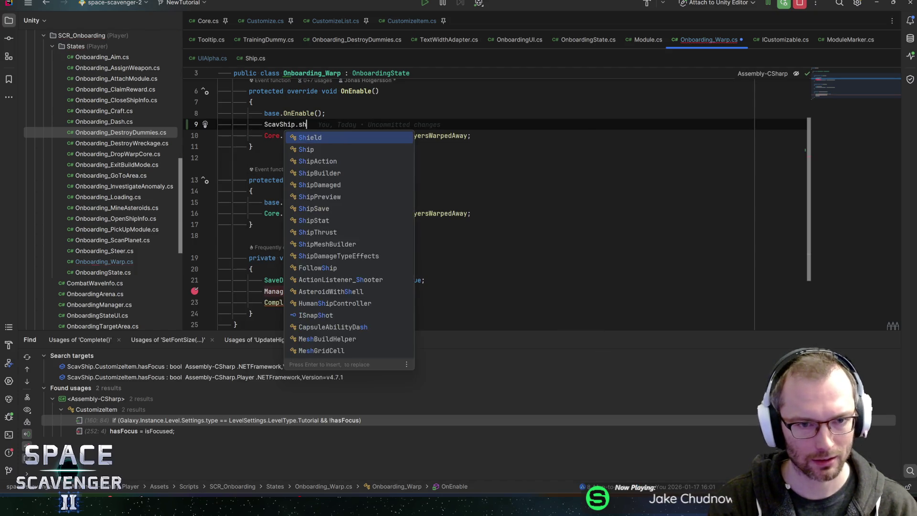
pyautogui.write('onl')
pyautogui.press('Return')
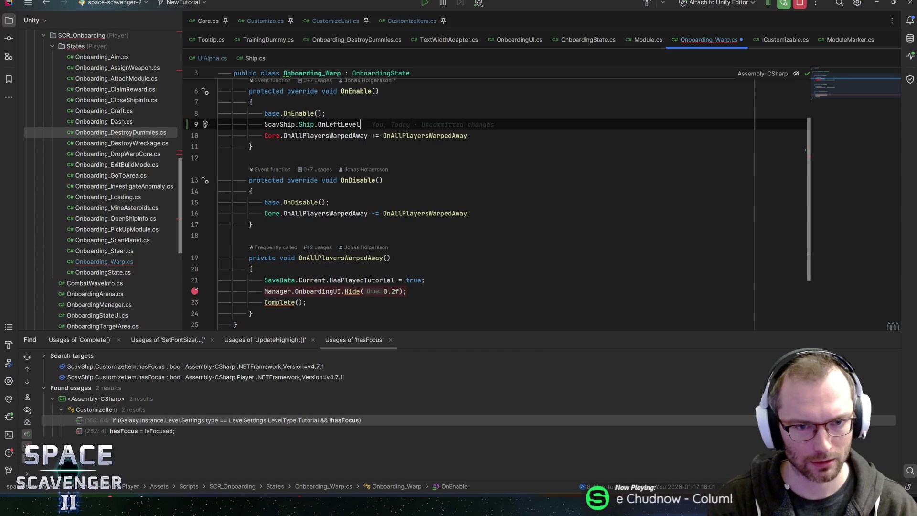
pyautogui.write('+= onal')
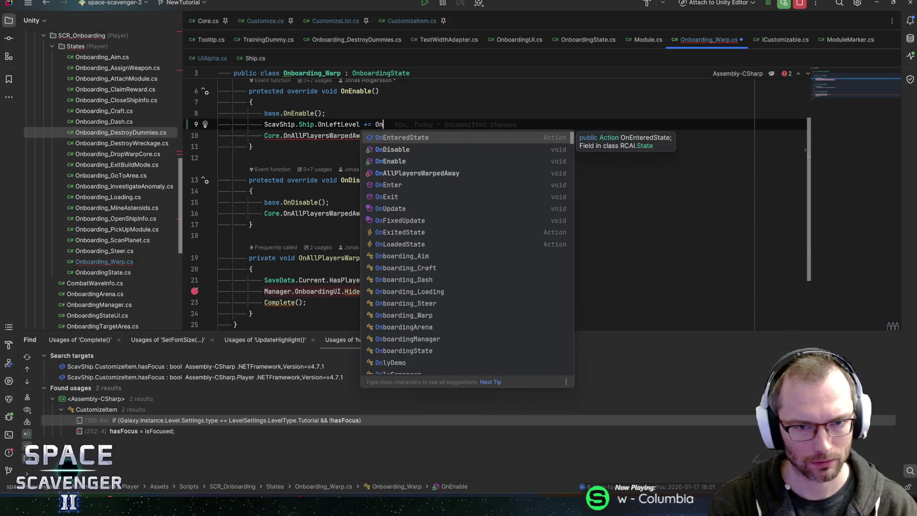
pyautogui.press('Return')
pyautogui.press('BackSpace')
pyautogui.press('BackSpace')
pyautogui.write(';')
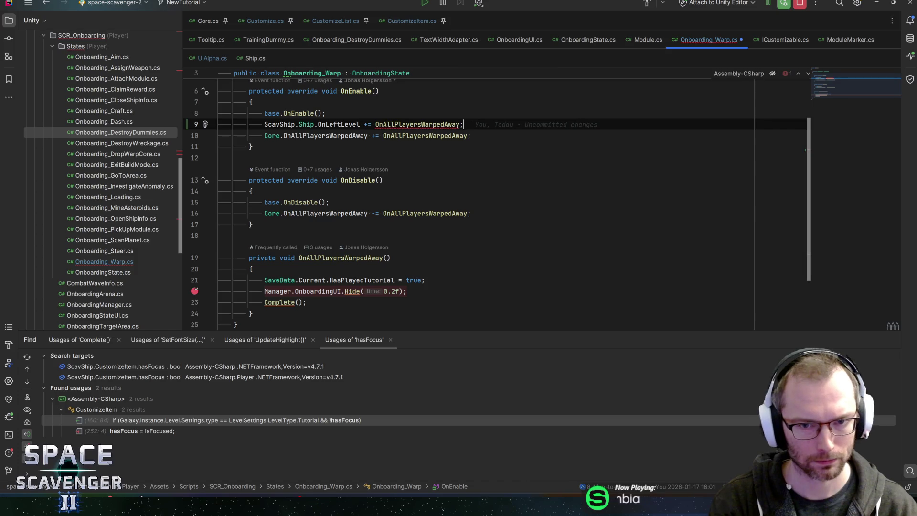
# Check the OnLeftLevel declaration in Ship.cs and the handler's usages.
pyautogui.hotkey('ctrl', 'b')
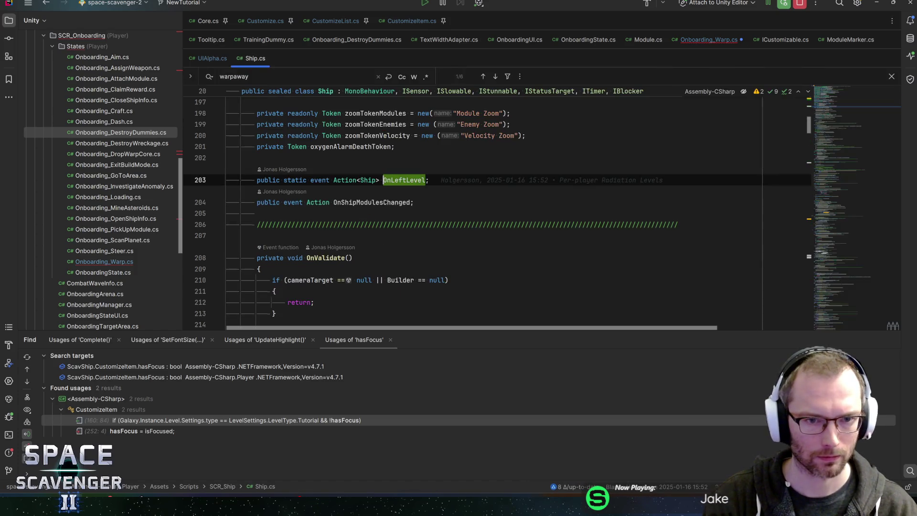
pyautogui.hotkey('ctrl', 'alt', 'Left')
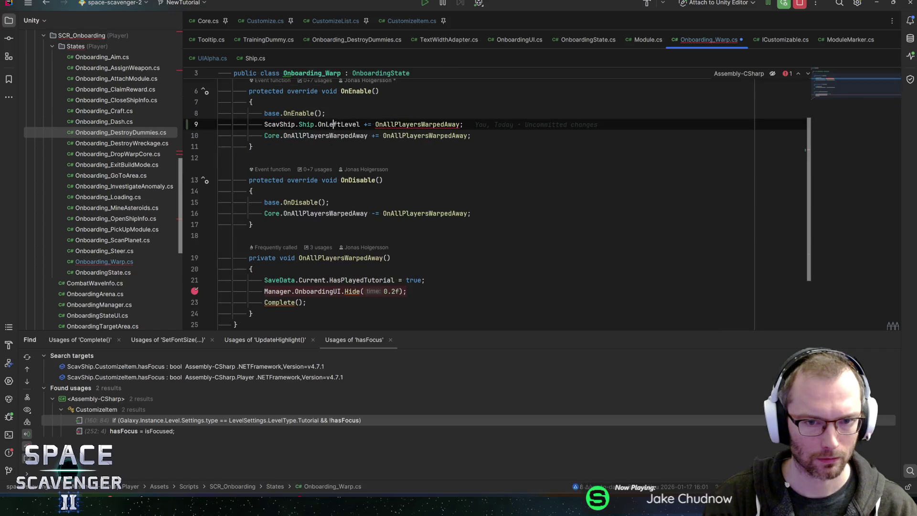
pyautogui.click(326, 136)
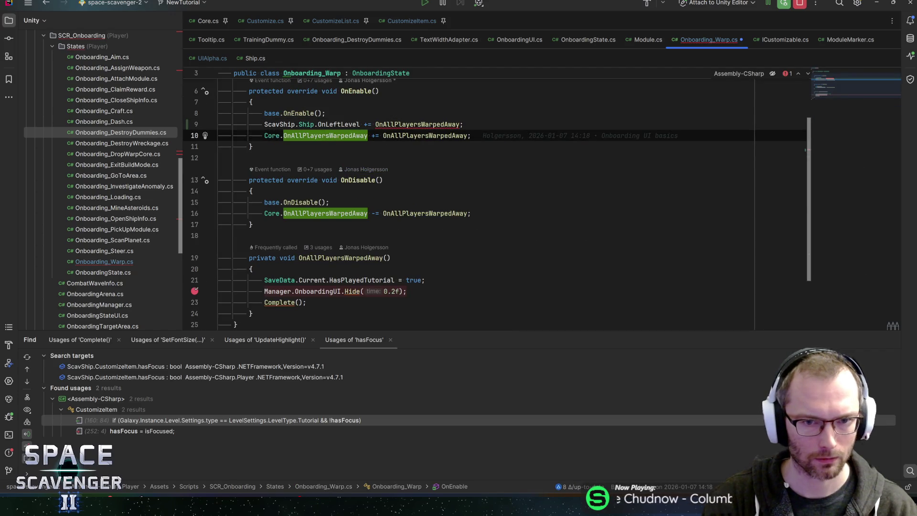
pyautogui.press('Up')
pyautogui.hotkey('ctrl', 'b')
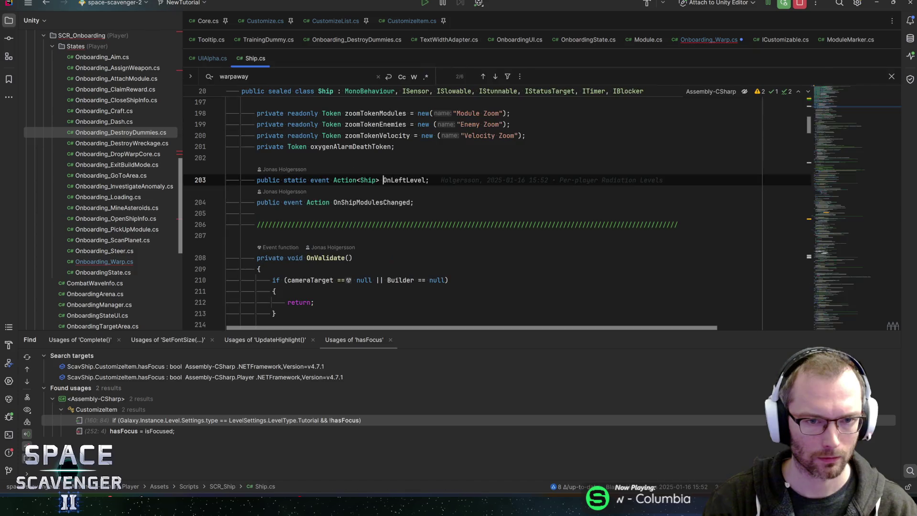
pyautogui.hotkey('ctrl', 'alt', 'Left')
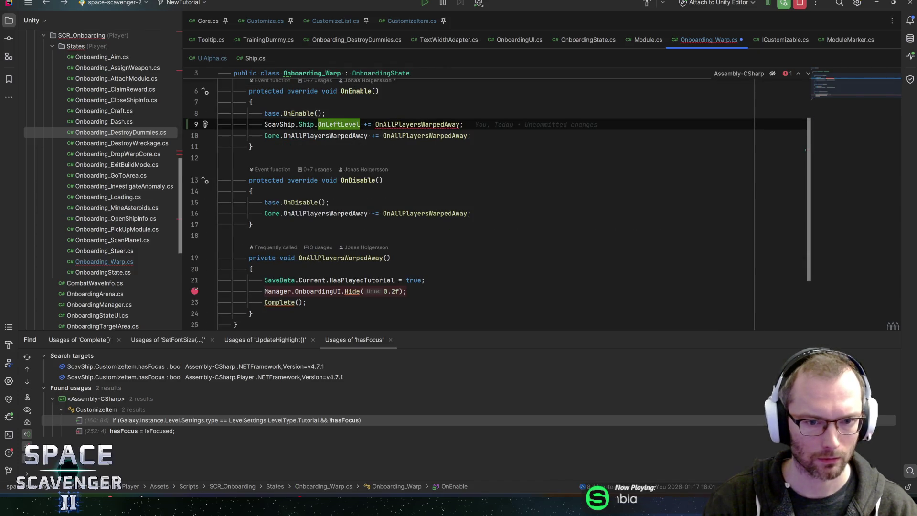
# Give the handler a 'Ship ship' parameter and delete the old Core subscription line.
pyautogui.click(390, 258)
pyautogui.write('Ship ship')
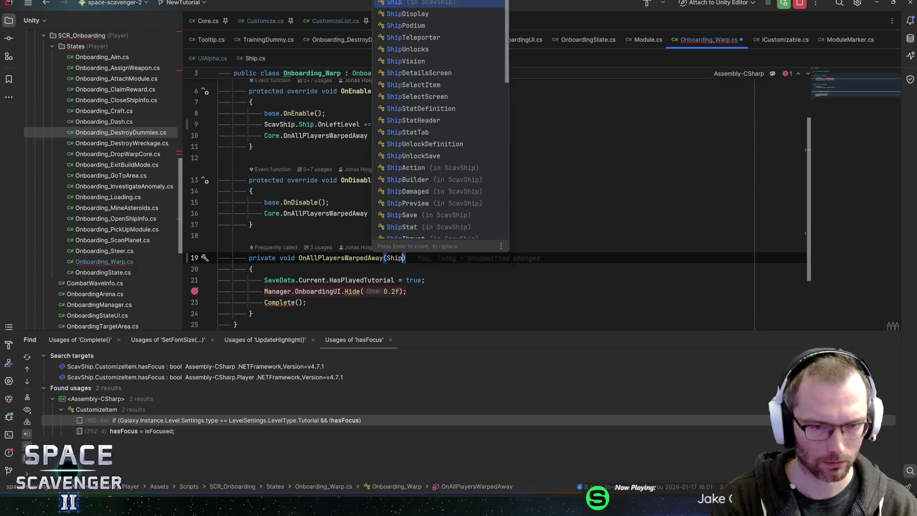
pyautogui.click(472, 136)
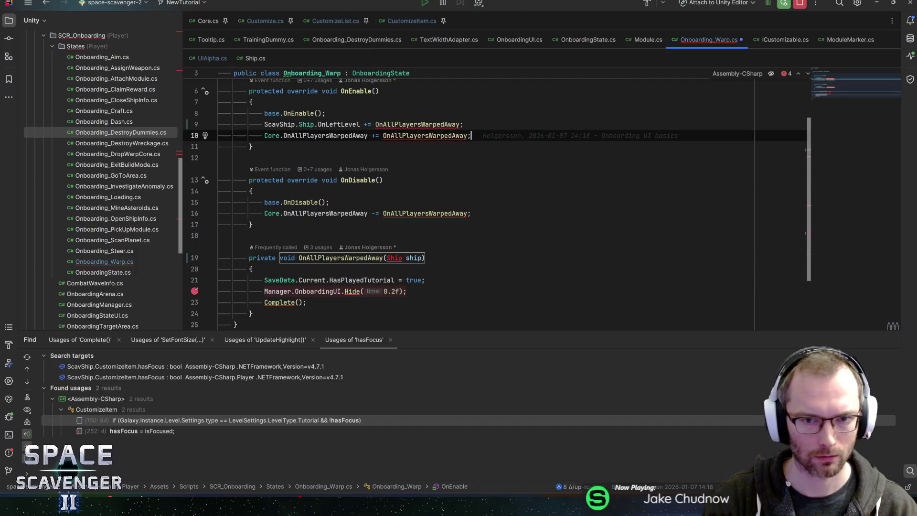
pyautogui.hotkey('ctrl', 'y')
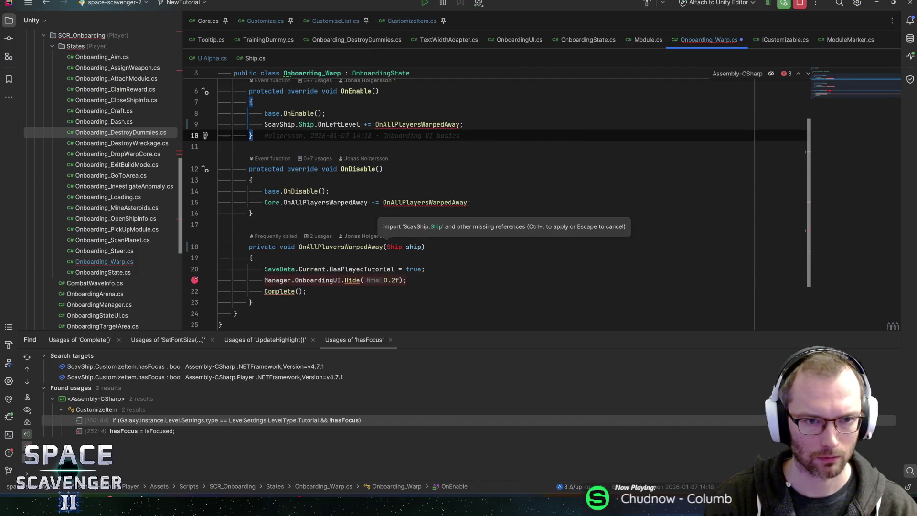
# Copy the OnLeftLevel subscription into OnDisable, replacing the old Core unsubscription line.
pyautogui.click(463, 124)
pyautogui.hotkey('ctrl', 'd')
pyautogui.hotkey('alt', 'shift', 'Down')
pyautogui.hotkey('alt', 'shift', 'Down')
pyautogui.hotkey('alt', 'shift', 'Down')
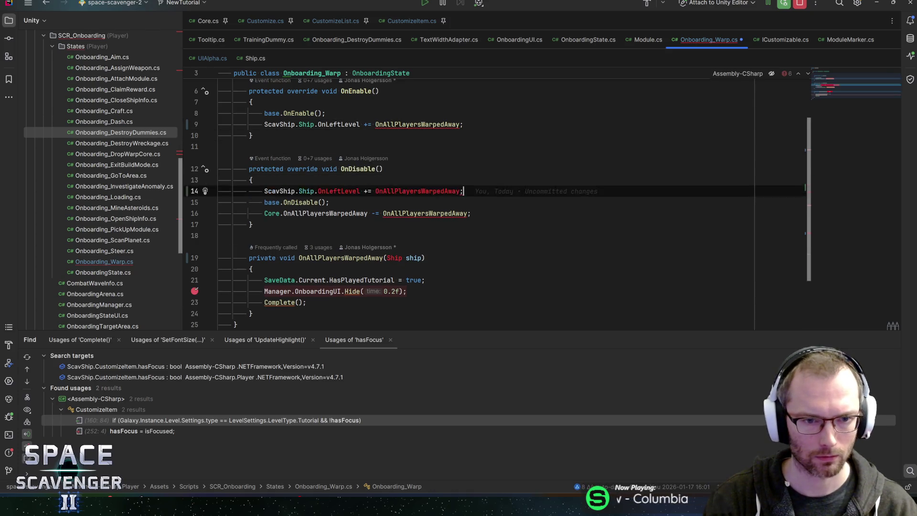
pyautogui.hotkey('shift', 'Down')
pyautogui.hotkey('shift', 'End')
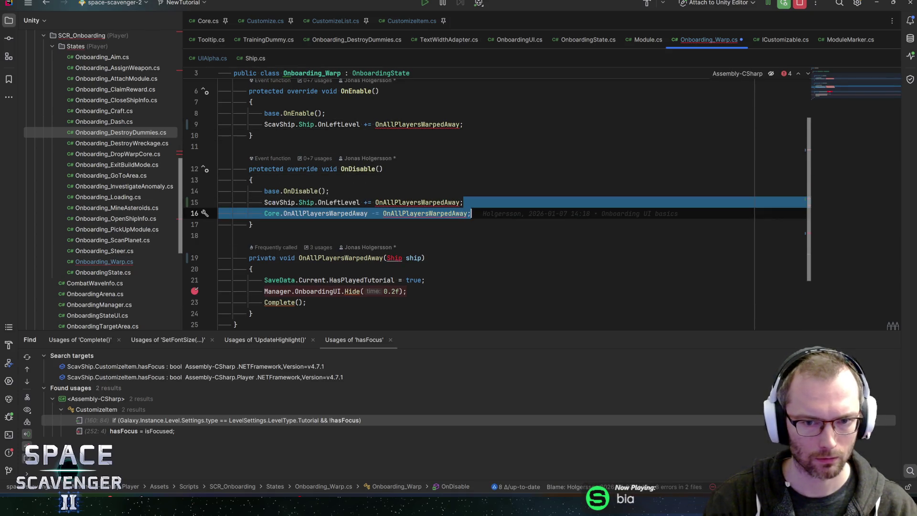
pyautogui.press('Delete')
# Import the missing Ship reference and remove the redundant ScavShip qualifiers on lines 11 and 17.
pyautogui.press('Down')
pyautogui.press('Down')
pyautogui.press('Down')
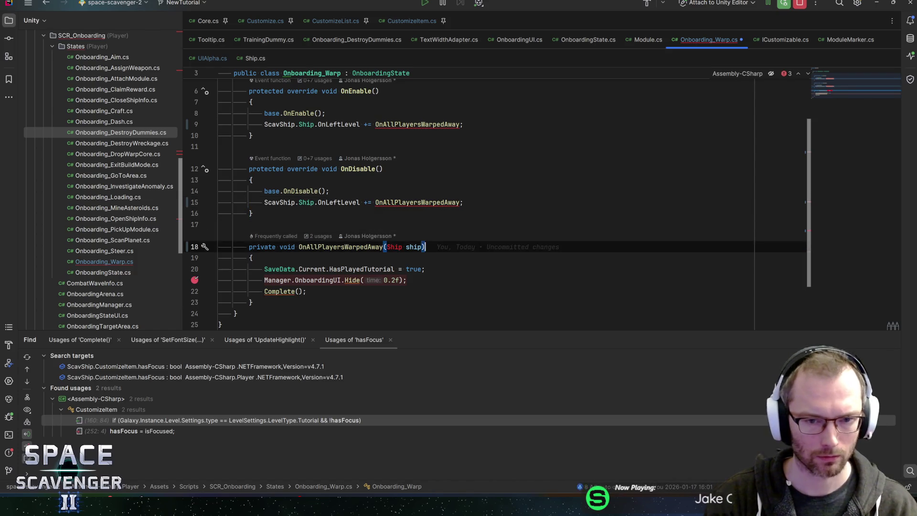
pyautogui.hotkey('ctrl', 'Left')
pyautogui.hotkey('ctrl', 'Left')
pyautogui.hotkey('alt', 'Return')
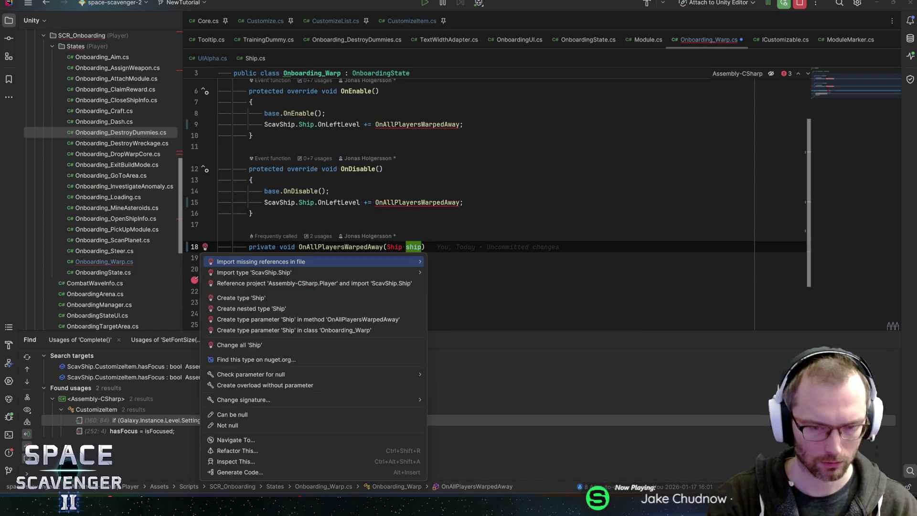
pyautogui.press('Return')
pyautogui.press('End')
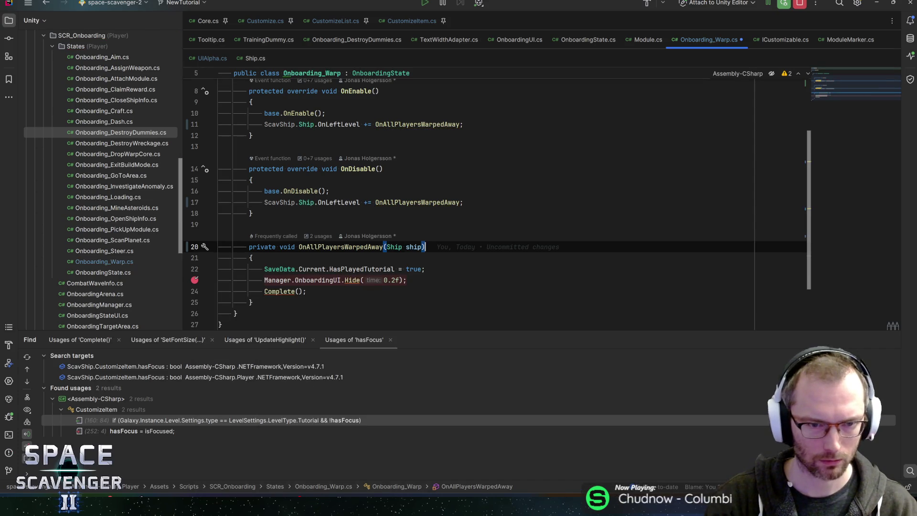
pyautogui.click(280, 124)
pyautogui.hotkey('alt', 'Return')
pyautogui.press('Return')
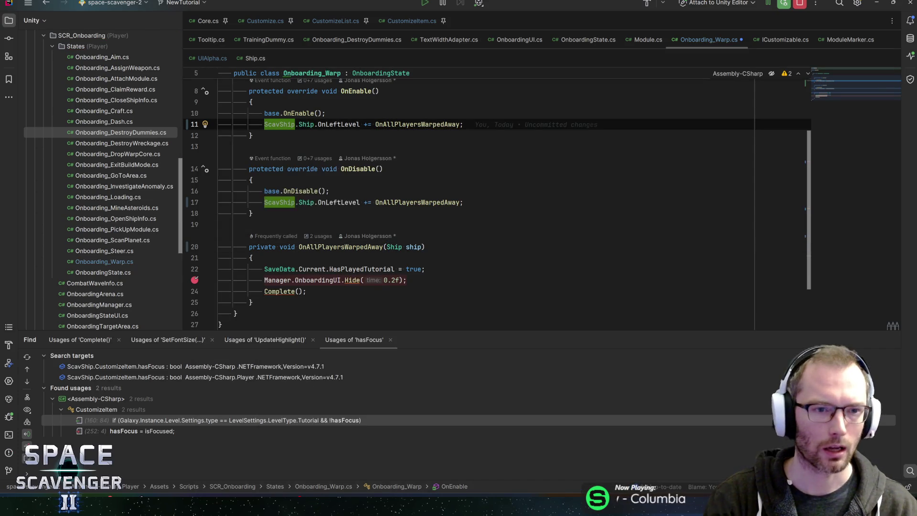
pyautogui.press('Down')
pyautogui.press('Down')
pyautogui.press('Down')
pyautogui.hotkey('alt', 'Return')
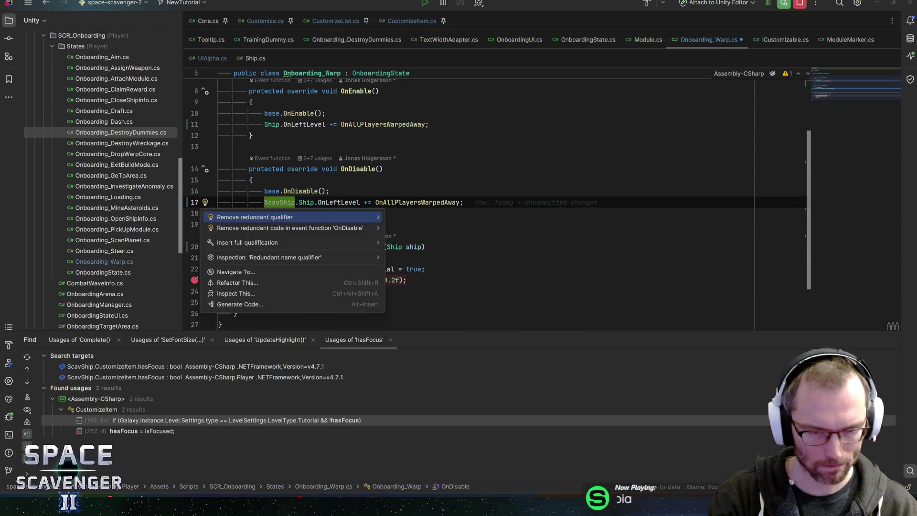
pyautogui.press('Return')
# Change the OnDisable line's += to -= and save Onboarding_Warp.cs.
pyautogui.press('End')
pyautogui.hotkey('ctrl', 'Left')
pyautogui.hotkey('ctrl', 'Left')
pyautogui.hotkey('ctrl', 'Left')
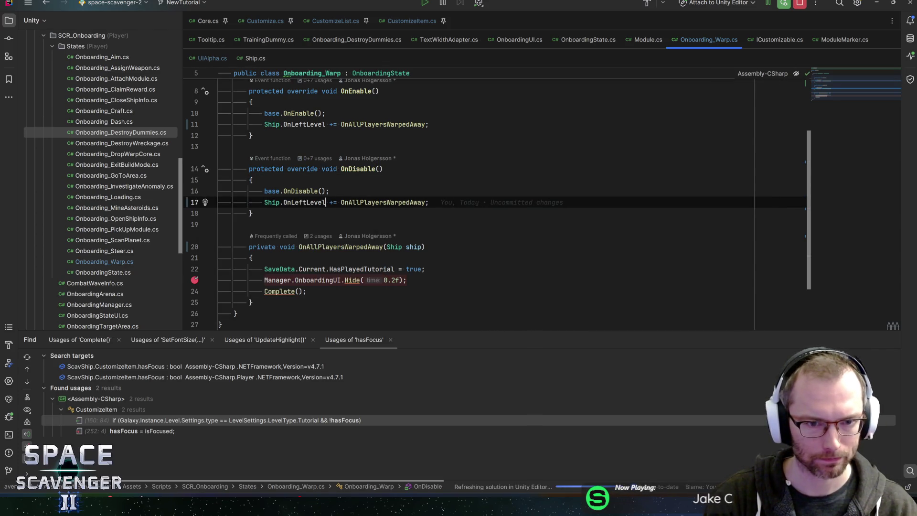
pyautogui.press('Delete')
pyautogui.write('-')
pyautogui.press('End')
pyautogui.hotkey('ctrl', 's')
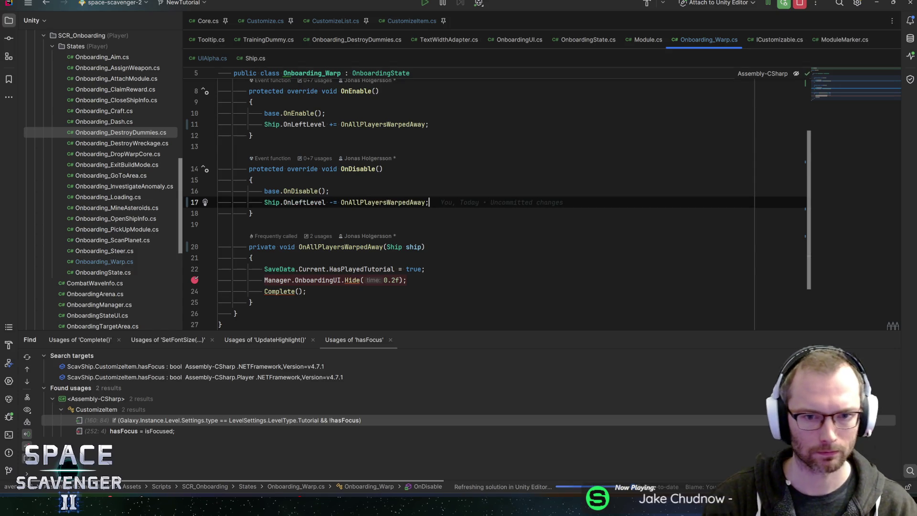
# Rename the handler method to OnShipWarpedAway.
pyautogui.click(383, 124)
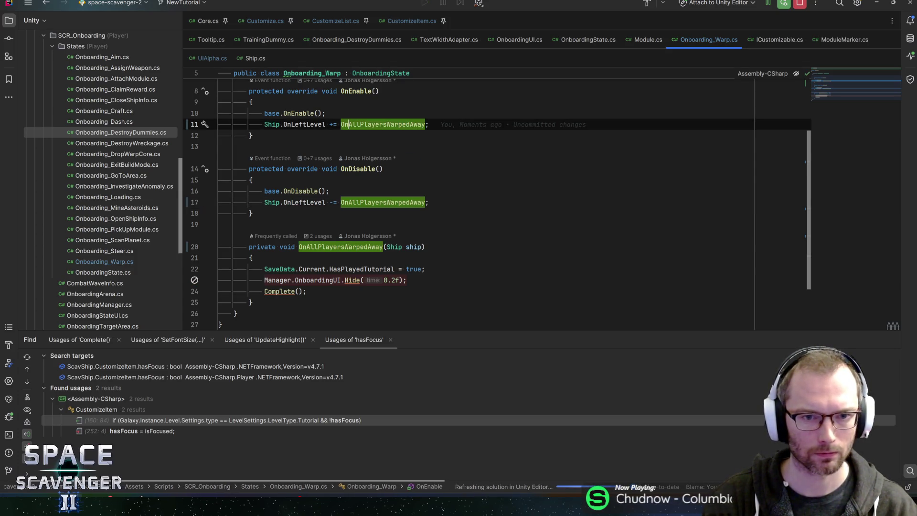
pyautogui.press('F2')
pyautogui.write('OnShipWarpe')
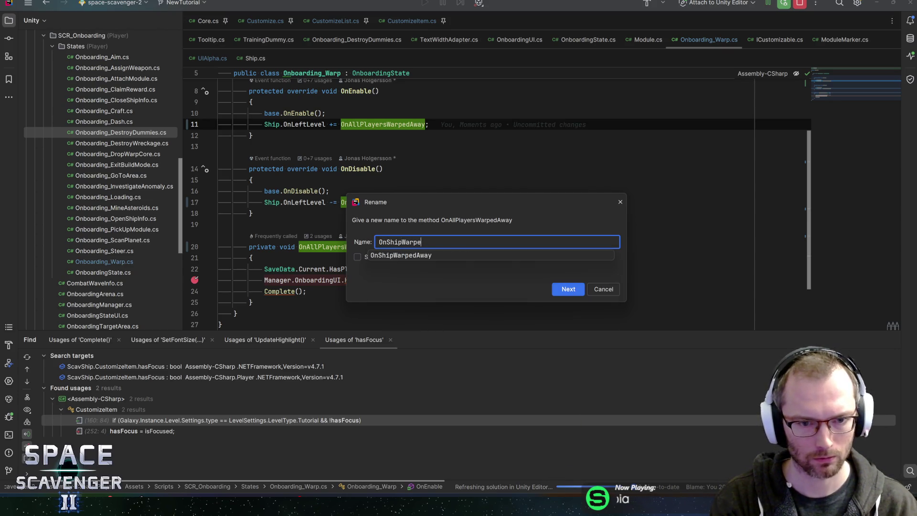
pyautogui.write('dAway')
pyautogui.press('Return')
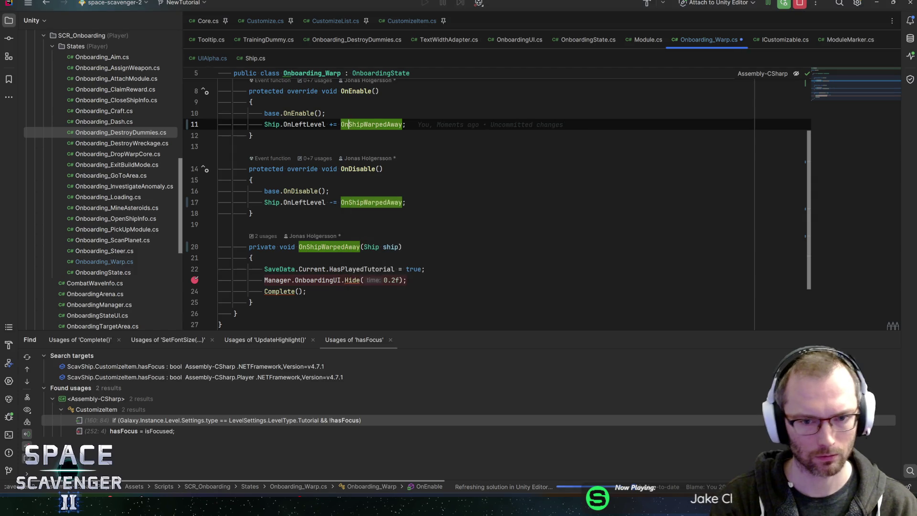
pyautogui.click(219, 225)
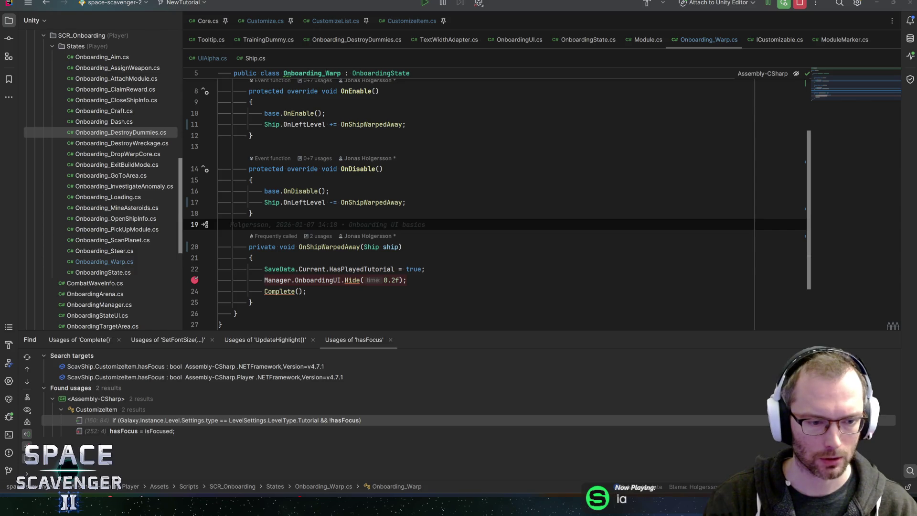
pyautogui.click(784, 4)
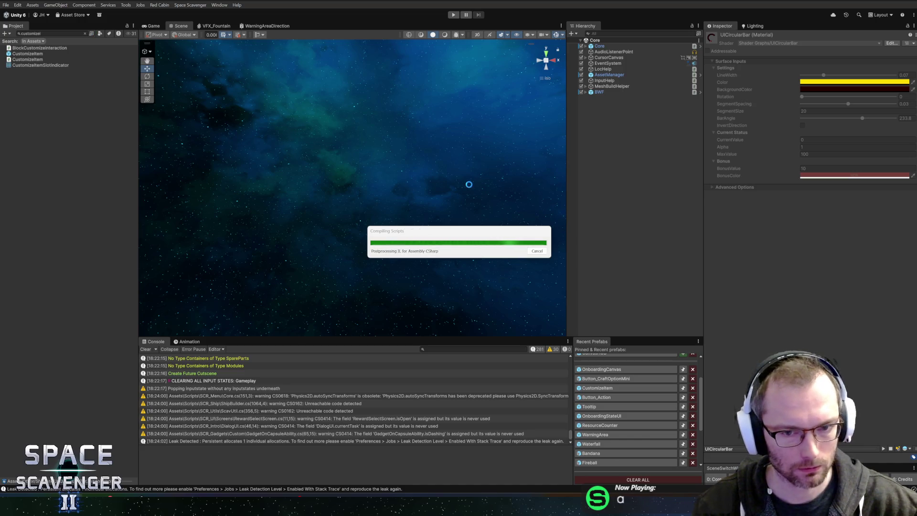
# Open the Button_CraftOptionMini prefab and inspect its AttentionArrow and OnboardingAttentionArrow objects.
pyautogui.click(626, 379)
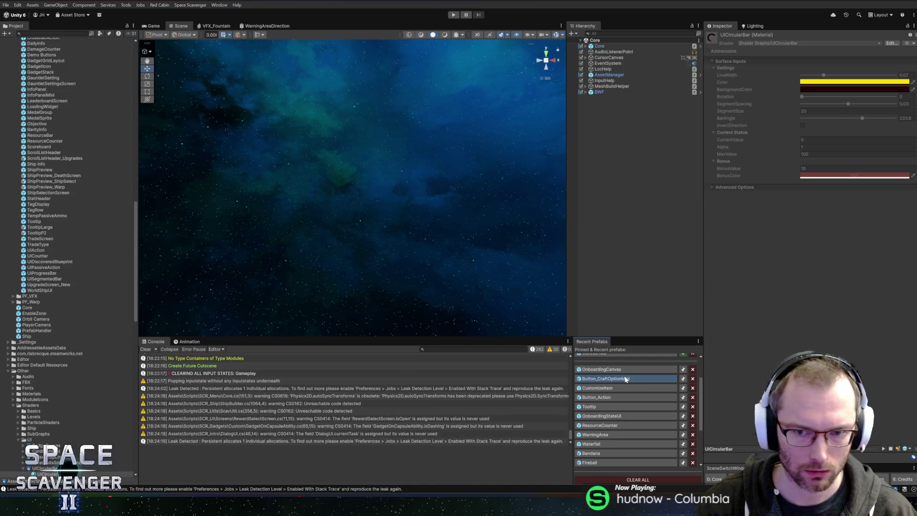
pyautogui.doubleClick(626, 378)
pyautogui.click(631, 112)
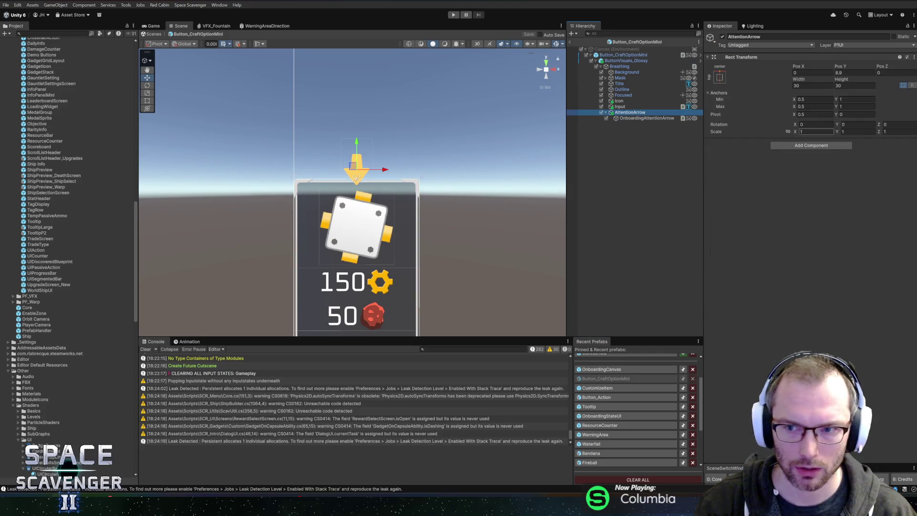
pyautogui.click(641, 118)
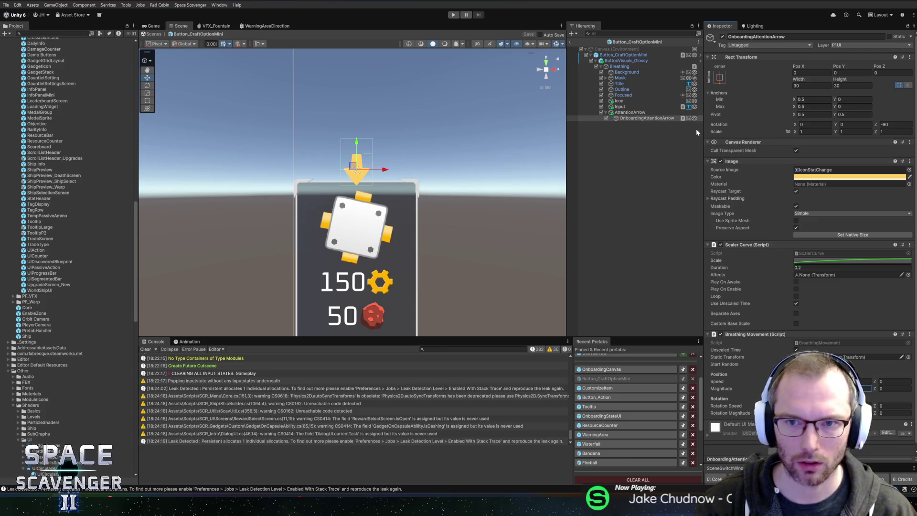
pyautogui.click(622, 112)
pyautogui.click(620, 55)
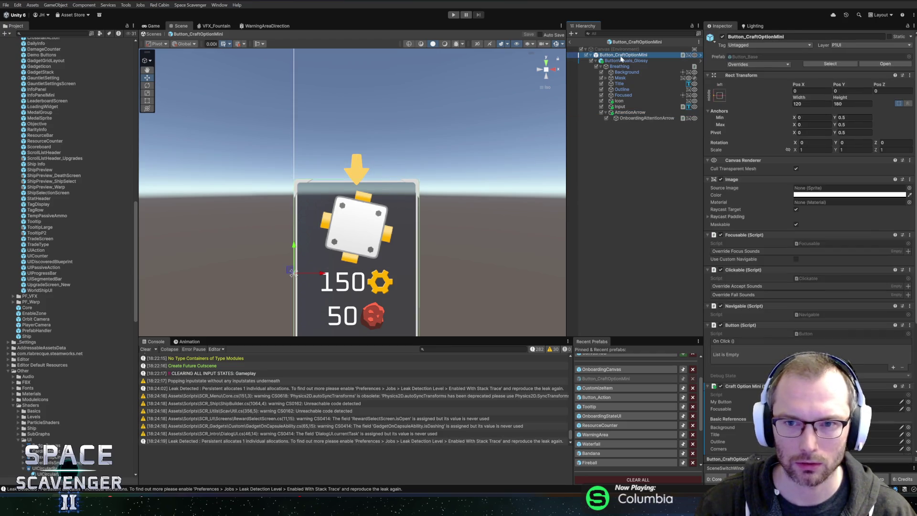
# Use Edit Script on the Craft Option Mini component to open it in Rider.
pyautogui.scroll(-8, 775, 261)
pyautogui.rightClick(751, 203)
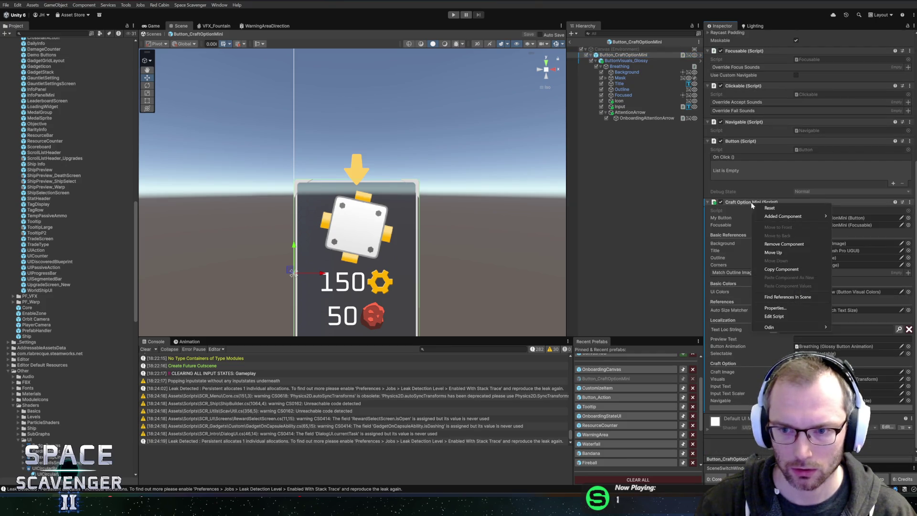
pyautogui.click(808, 316)
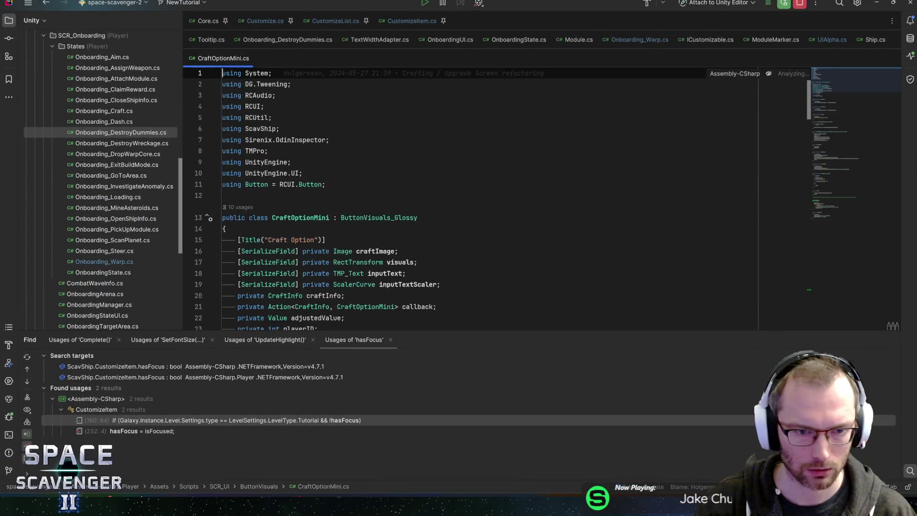
# Add a '[SerializeField] private GameObject onboardingArrow;' field below inputTextScaler.
pyautogui.click(450, 151)
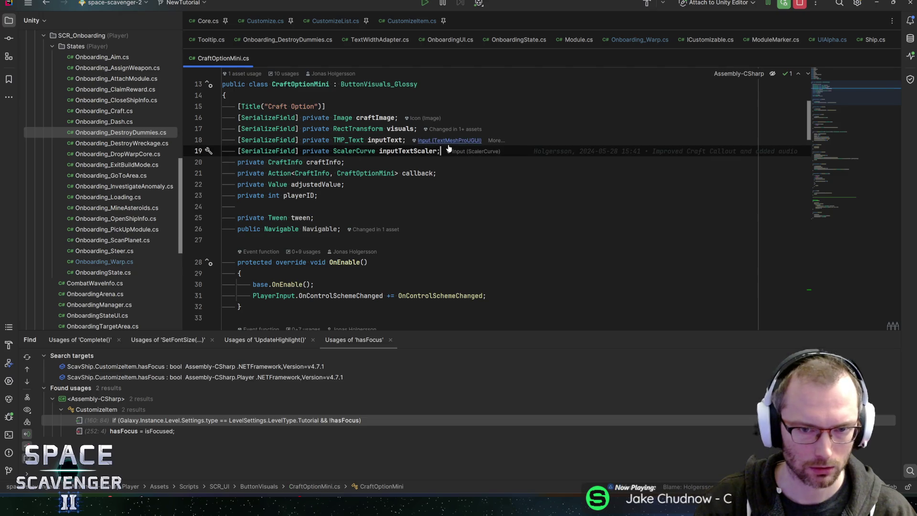
pyautogui.press('Return')
pyautogui.write('[SerializeField] private GameObject atti')
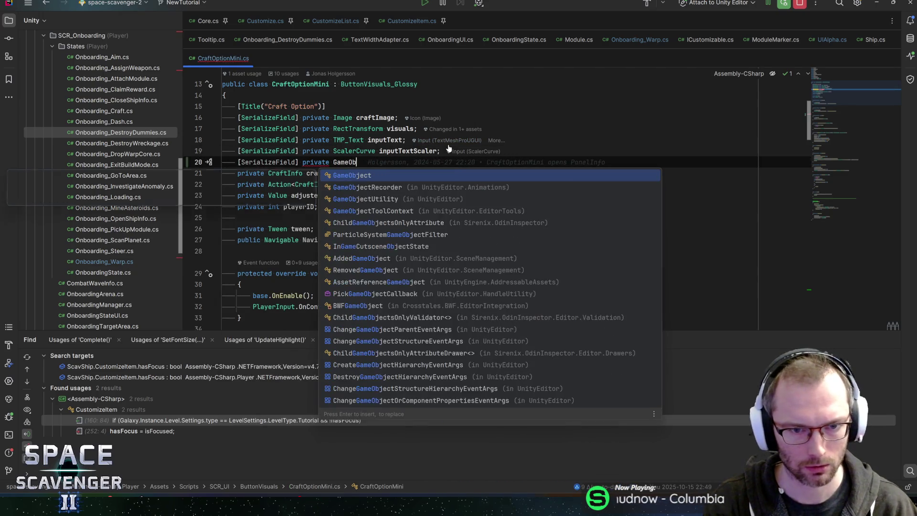
pyautogui.press('BackSpace')
pyautogui.write('entionArrow')
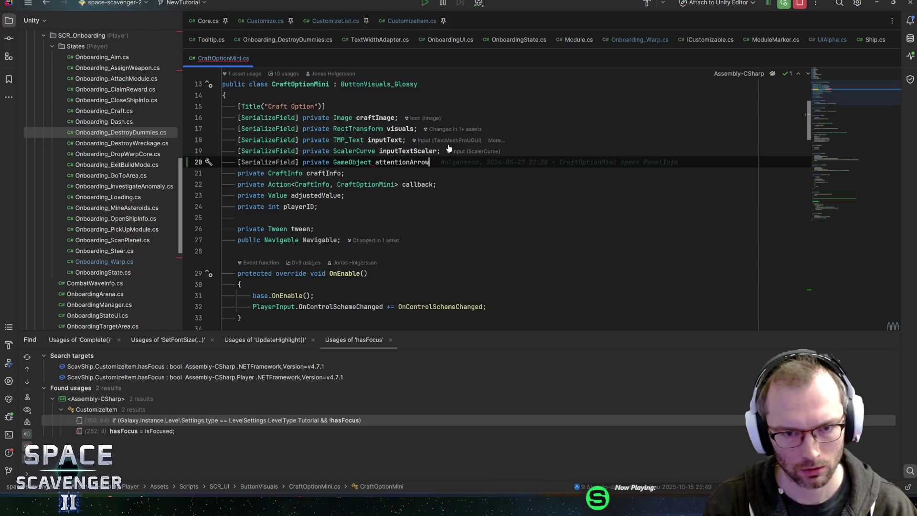
pyautogui.write('Onb')
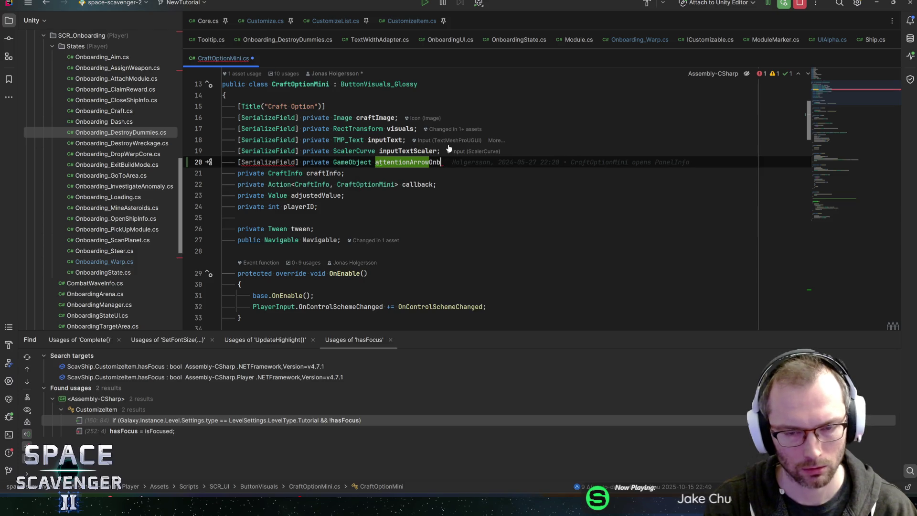
pyautogui.write('oarding;')
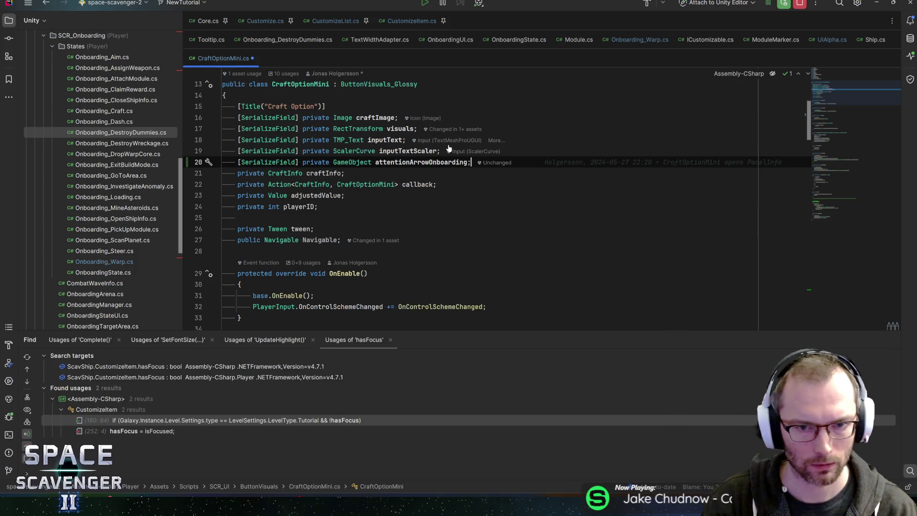
pyautogui.write('onboardingArr')
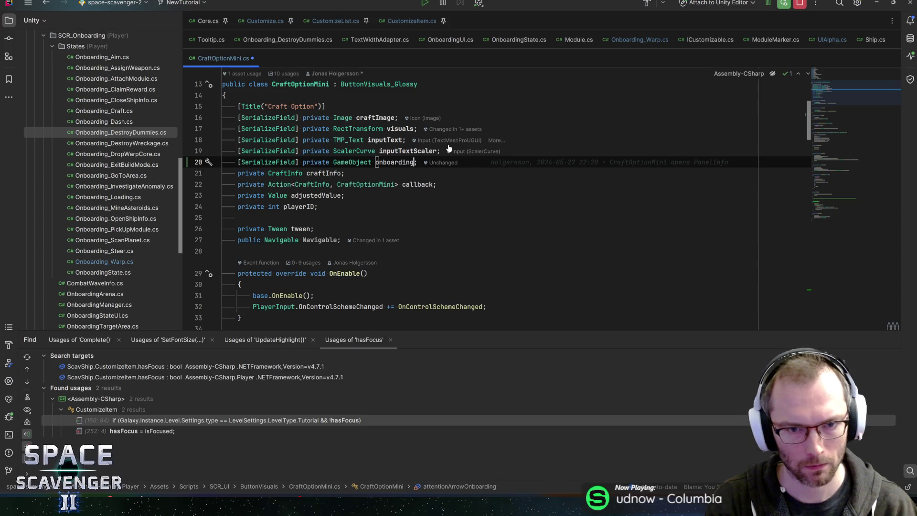
pyautogui.write('ow')
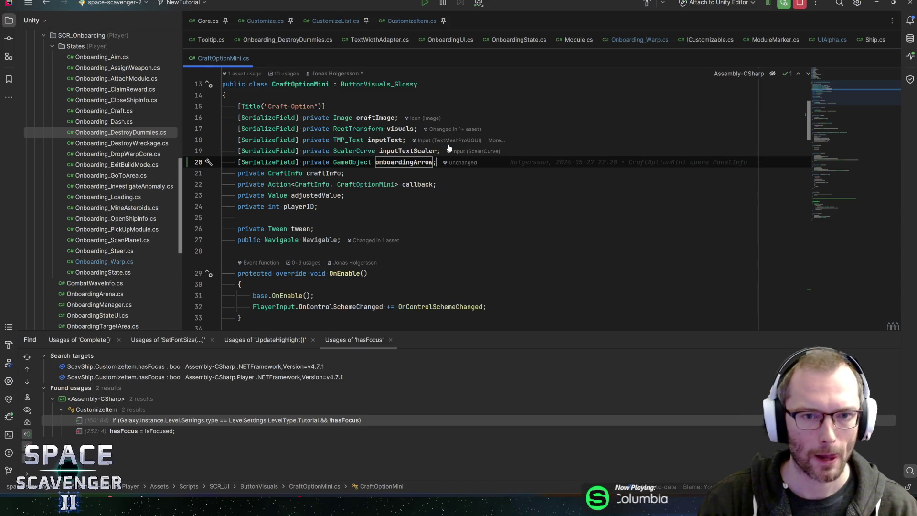
pyautogui.click(315, 229)
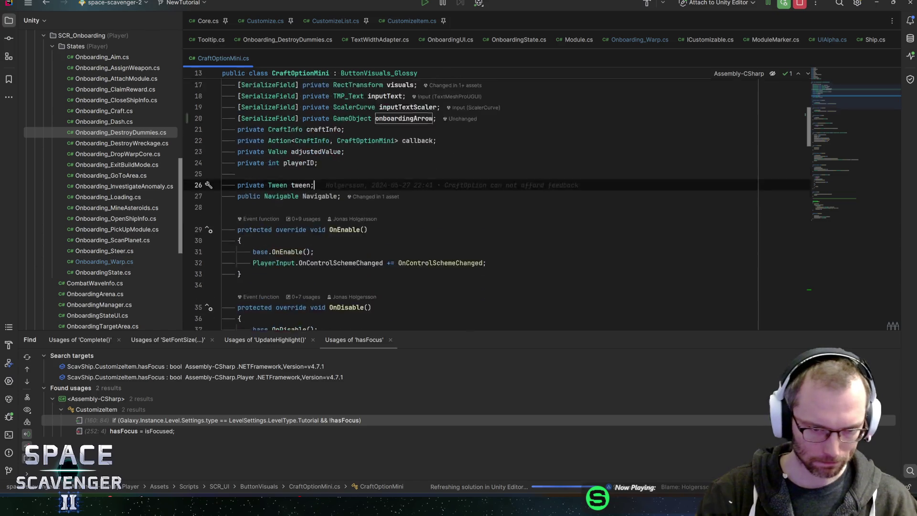
# Add 'onboardingArrow.SetActive(false);' in Awake and save CraftOptionMini.cs.
pyautogui.scroll(-3, 478, 200)
pyautogui.click(223, 137)
pyautogui.scroll(-3, 478, 201)
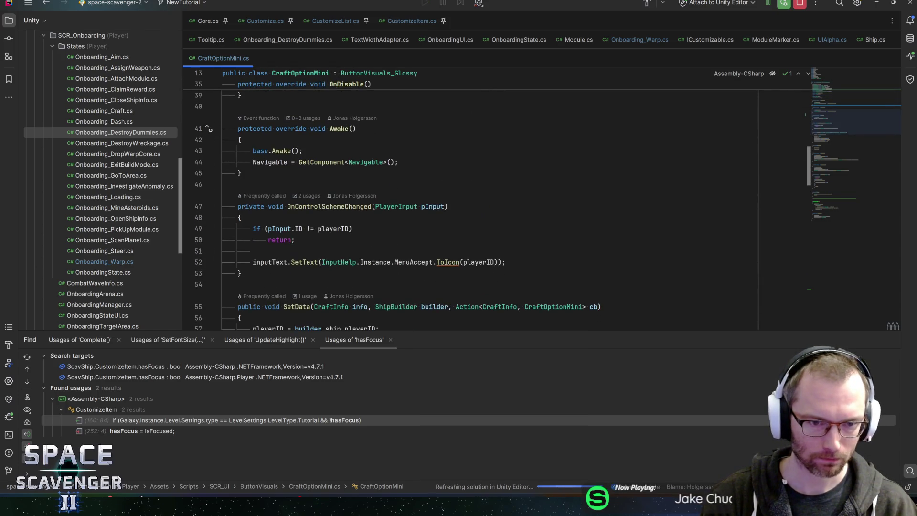
pyautogui.click(399, 162)
pyautogui.press('Return')
pyautogui.write('onboardingArrow')
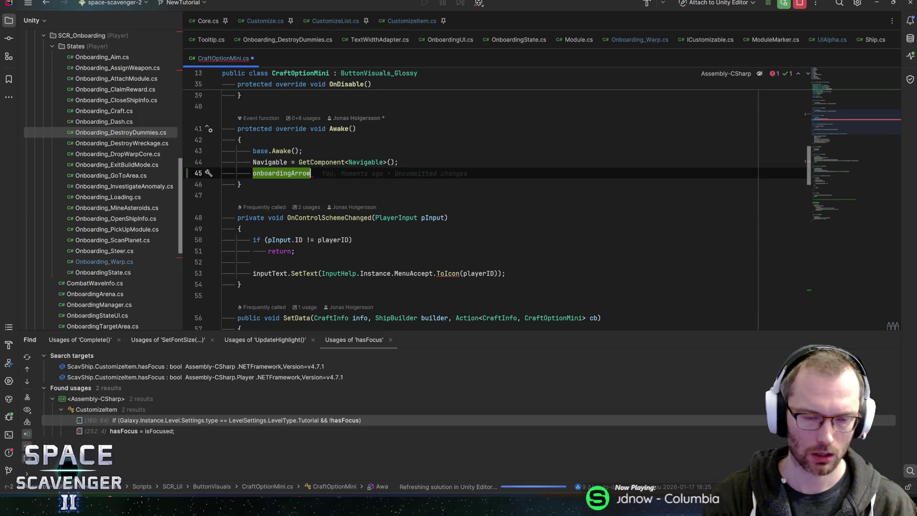
pyautogui.write('.setA')
pyautogui.press('Return')
pyautogui.write('false);')
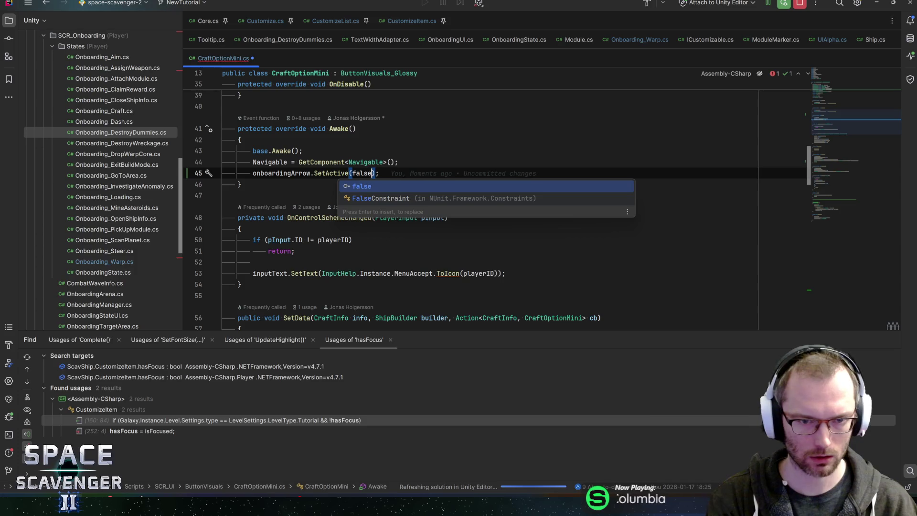
pyautogui.press('End')
pyautogui.hotkey('ctrl', 's')
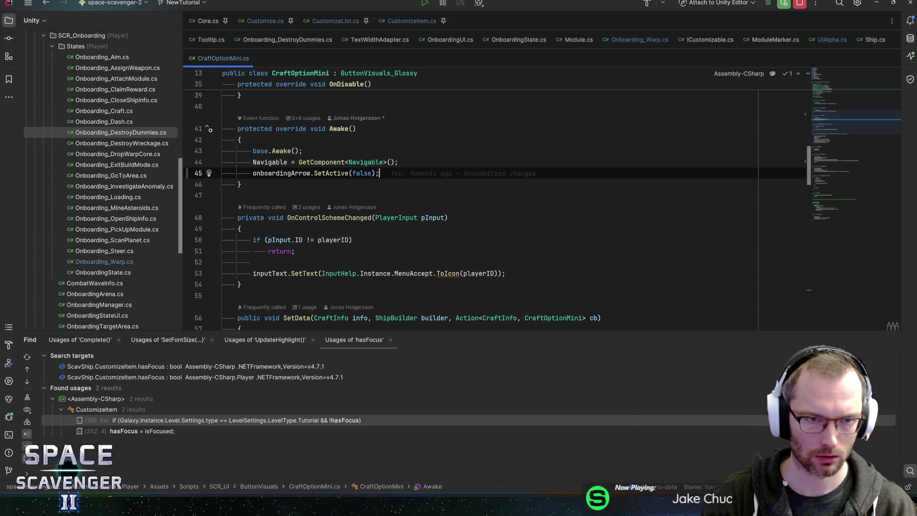
pyautogui.click(268, 23)
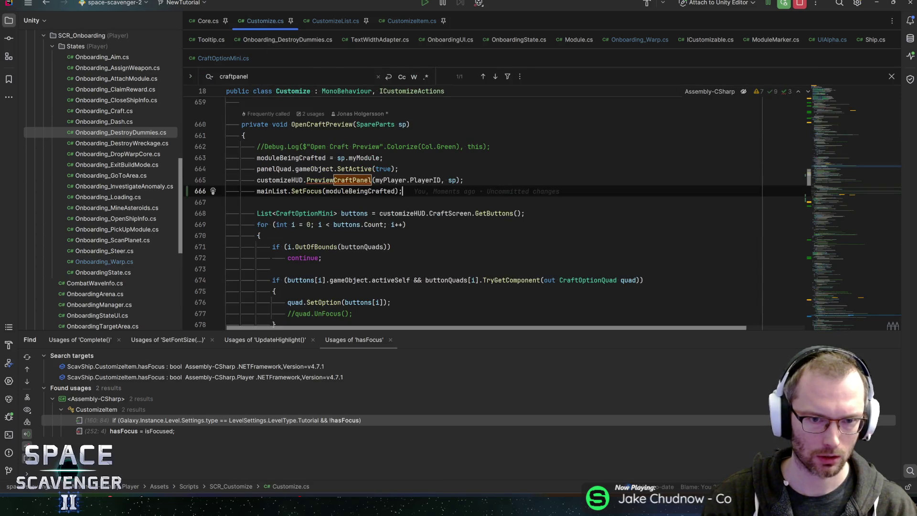
# Follow PreviewCraftPanel into CustomizeHUD, then into CraftScreen's Preview method.
pyautogui.click(337, 180)
pyautogui.keyDown('ctrl'); pyautogui.click(337, 179); pyautogui.keyUp('ctrl')
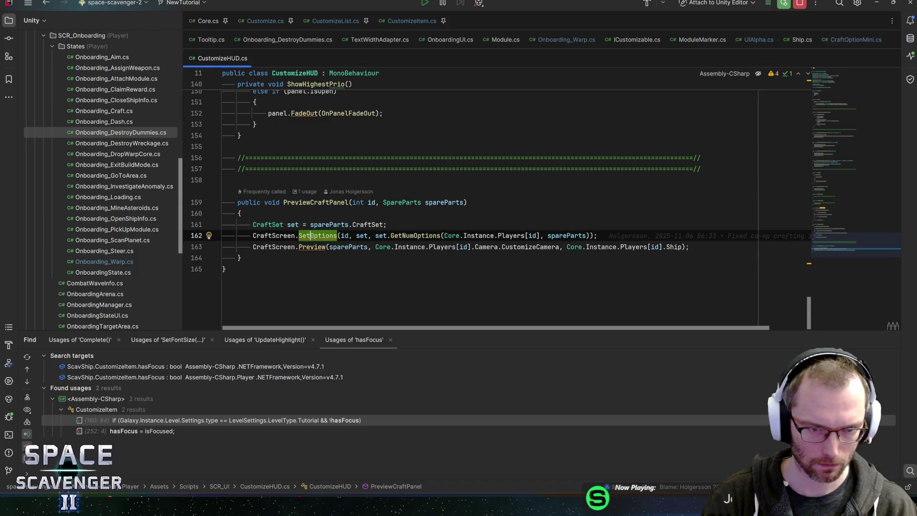
pyautogui.moveTo(312, 247)
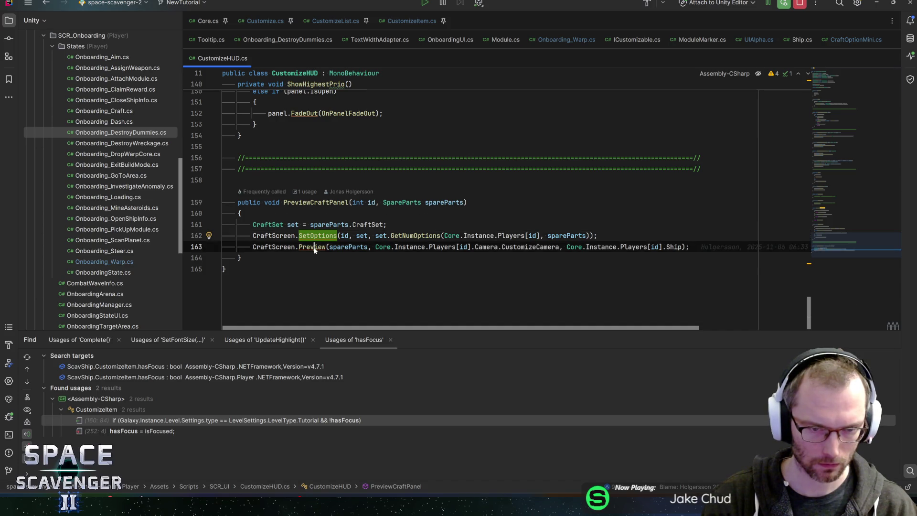
pyautogui.keyDown('ctrl'); pyautogui.click(313, 247); pyautogui.keyUp('ctrl')
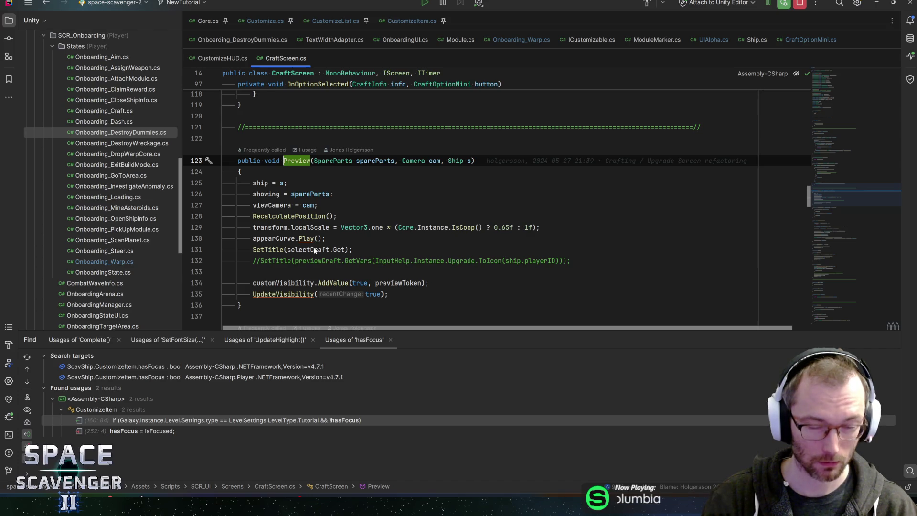
# Review Preview's customVisibility and UpdateVisibility usage, then move up to SetOptions' CraftOptionMini loop.
pyautogui.press('Down')
pyautogui.press('Down')
pyautogui.press('Down')
pyautogui.press('End')
pyautogui.scroll(-1, 471, 204)
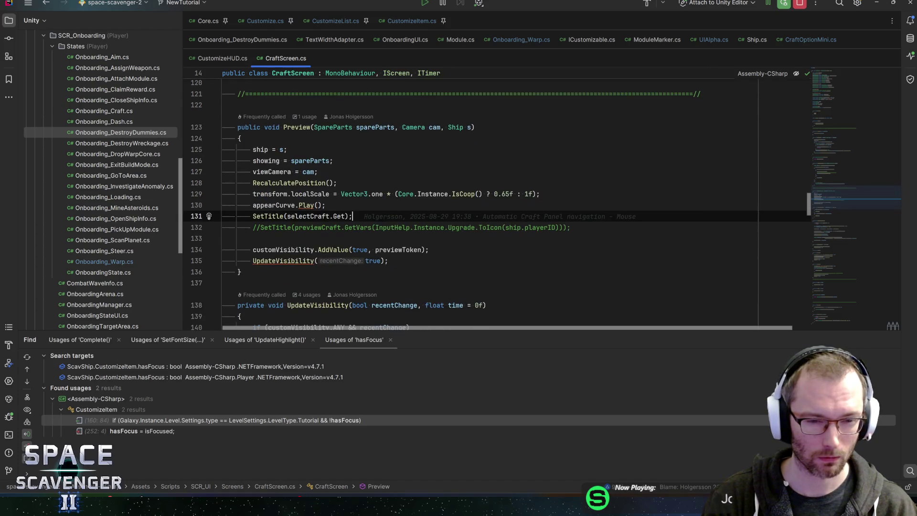
pyautogui.click(299, 250)
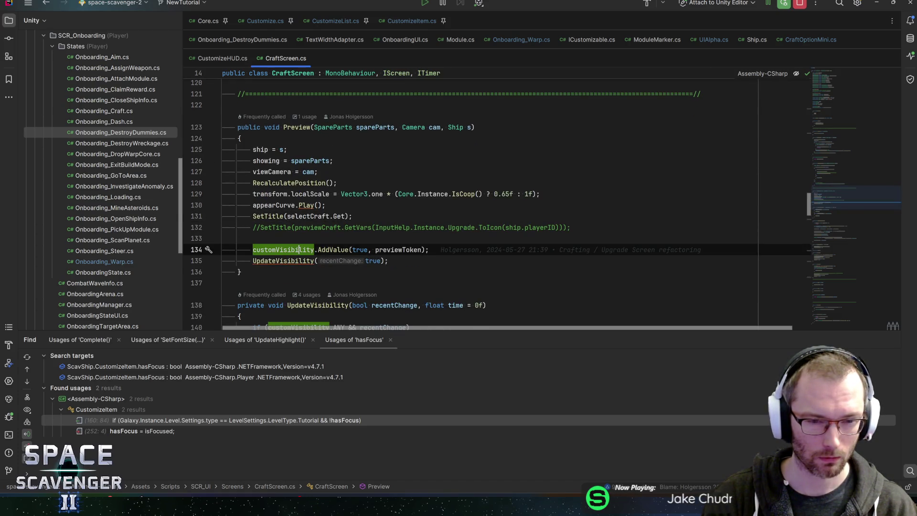
pyautogui.click(300, 260)
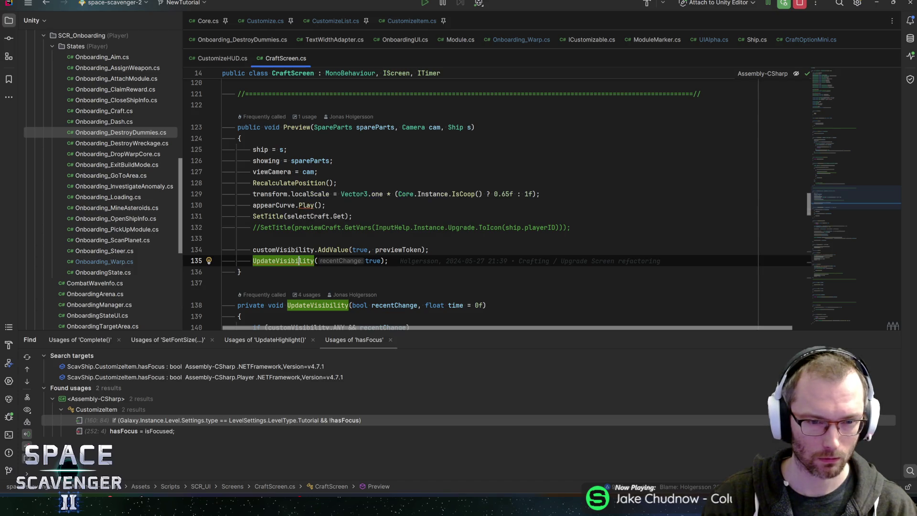
pyautogui.press('Up')
pyautogui.press('Up')
pyautogui.press('Up')
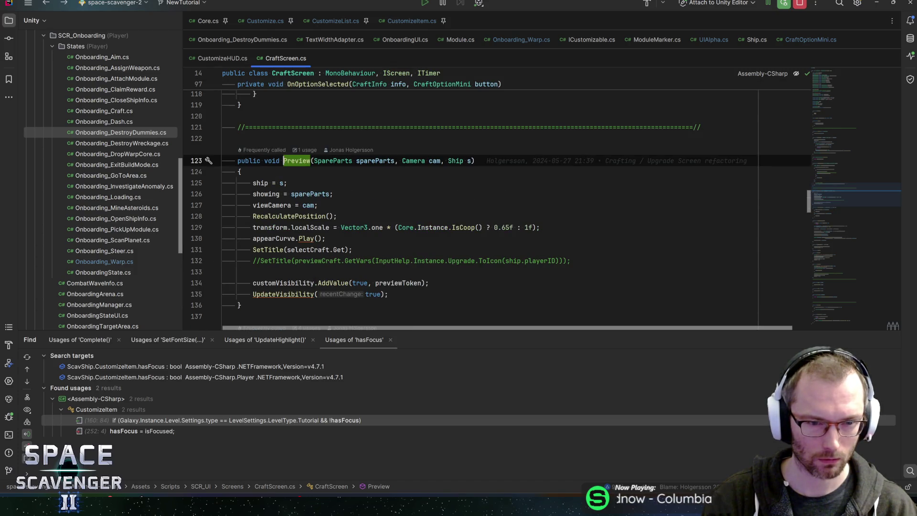
pyautogui.hotkey('alt', 'Up')
pyautogui.hotkey('alt', 'Up')
pyautogui.hotkey('alt', 'Up')
pyautogui.scroll(-2, 471, 203)
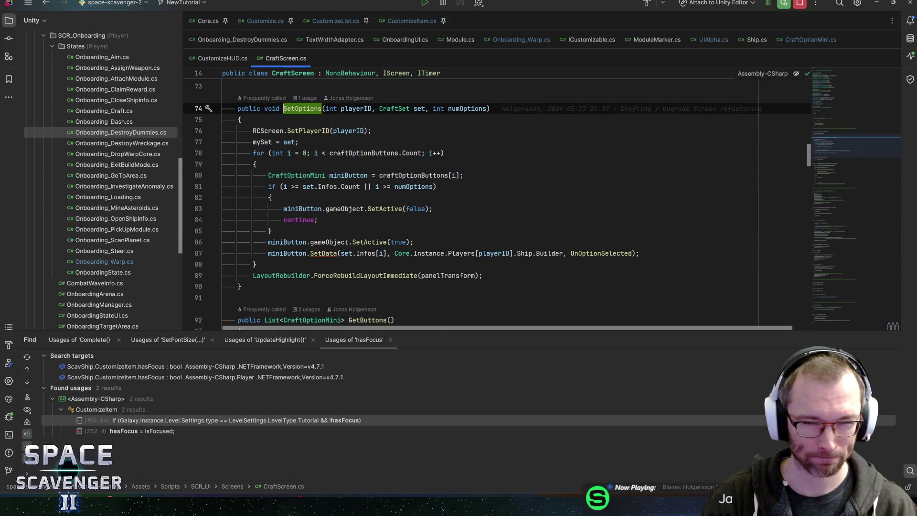
pyautogui.click(295, 175)
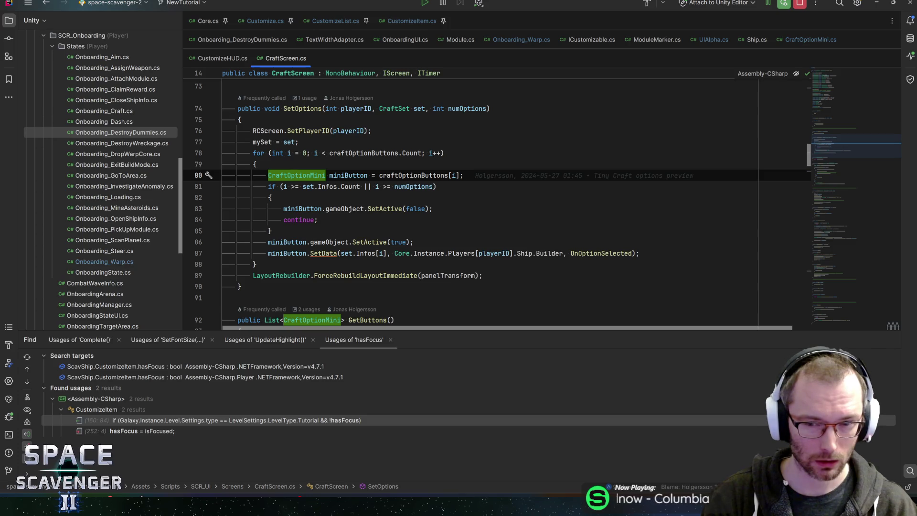
# Add a miniButton.onboardingArrow.SetActive( call after the SetData line in the button loop.
pyautogui.click(640, 253)
pyautogui.press('Return')
pyautogui.write('minibu')
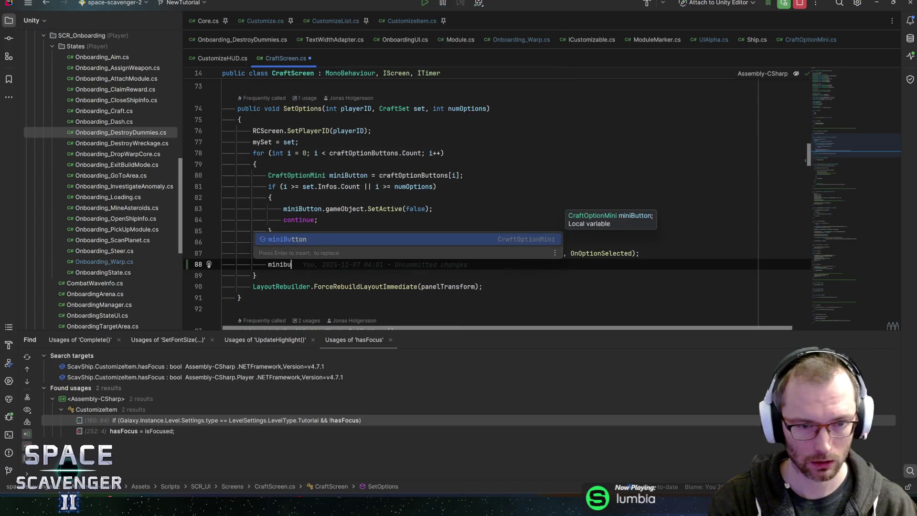
pyautogui.press('Return')
pyautogui.write('.onboardingArrow.')
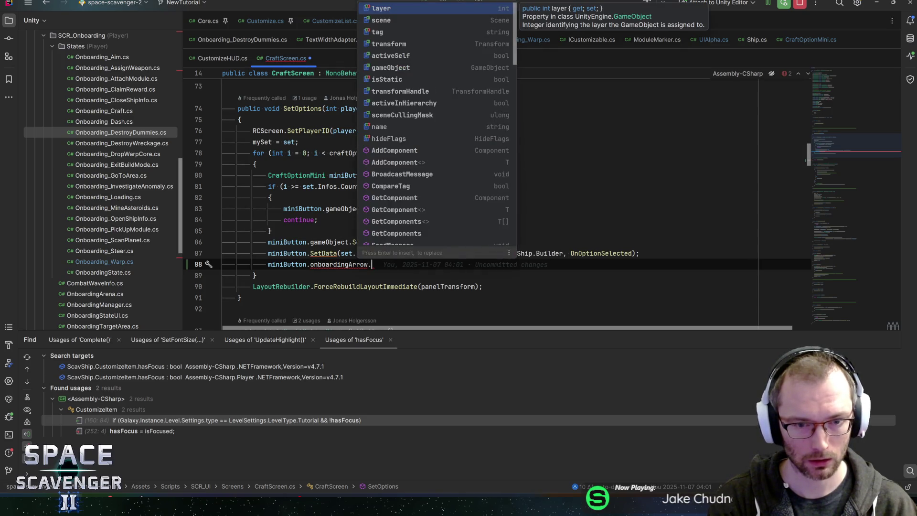
pyautogui.write('setac')
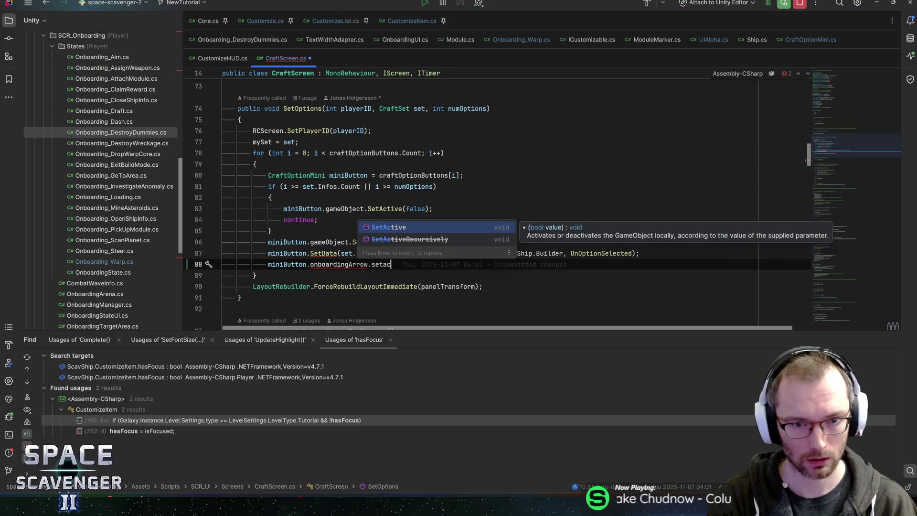
pyautogui.press('Return')
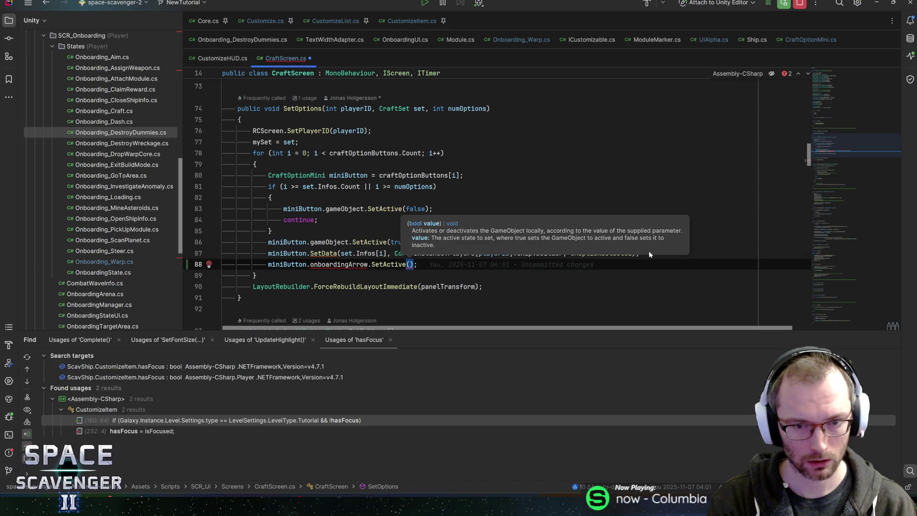
# Pass Galaxy.Instance.Level.Settings.type == LevelSettings.LevelType.Tutorial as the SetActive argument.
pyautogui.write('Galaxy.')
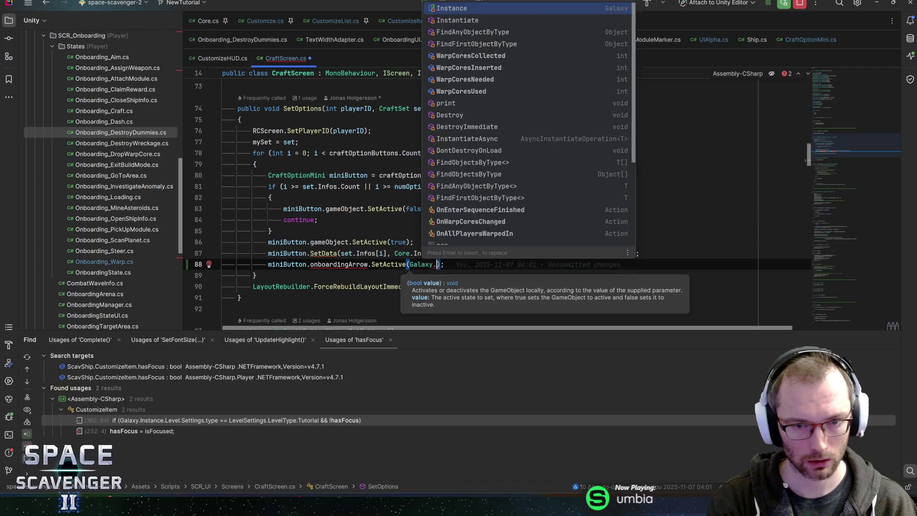
pyautogui.write('lev')
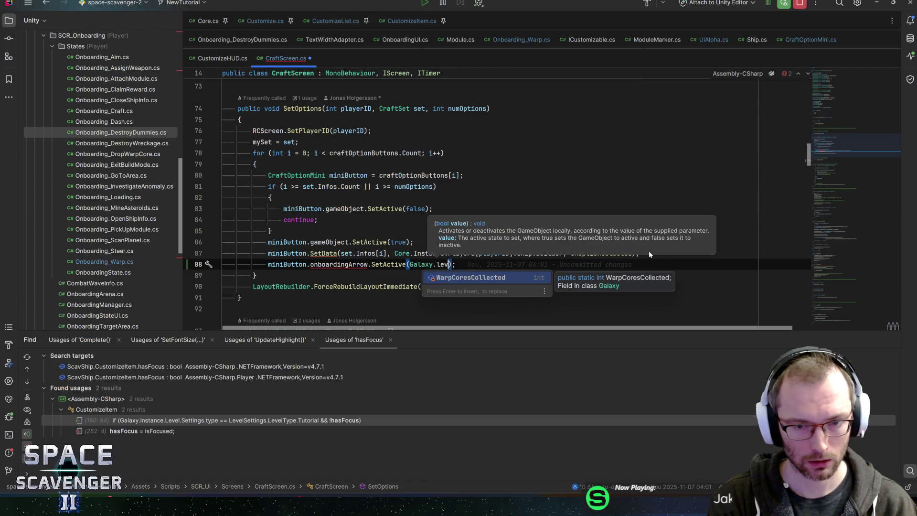
pyautogui.press('BackSpace')
pyautogui.press('BackSpace')
pyautogui.press('BackSpace')
pyautogui.write('inst')
pyautogui.press('Return')
pyautogui.write('.level')
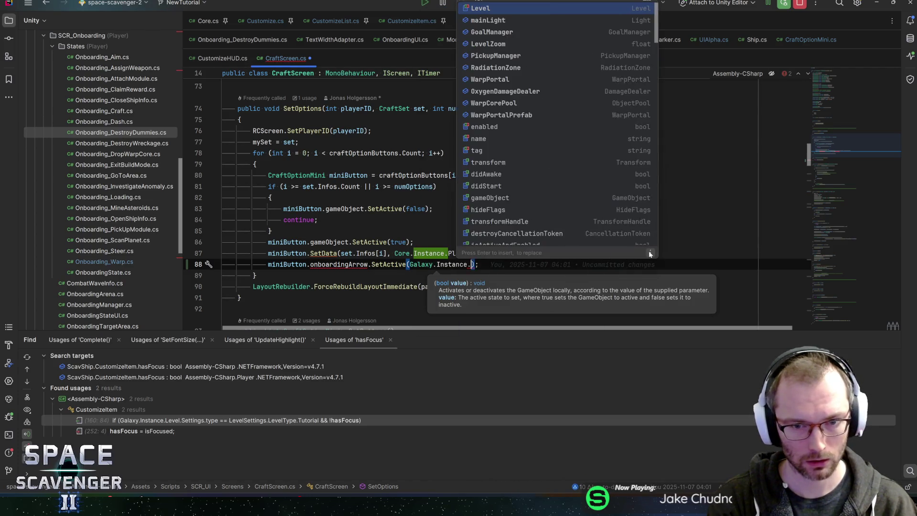
pyautogui.press('Return')
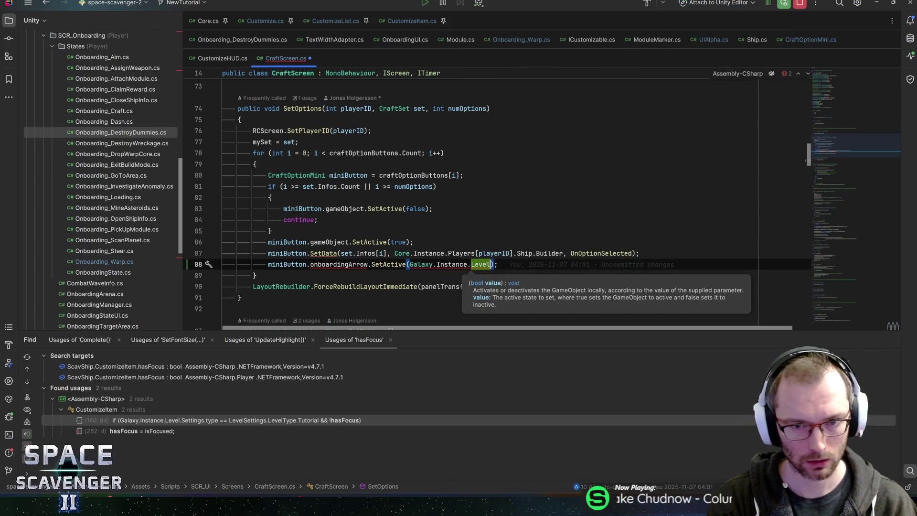
pyautogui.write('.sett')
pyautogui.press('Return')
pyautogui.write('.type ==')
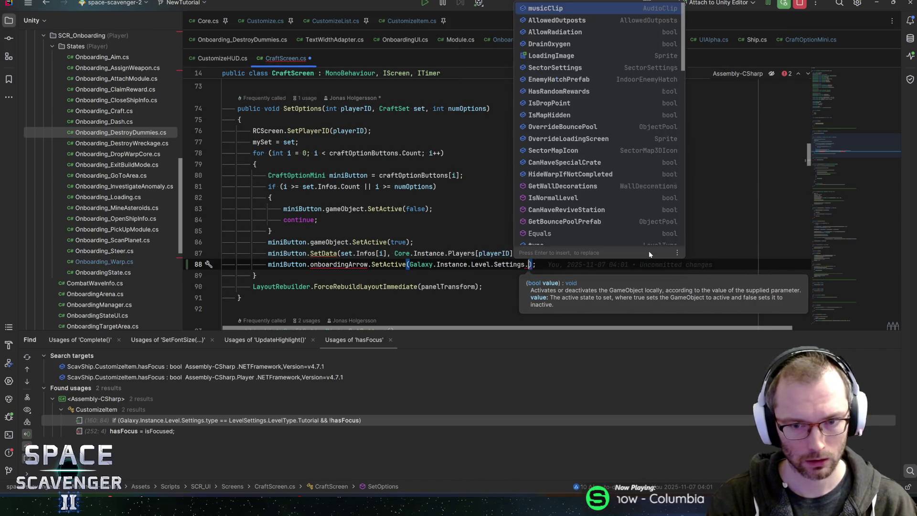
pyautogui.write(' tut')
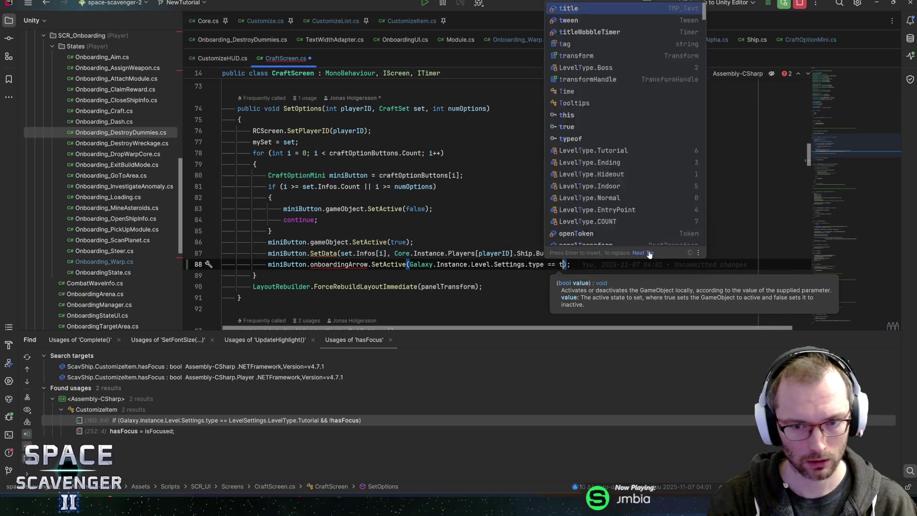
pyautogui.press('Return')
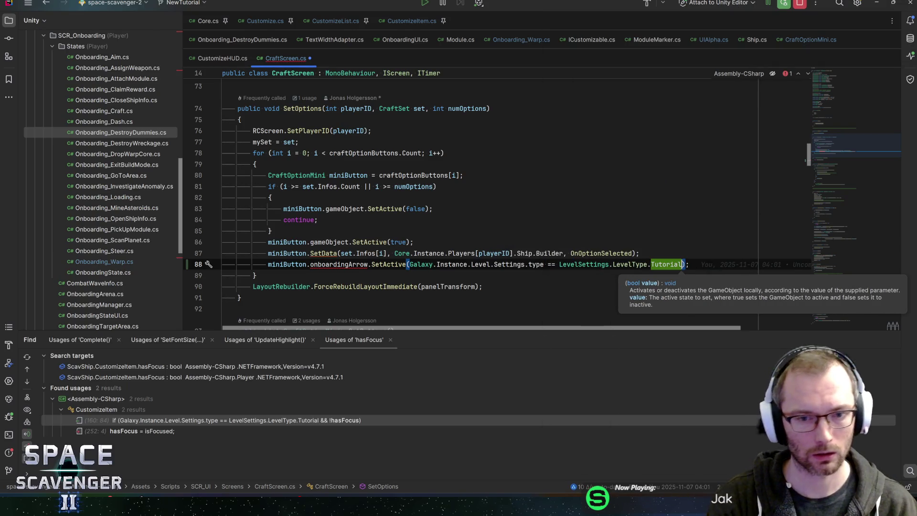
# Create the missing onboardingArrow field in CraftOptionMini via the quick-fix.
pyautogui.press('End')
pyautogui.click(318, 264)
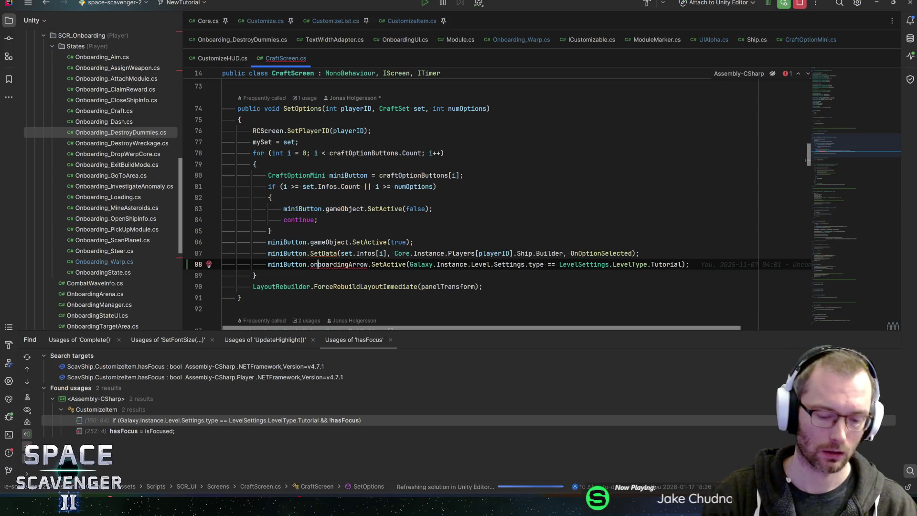
pyautogui.hotkey('alt', 'Return')
pyautogui.press('Escape')
pyautogui.press('Return')
pyautogui.press('End')
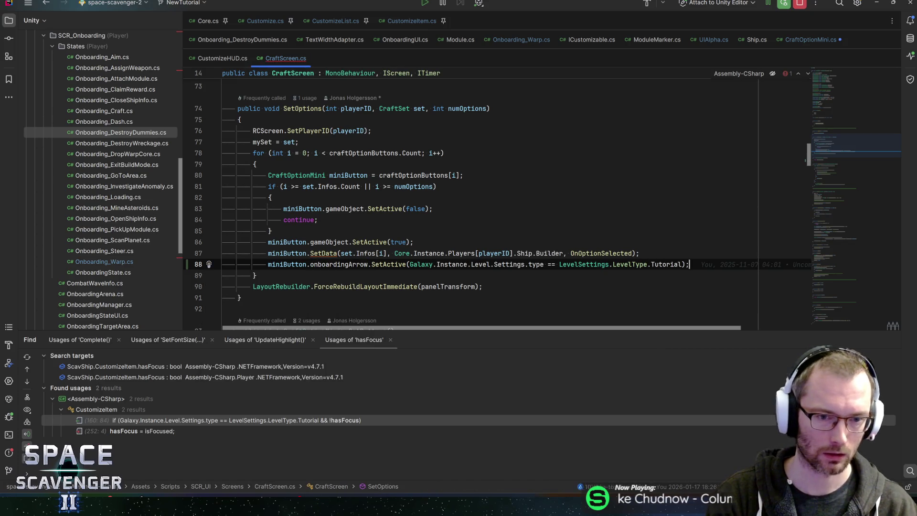
# Rename onboardingArrow to OnboardingArrow, keeping FormerlySerializedAs, and go to its declaration.
pyautogui.click(330, 264)
pyautogui.press('F2')
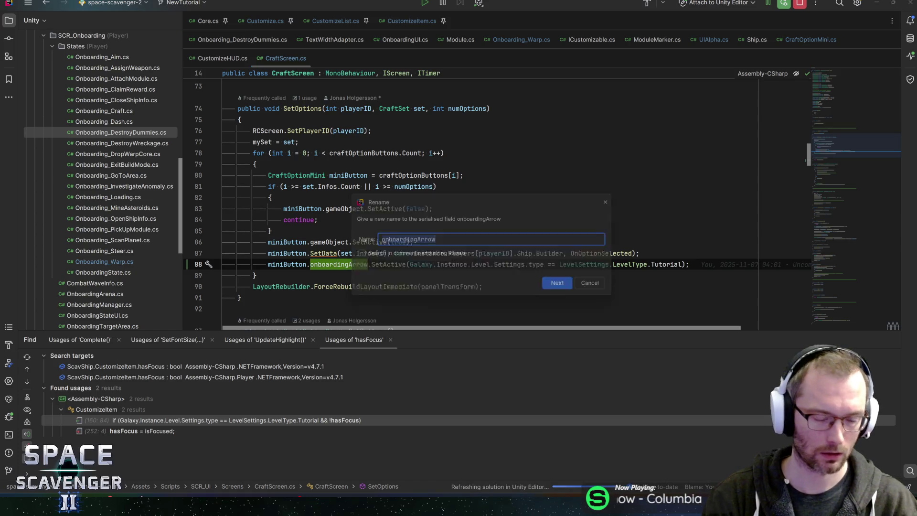
pyautogui.press('Return')
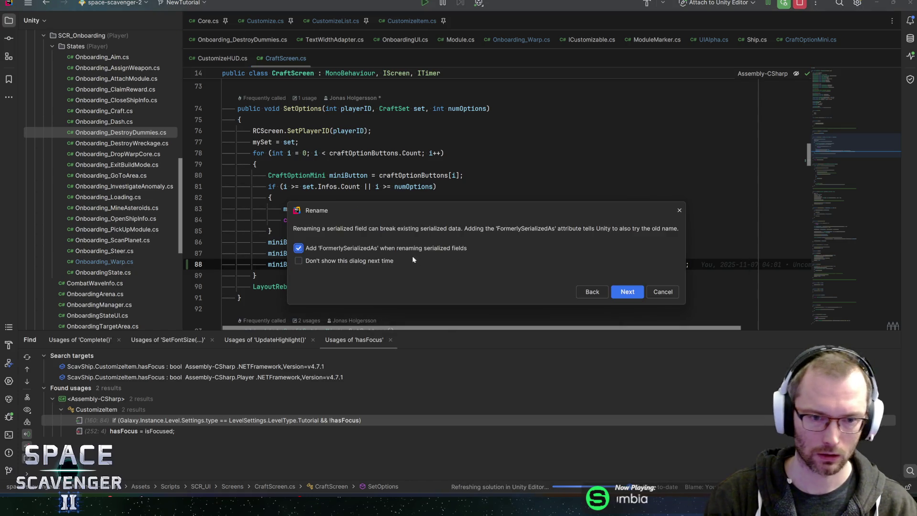
pyautogui.click(626, 294)
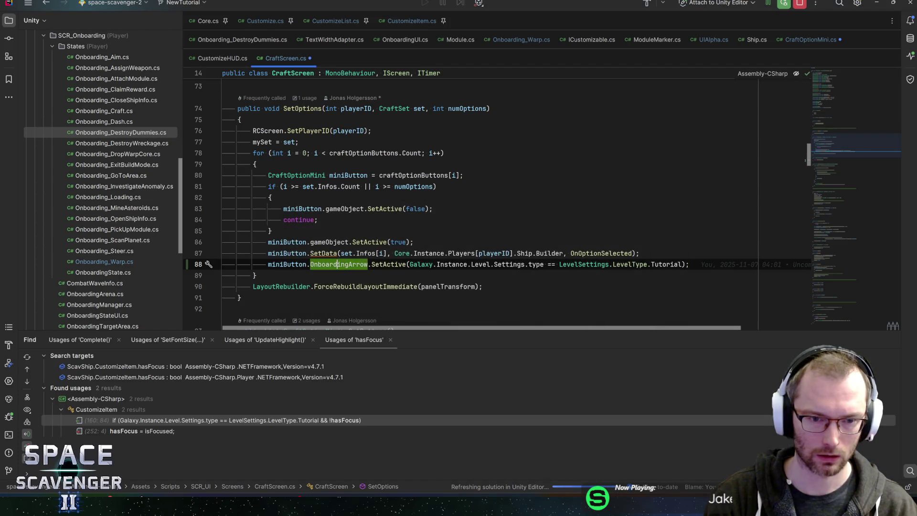
pyautogui.press('F12')
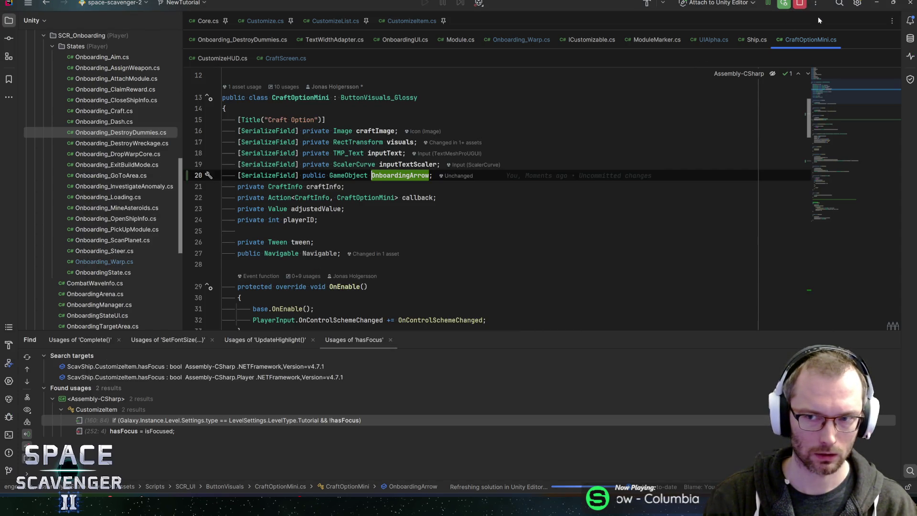
# Switch from Rider back to the Unity editor.
pyautogui.hotkey('alt', 'Tab')
pyautogui.press('Escape')
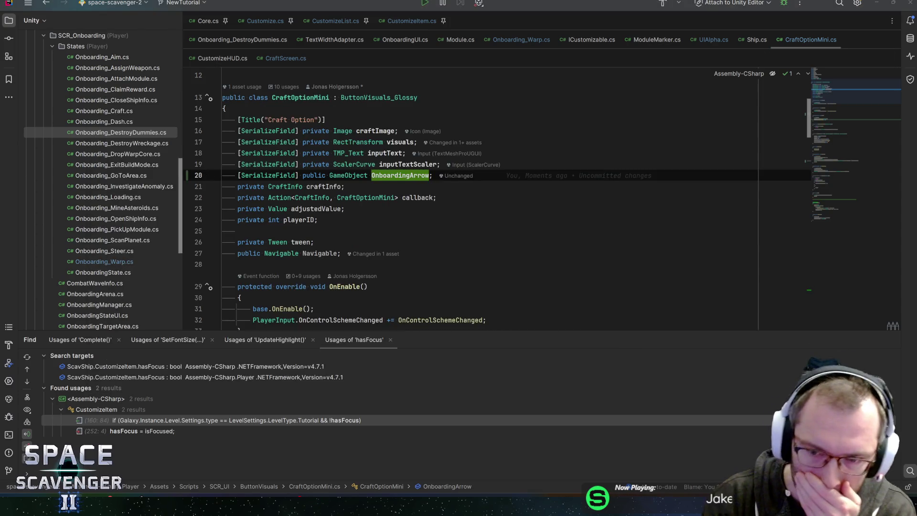
pyautogui.hotkey('alt', 'Tab')
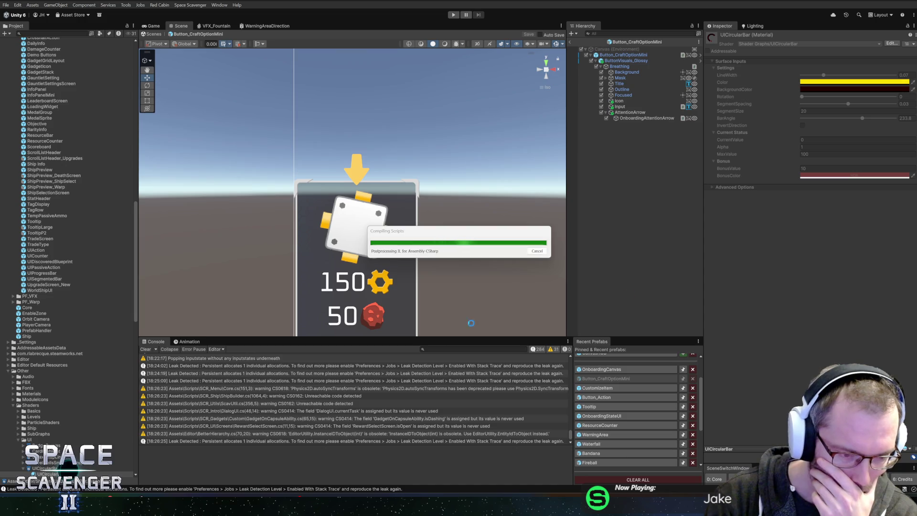
# Check Button_CraftOptionMini and its AttentionArrow in the Inspector, then exit Prefab Mode to Core.
pyautogui.click(636, 62)
pyautogui.click(632, 56)
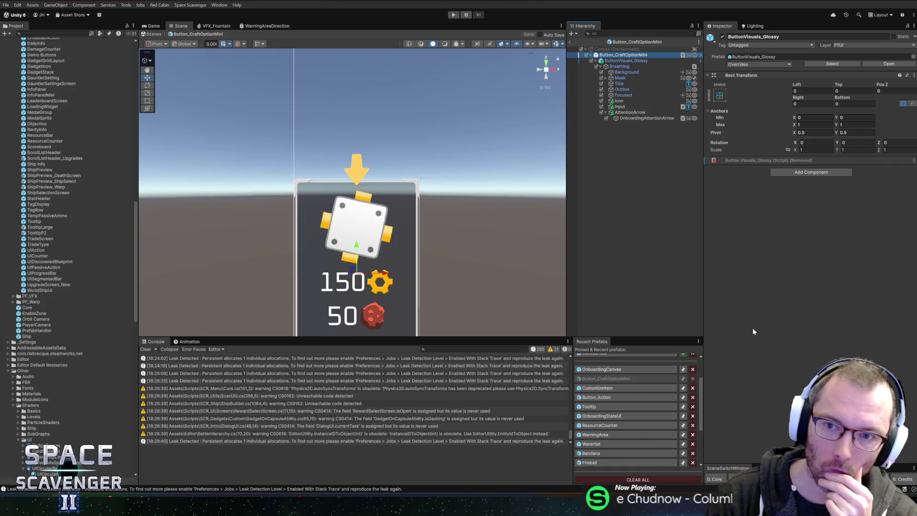
pyautogui.scroll(-5, 751, 333)
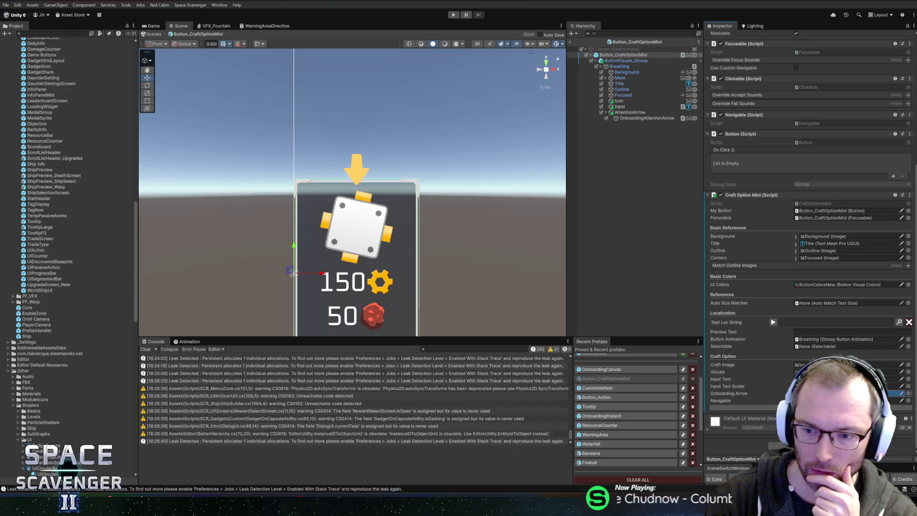
pyautogui.click(629, 112)
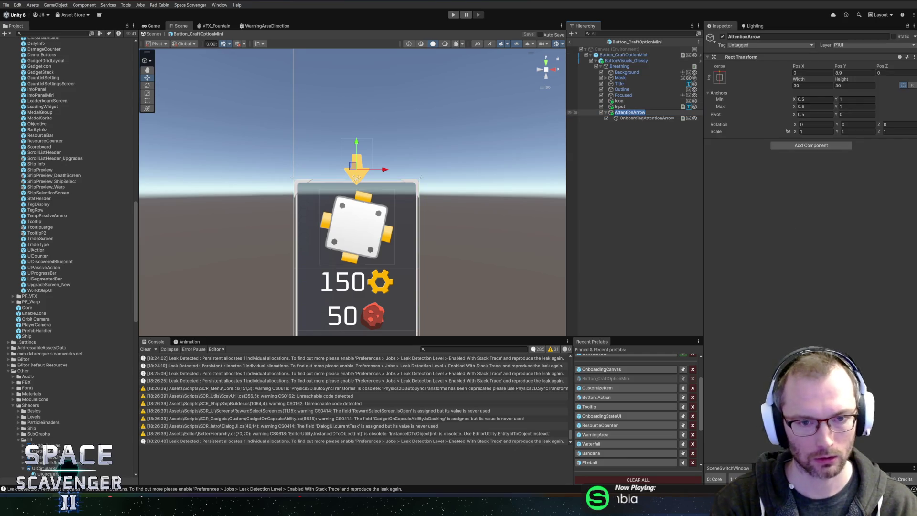
pyautogui.click(762, 215)
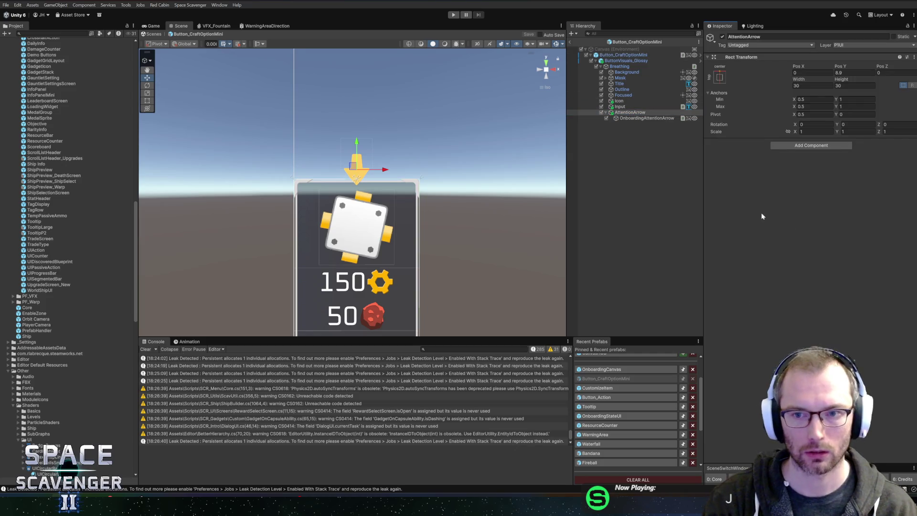
pyautogui.click(570, 42)
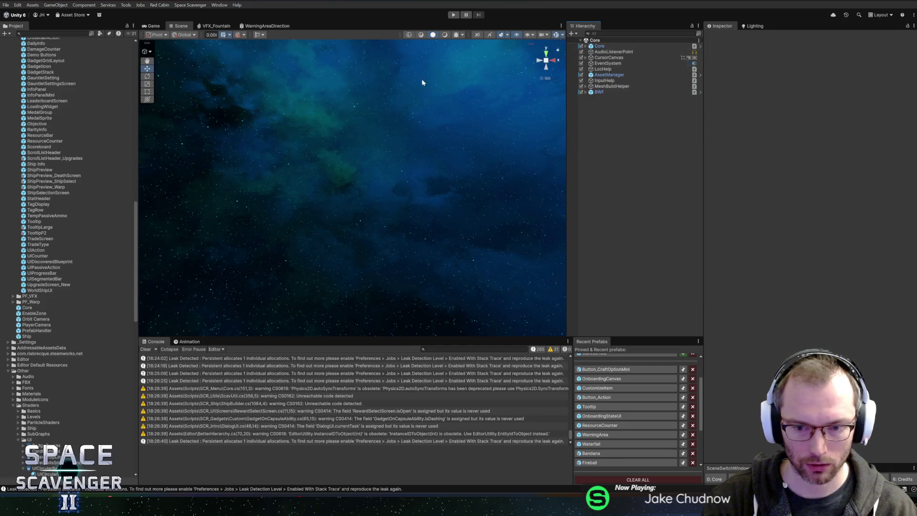
# Clear the Console and open the Onboarding prefab from Recent Prefabs.
pyautogui.click(145, 349)
pyautogui.scroll(3, 610, 382)
pyautogui.click(611, 396)
pyautogui.click(616, 358)
pyautogui.click(465, 257)
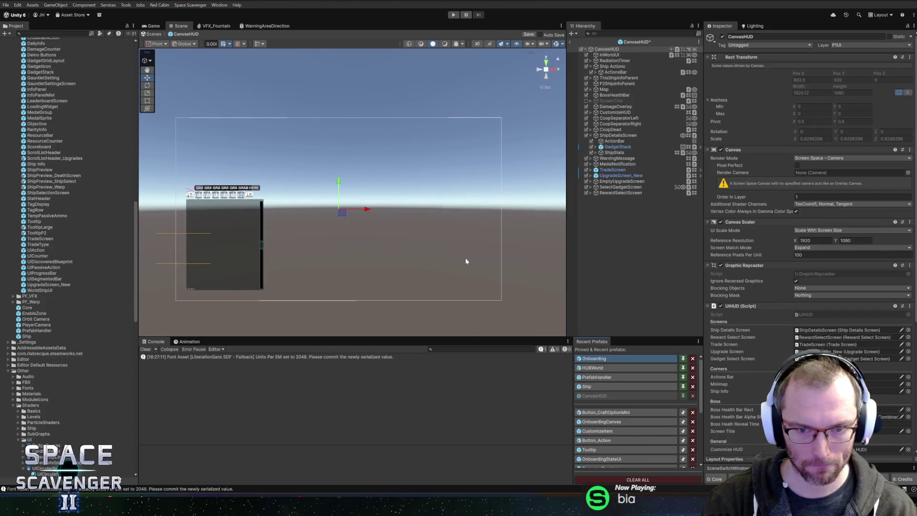
# Set PlanetGrass's onboarding target Disappear Distance to 40 and enter Play mode.
pyautogui.moveTo(426, 181); pyautogui.dragTo(341, 193)
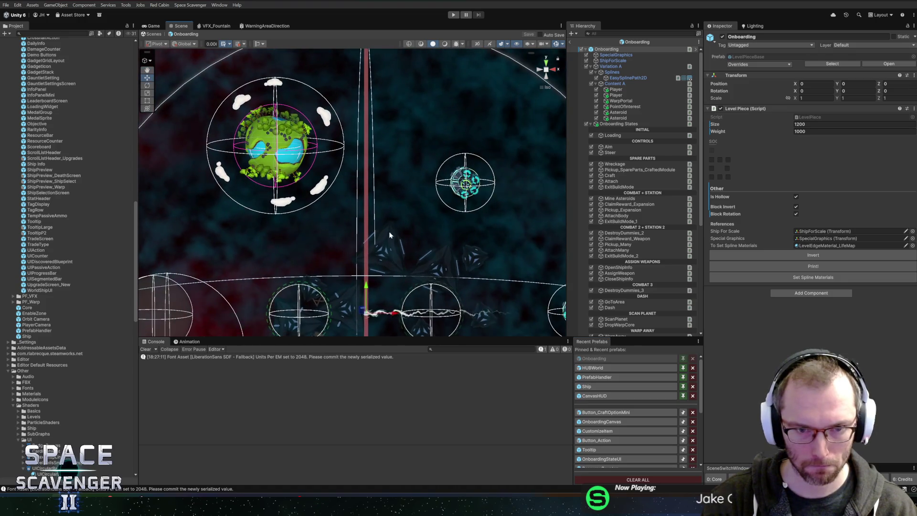
pyautogui.scroll(-5, 621, 201)
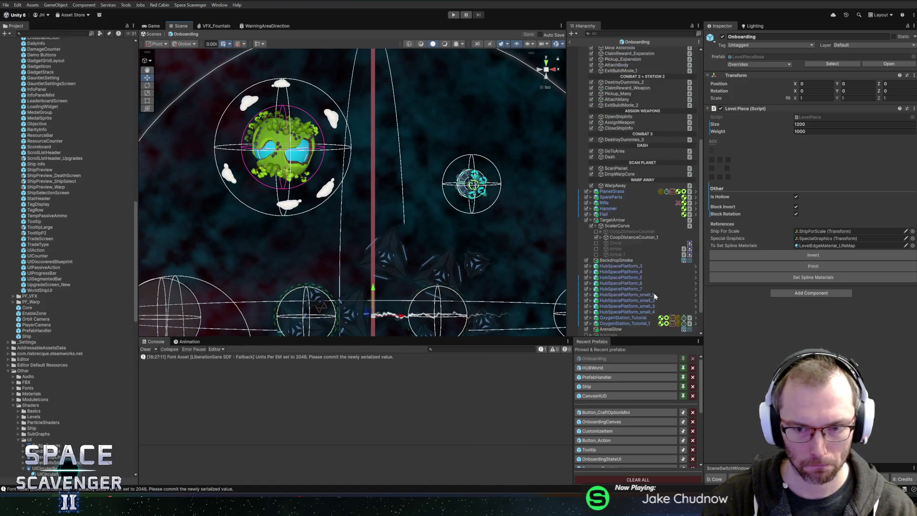
pyautogui.scroll(-10, 817, 296)
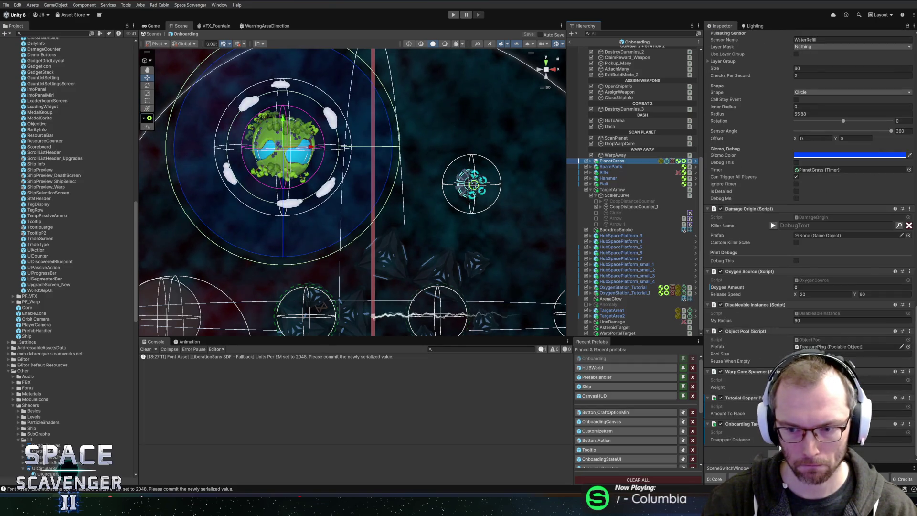
pyautogui.click(841, 440)
pyautogui.write('40')
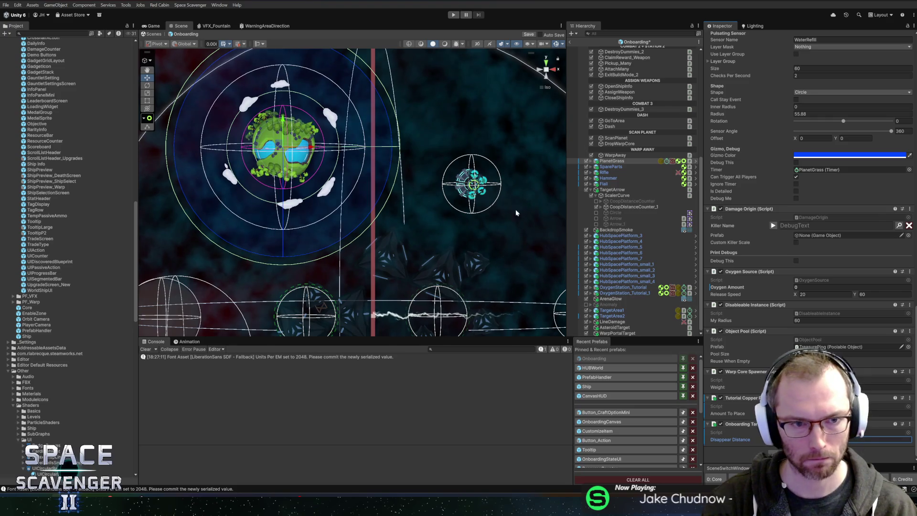
pyautogui.click(449, 14)
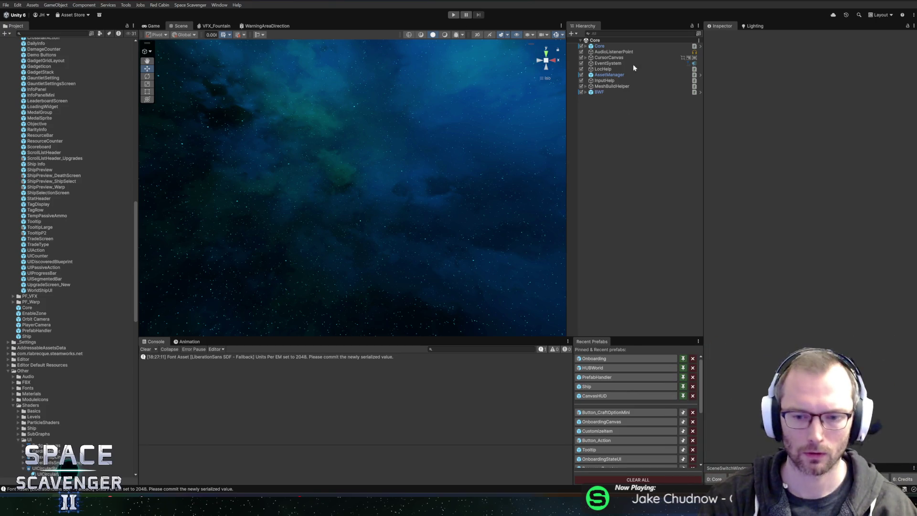
# Create a circle sprite named ScanInstruction as a child of PlanetGrass in the Onboarding prefab.
pyautogui.click(599, 359)
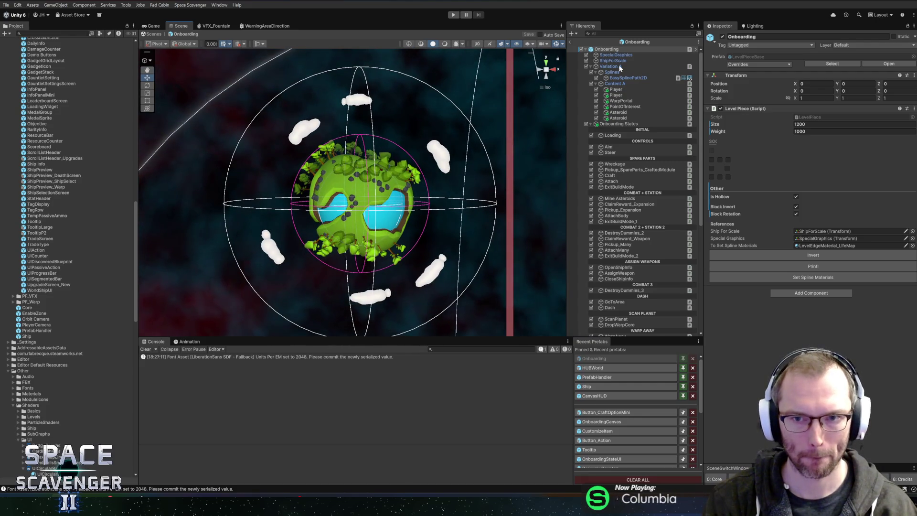
pyautogui.click(591, 67)
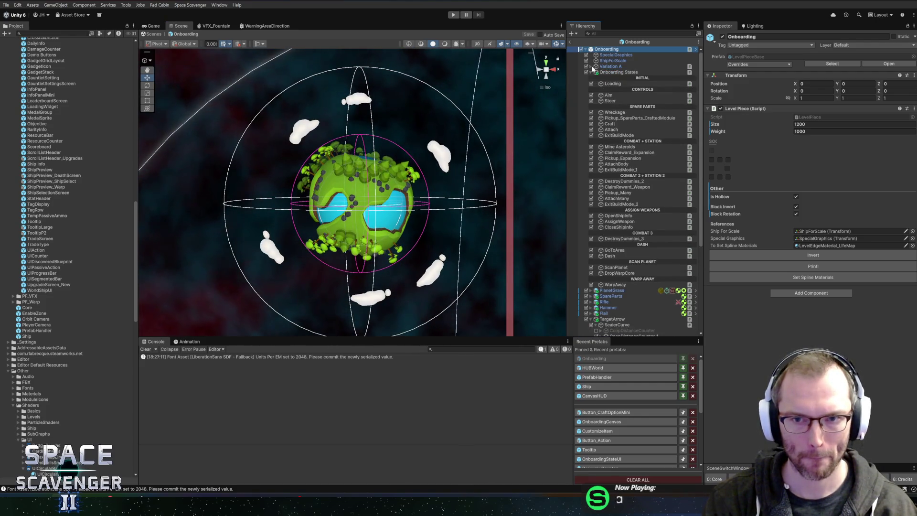
pyautogui.scroll(-5, 644, 260)
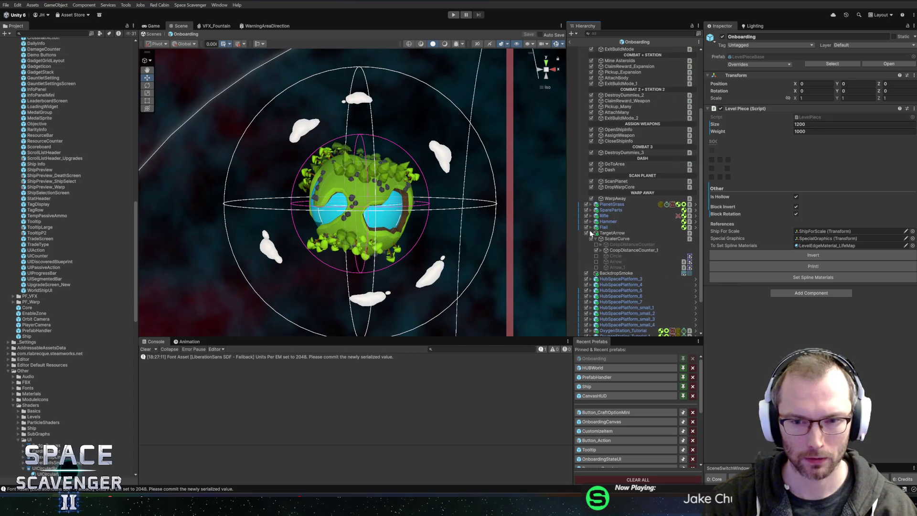
pyautogui.click(612, 205)
pyautogui.press('Right')
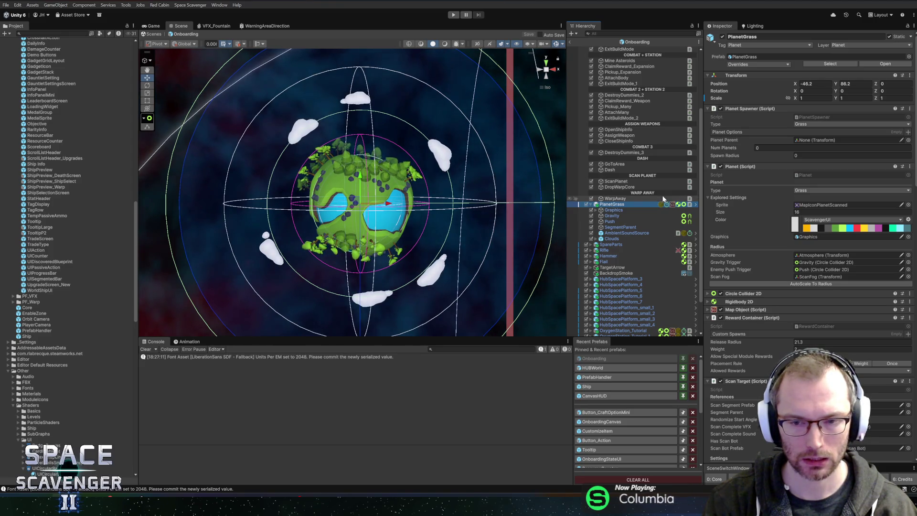
pyautogui.rightClick(609, 205)
pyautogui.moveTo(647, 342)
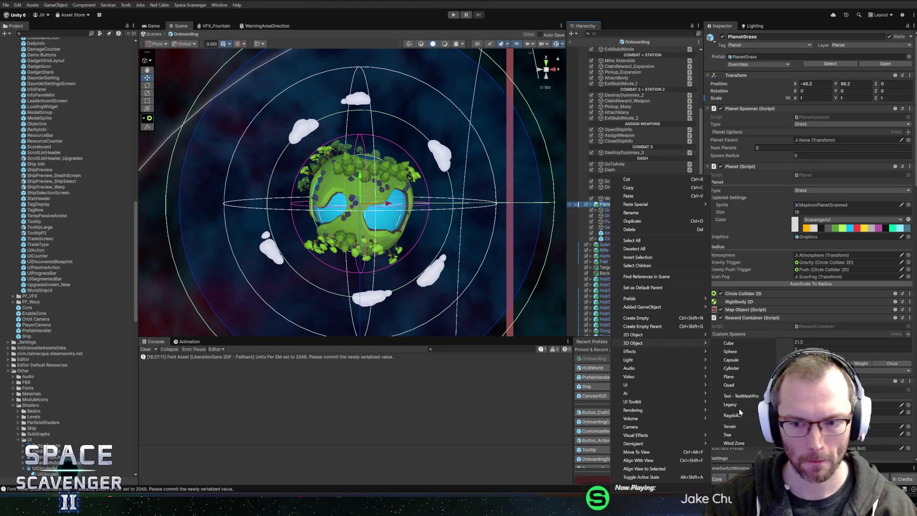
pyautogui.moveTo(744, 343)
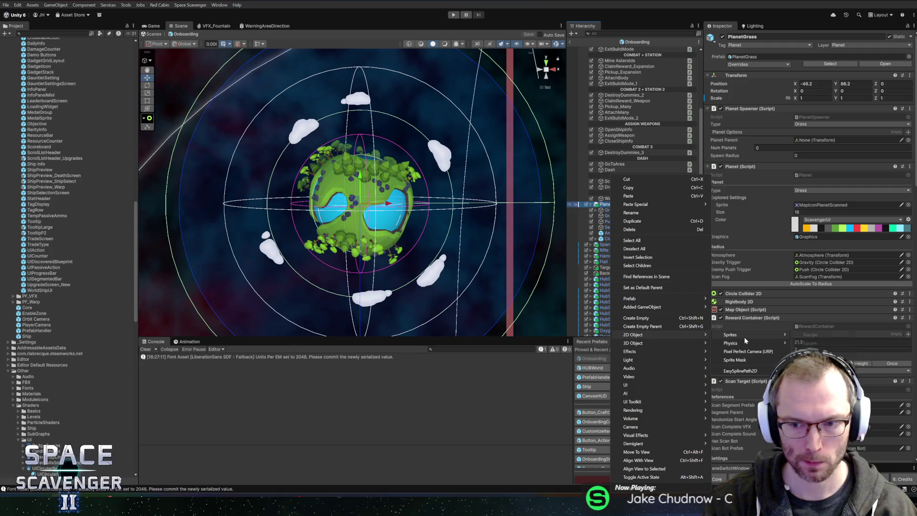
pyautogui.click(810, 351)
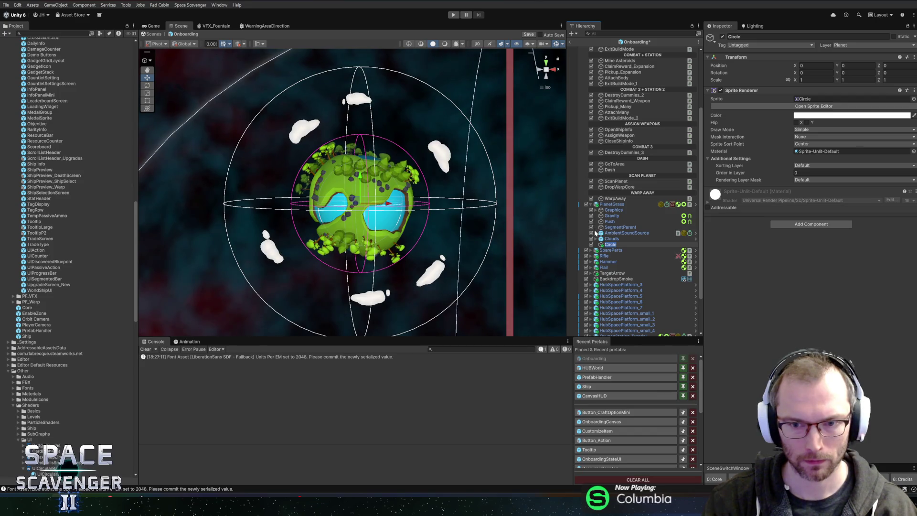
pyautogui.write('ScanInstruction')
pyautogui.press('Return')
# Scale ScanInstruction to 59.36, assign the IconScanStrength sprite, and switch to Figma.
pyautogui.moveTo(359, 203); pyautogui.dragTo(543, 210)
pyautogui.moveTo(640, 164)
pyautogui.mouseDown()
pyautogui.moveTo(757, 95)
pyautogui.moveTo(770, 113)
pyautogui.mouseUp()
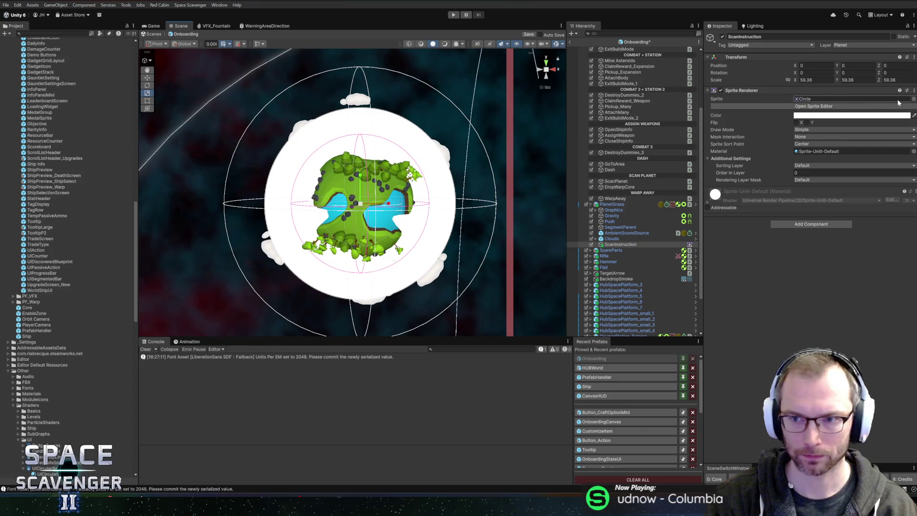
pyautogui.click(914, 99)
pyautogui.write('scan')
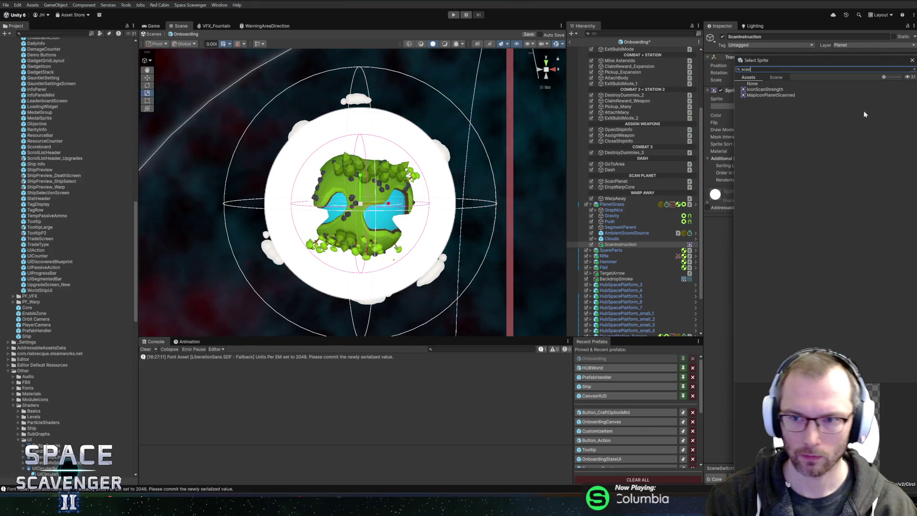
pyautogui.click(777, 95)
pyautogui.click(775, 90)
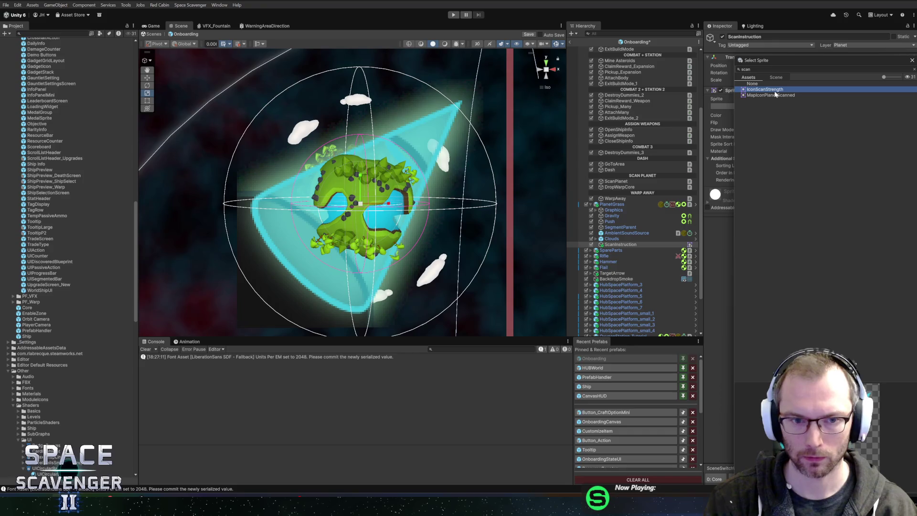
pyautogui.doubleClick(775, 91)
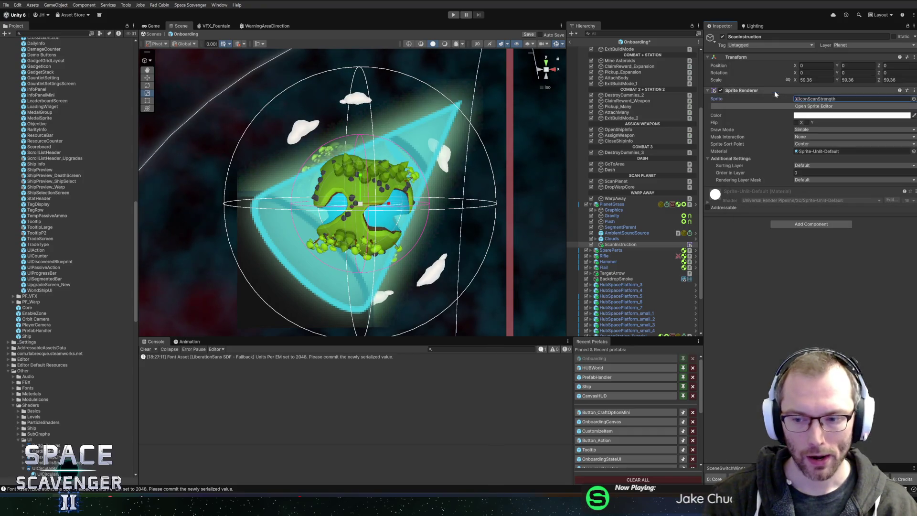
pyautogui.hotkey('alt', 'Tab')
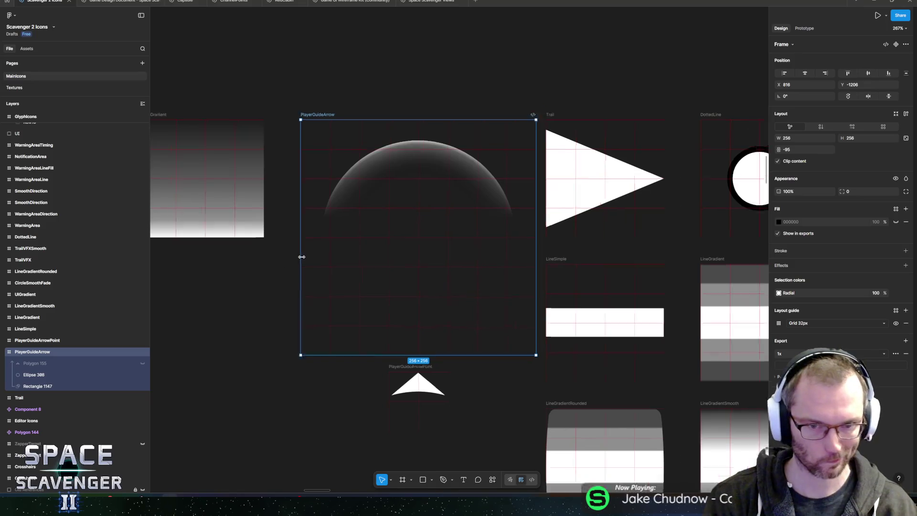
# Duplicate the PlayerGuideArrow frame, place it beside the original, and rename it ScanInstruction.
pyautogui.scroll(-5, 287, 253)
pyautogui.moveTo(254, 225)
pyautogui.mouseDown()
pyautogui.moveTo(393, 157)
pyautogui.moveTo(406, 173)
pyautogui.mouseUp()
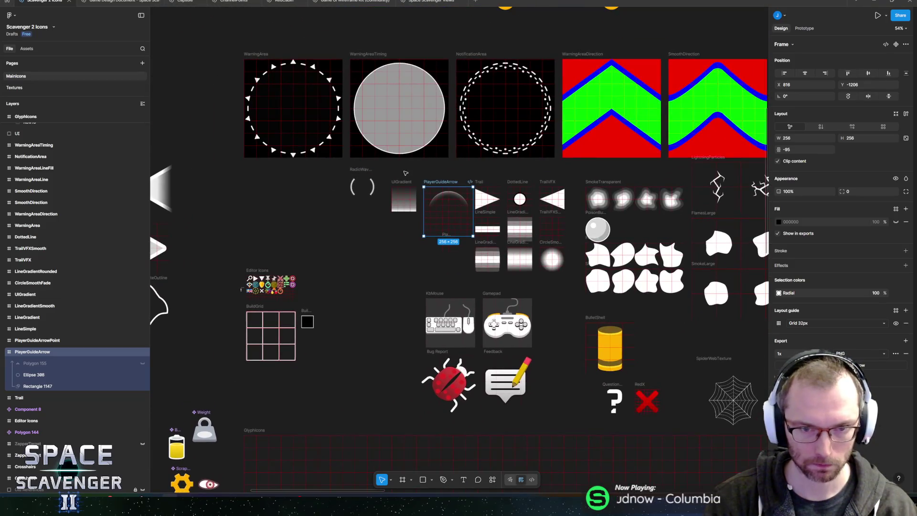
pyautogui.hotkey('ctrl', 'd')
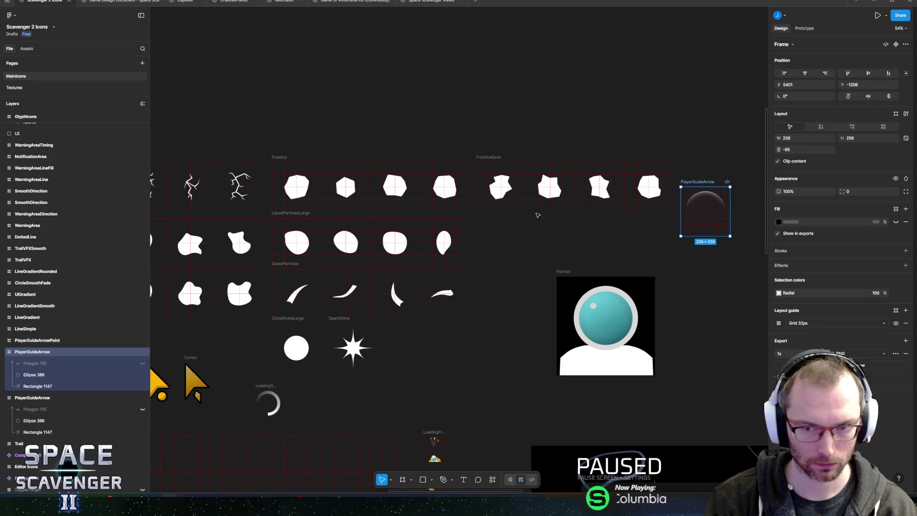
pyautogui.scroll(-5, 585, 209)
pyautogui.moveTo(638, 196); pyautogui.dragTo(197, 222)
pyautogui.scroll(3, 196, 223)
pyautogui.scroll(10, 196, 224)
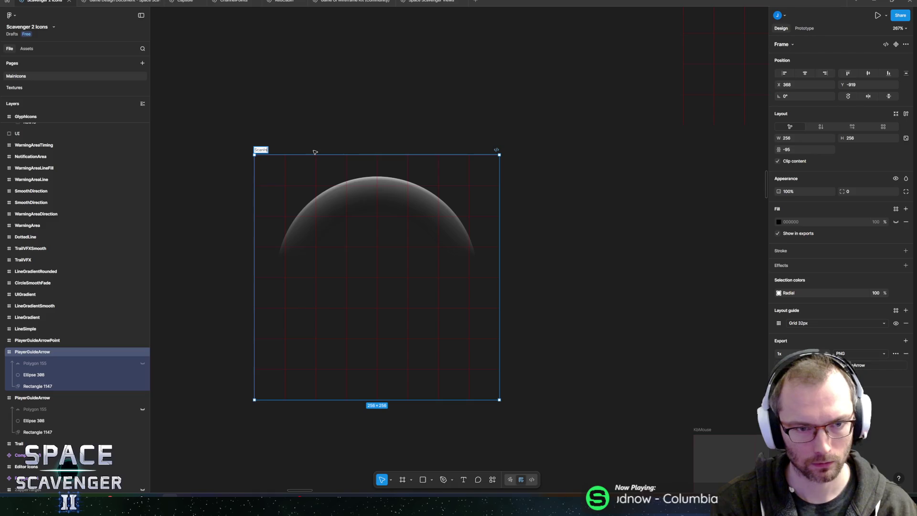
pyautogui.write('struction')
pyautogui.press('Return')
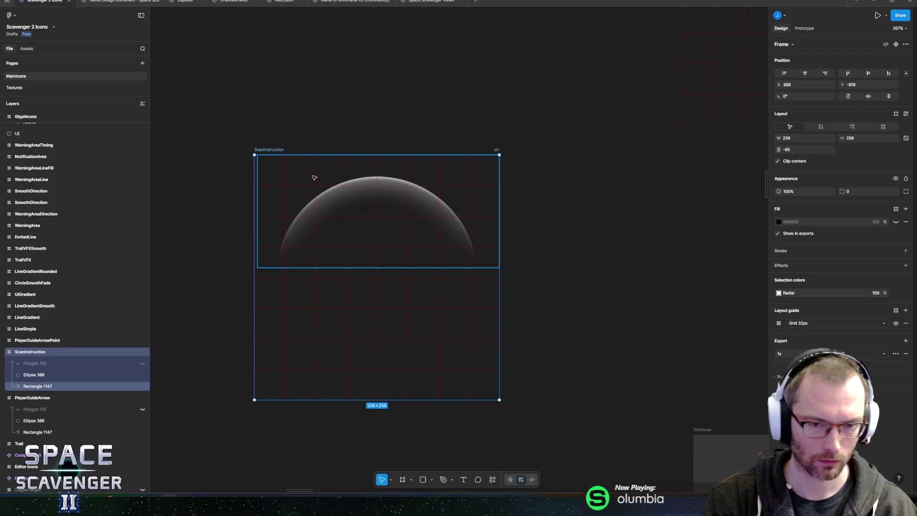
# Delete Rectangle 1147, Ellipse 308 and Polygon 155 from the ScanInstruction frame.
pyautogui.click(45, 387)
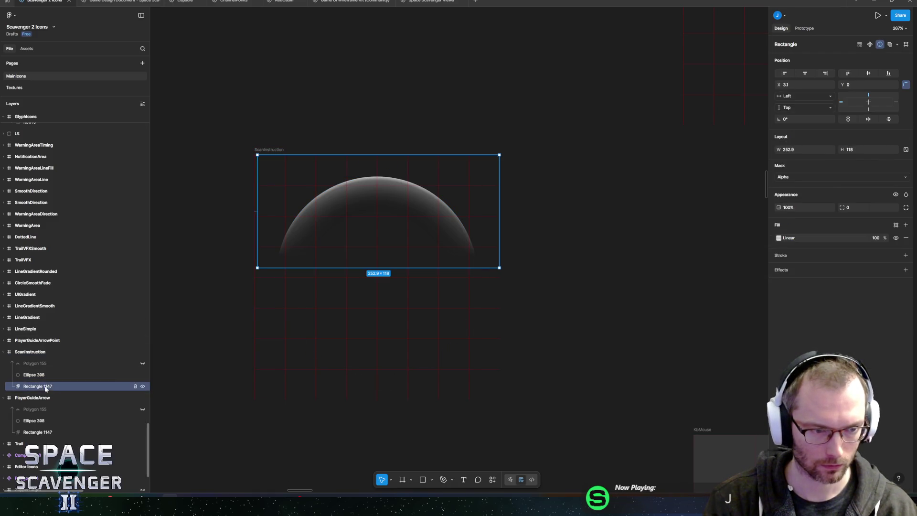
pyautogui.press('Delete')
pyautogui.click(43, 375)
pyautogui.press('Delete')
pyautogui.click(41, 363)
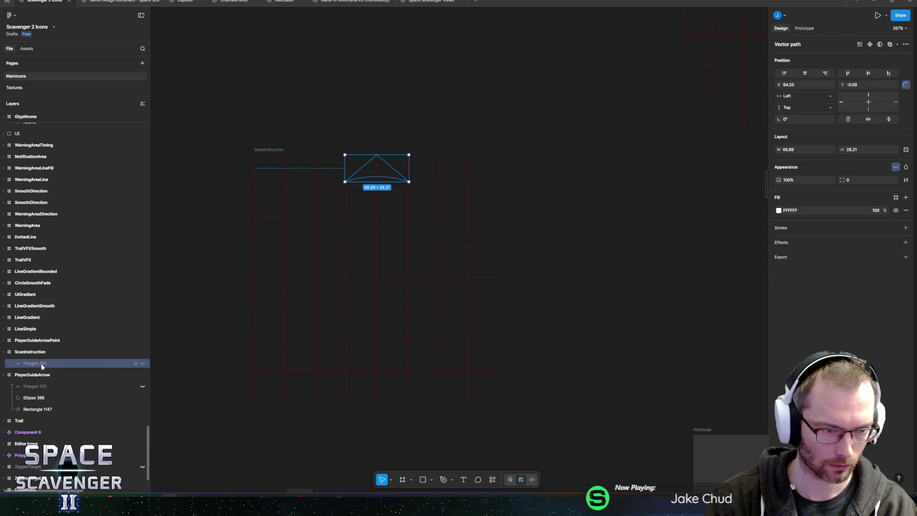
pyautogui.click(141, 363)
pyautogui.press('Delete')
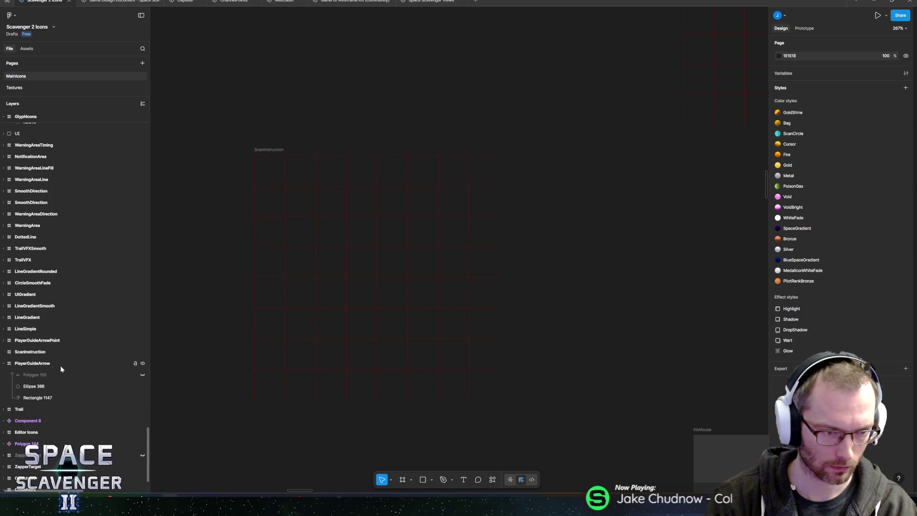
pyautogui.click(43, 352)
# Draw a centred 256×256 ellipse filling the ScanInstruction frame and add a black 1-px stroke.
pyautogui.press('o')
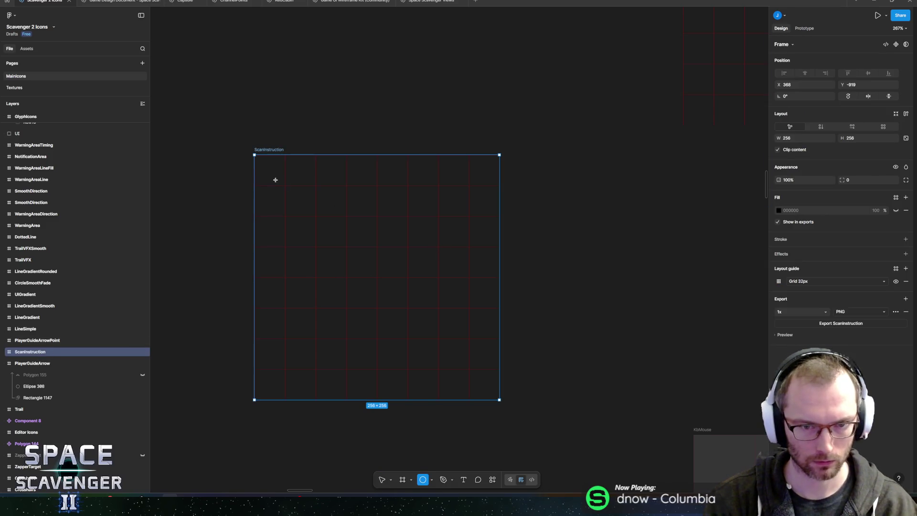
pyautogui.moveTo(259, 168)
pyautogui.mouseDown()
pyautogui.moveTo(382, 320)
pyautogui.moveTo(480, 388)
pyautogui.moveTo(460, 400)
pyautogui.mouseUp()
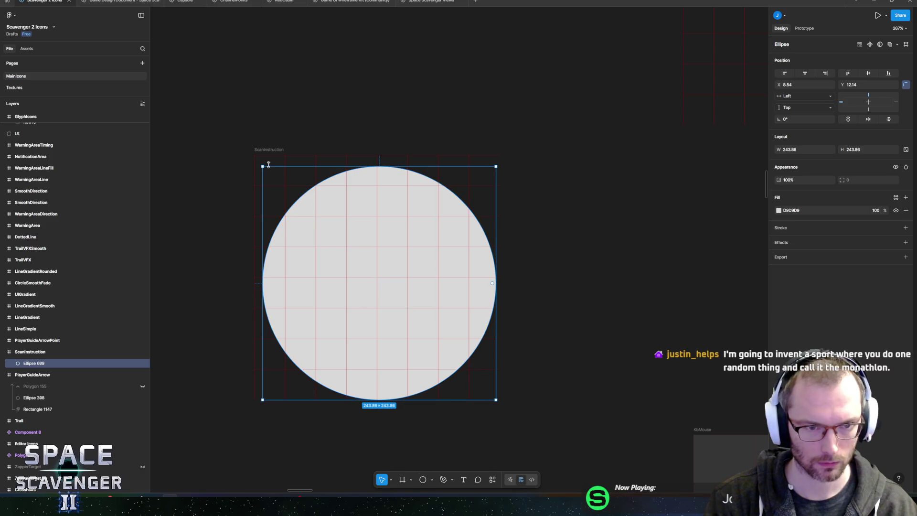
pyautogui.moveTo(262, 167); pyautogui.dragTo(254, 159)
pyautogui.moveTo(494, 159); pyautogui.dragTo(499, 156)
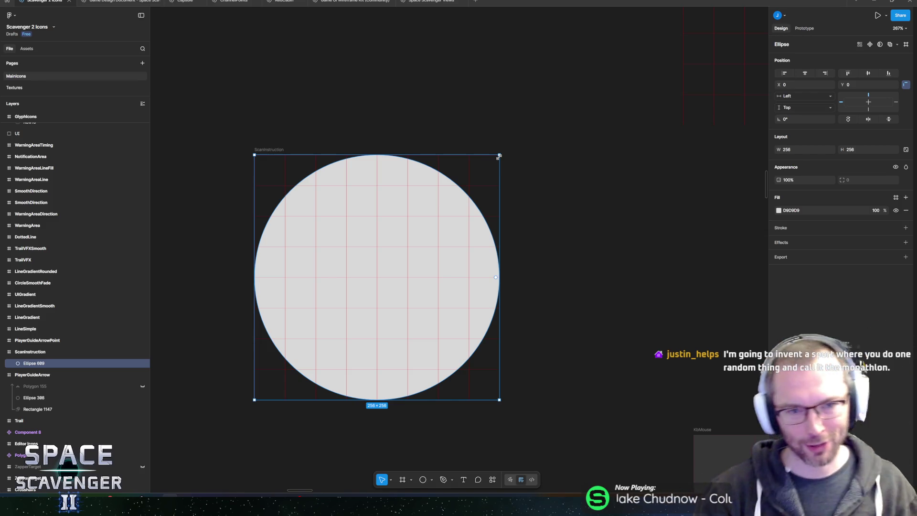
pyautogui.moveTo(413, 265)
pyautogui.mouseDown()
pyautogui.moveTo(406, 270)
pyautogui.moveTo(411, 263)
pyautogui.mouseUp()
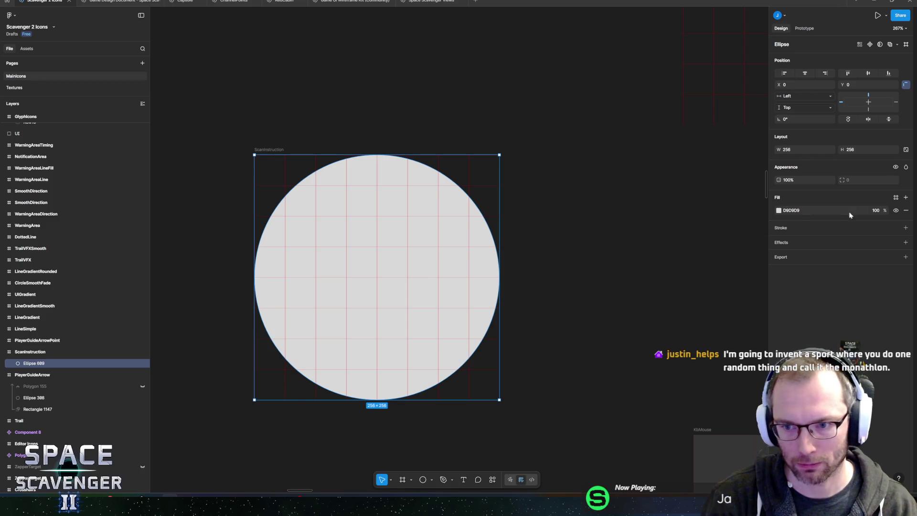
pyautogui.click(906, 228)
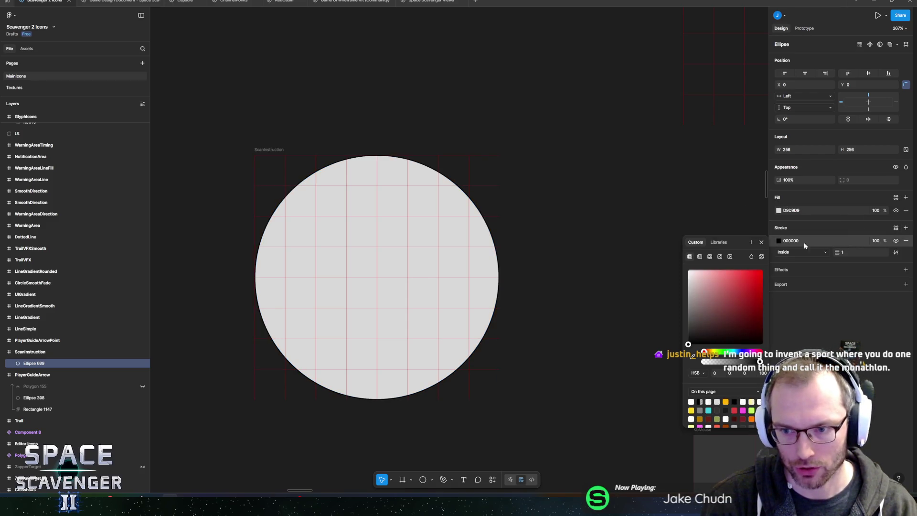
# Make Ellipse 689 a dashed FFFFFF ring with 5-px stroke and hidden fill.
pyautogui.moveTo(837, 251); pyautogui.dragTo(841, 252)
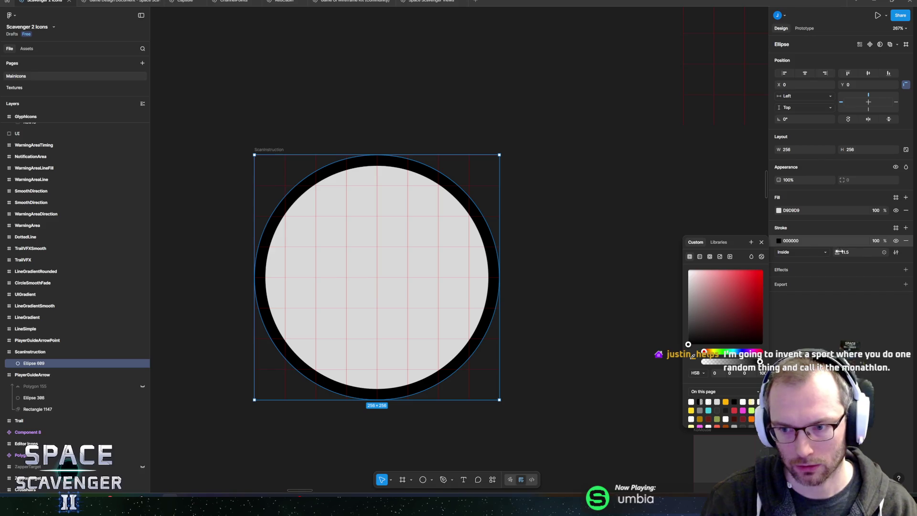
pyautogui.click(791, 240)
pyautogui.write('FFFFFF')
pyautogui.press('Return')
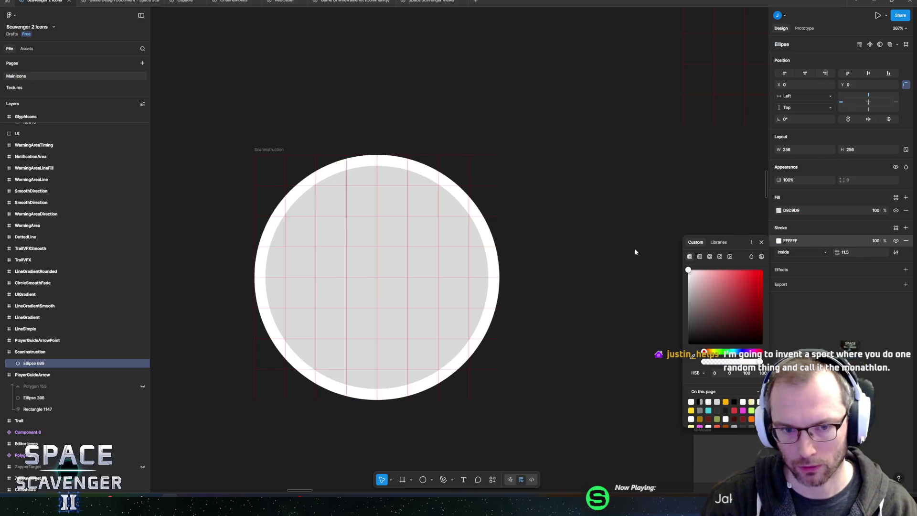
pyautogui.click(896, 211)
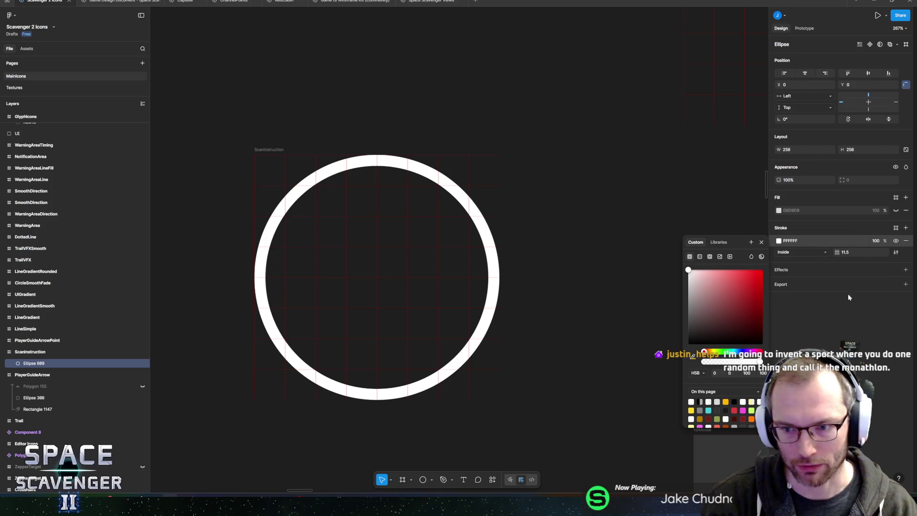
pyautogui.click(896, 253)
pyautogui.click(738, 282)
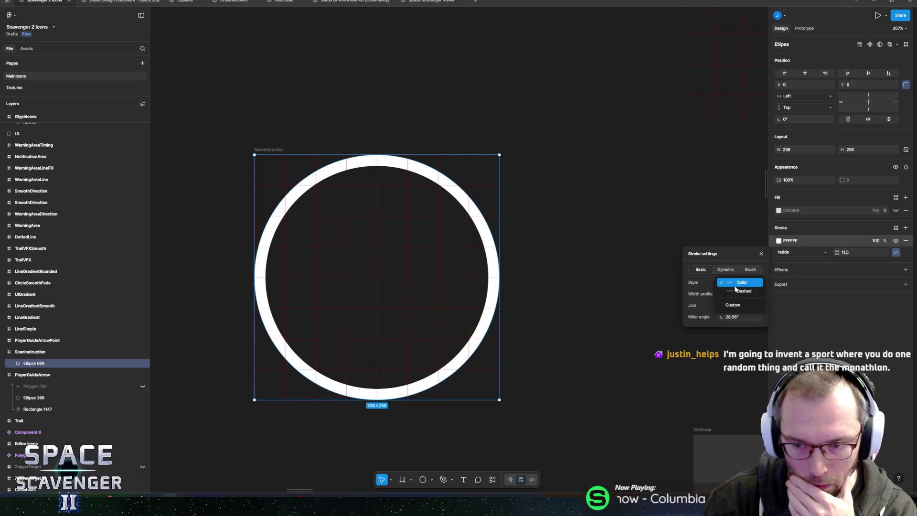
pyautogui.click(740, 291)
pyautogui.click(810, 352)
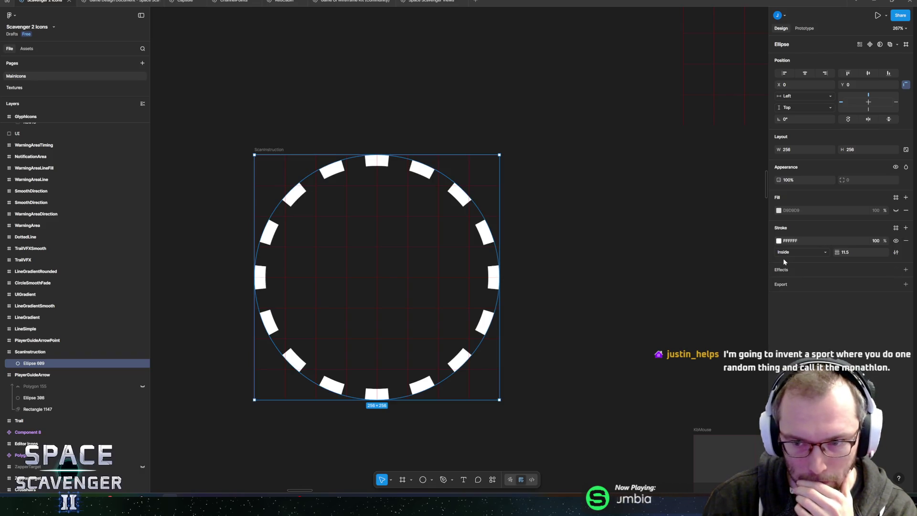
pyautogui.moveTo(836, 253); pyautogui.dragTo(837, 252)
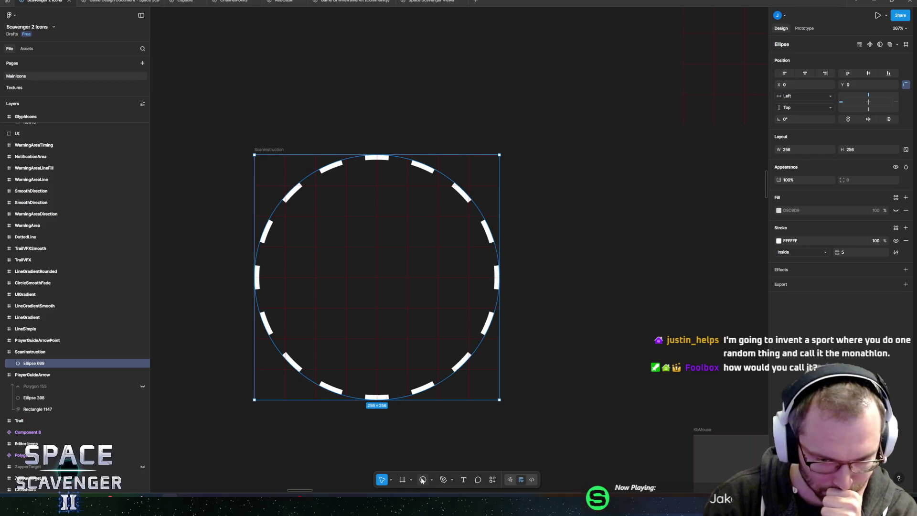
# Duplicate the ring as Ellipse 618, a solid grey disc with fill shown and stroke hidden.
pyautogui.hotkey('ctrl', 'd')
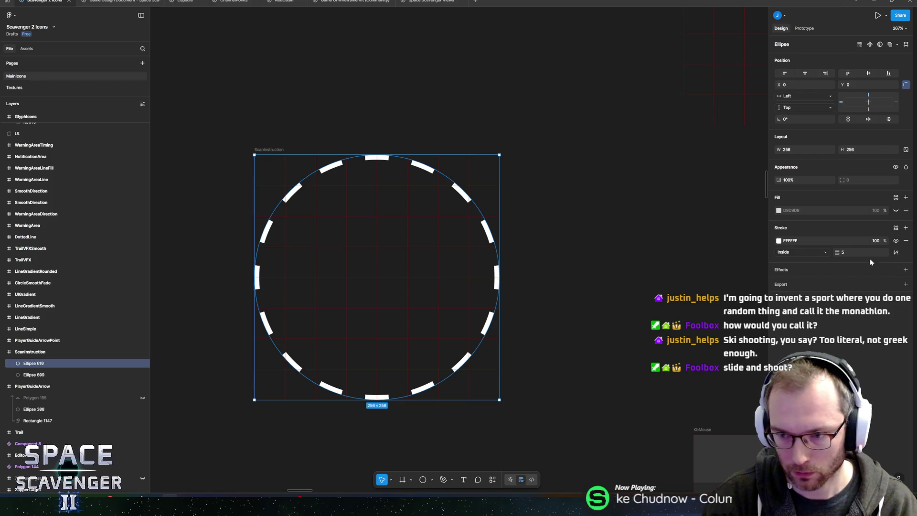
pyautogui.click(897, 210)
pyautogui.click(896, 240)
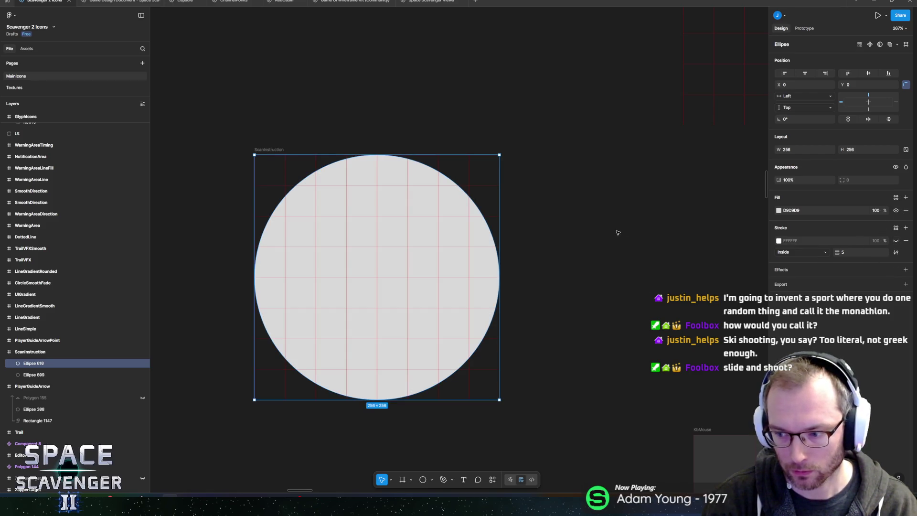
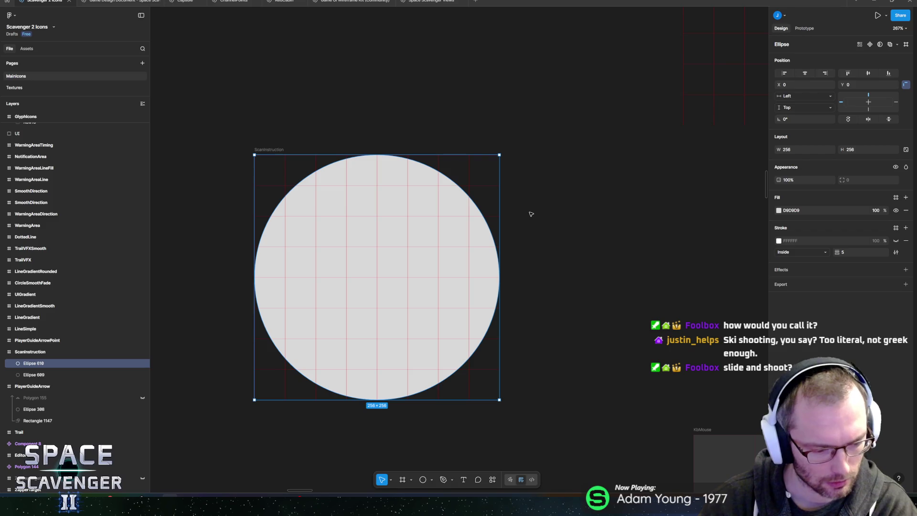
# Shape the grey circle into an upward wedge and use it as a mask over the dashed circle.
pyautogui.moveTo(497, 272)
pyautogui.mouseDown()
pyautogui.moveTo(353, 294)
pyautogui.moveTo(266, 280)
pyautogui.moveTo(280, 230)
pyautogui.moveTo(311, 199)
pyautogui.moveTo(370, 174)
pyautogui.moveTo(377, 188)
pyautogui.mouseUp()
pyautogui.moveTo(438, 277)
pyautogui.mouseDown()
pyautogui.moveTo(453, 264)
pyautogui.moveTo(436, 223)
pyautogui.mouseUp()
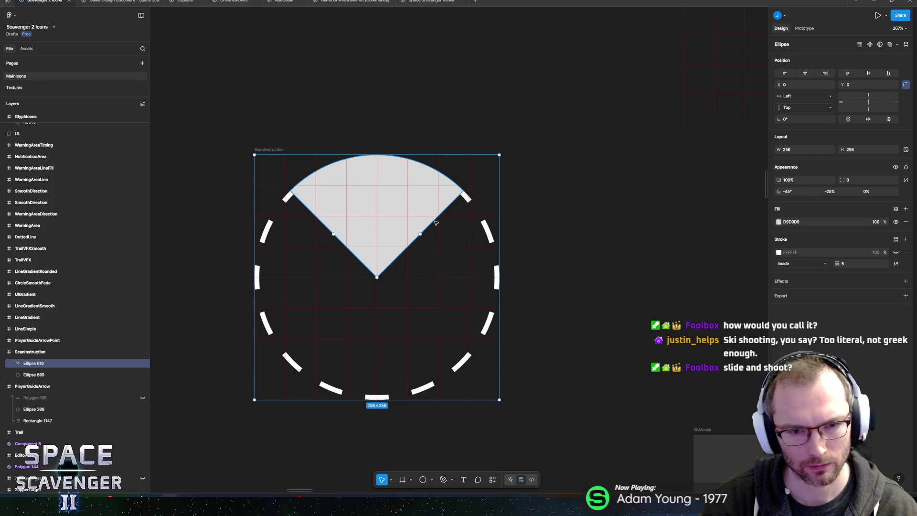
pyautogui.moveTo(34, 364); pyautogui.dragTo(40, 380)
pyautogui.keyDown('shift'); pyautogui.click(40, 364); pyautogui.keyUp('shift')
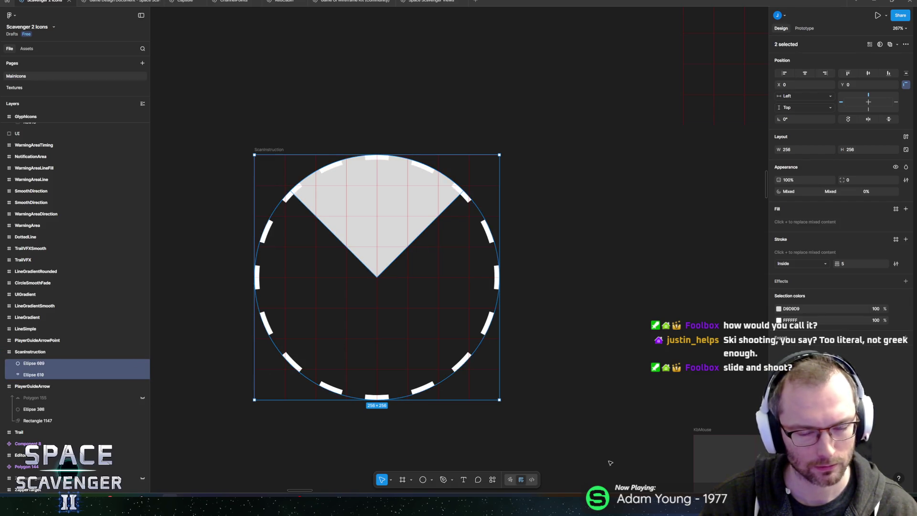
pyautogui.click(492, 479)
pyautogui.write('mask')
pyautogui.press('Return')
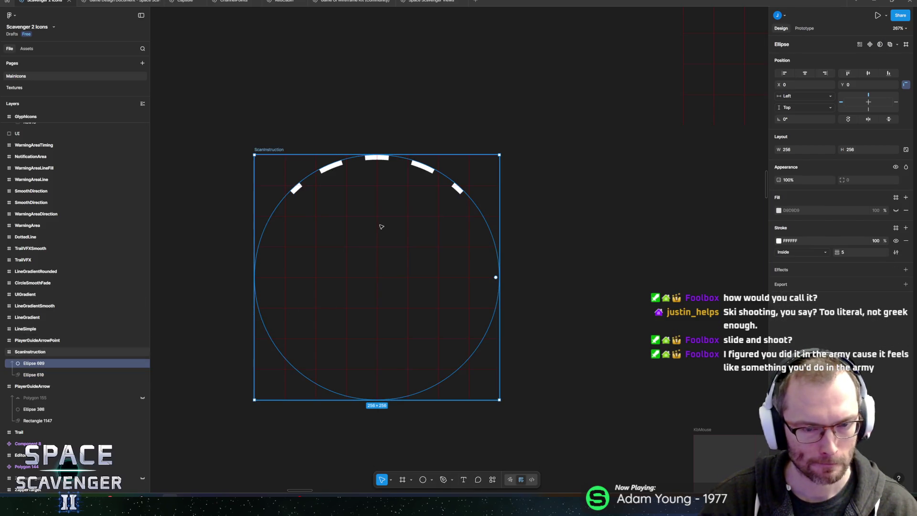
# Adjust the mask wedge to start at -135° with -75% sweep, leaving a top gap.
pyautogui.moveTo(416, 226)
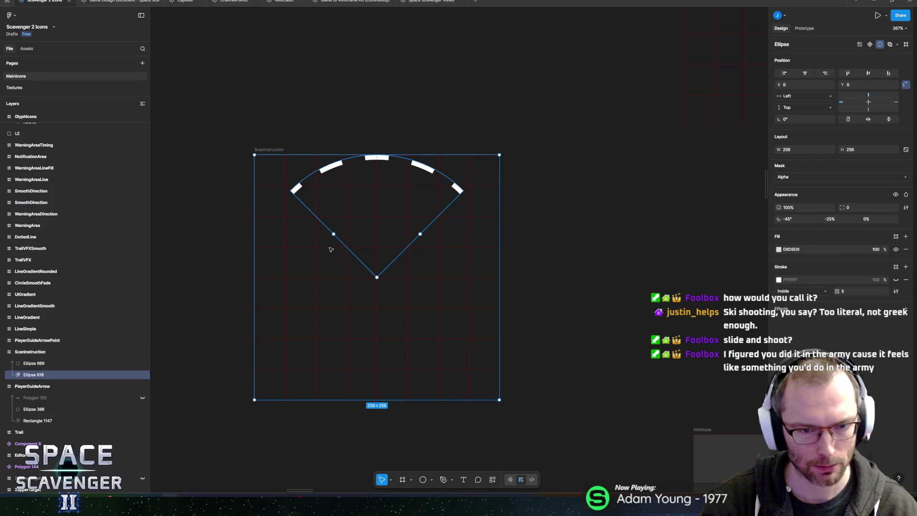
pyautogui.moveTo(334, 236)
pyautogui.mouseDown()
pyautogui.moveTo(328, 300)
pyautogui.moveTo(412, 321)
pyautogui.moveTo(424, 310)
pyautogui.moveTo(419, 319)
pyautogui.mouseUp()
pyautogui.moveTo(420, 235)
pyautogui.mouseDown()
pyautogui.moveTo(360, 216)
pyautogui.moveTo(322, 222)
pyautogui.mouseUp()
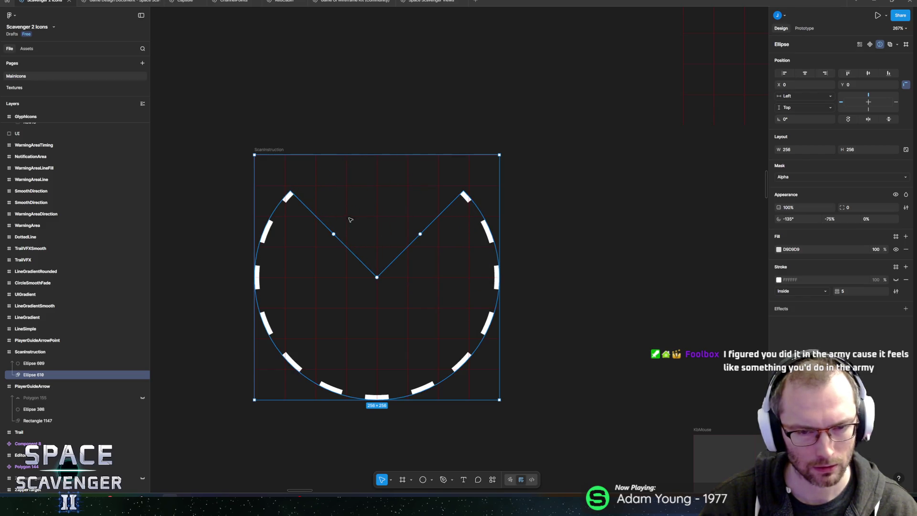
pyautogui.moveTo(381, 198); pyautogui.dragTo(402, 195)
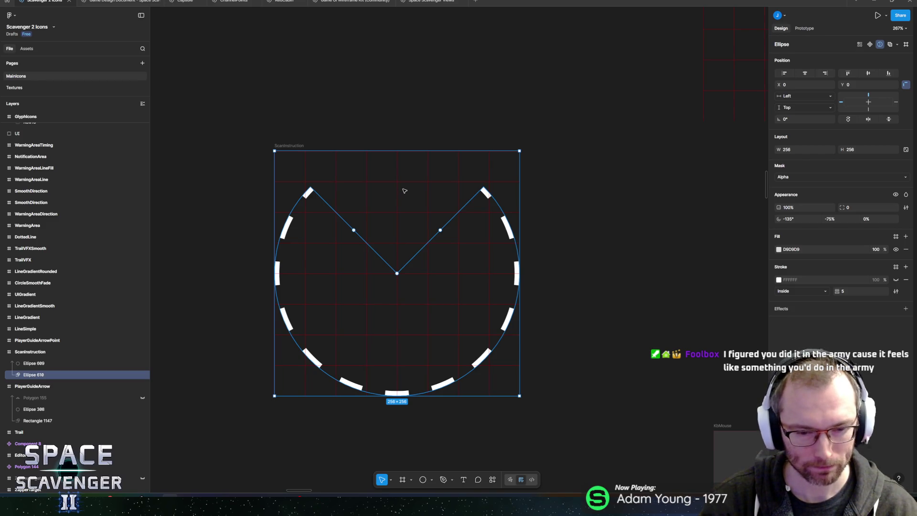
pyautogui.hotkey('shift', '1')
pyautogui.scroll(-5, 347, 256)
# Duplicate the dashed circle Ellipse 609 as a new layer, Ellipse 611.
pyautogui.scroll(-10, 347, 257)
pyautogui.scroll(5, 418, 302)
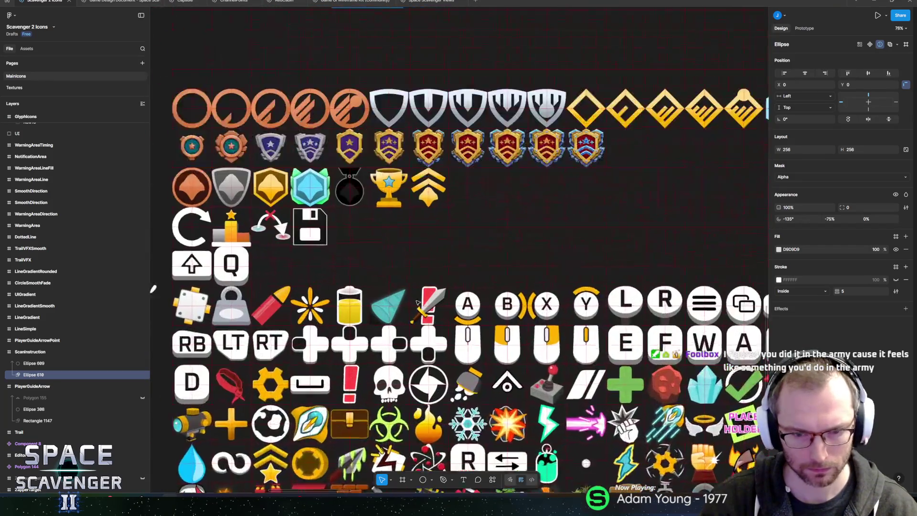
pyautogui.scroll(-3, 417, 303)
pyautogui.scroll(-8, 396, 91)
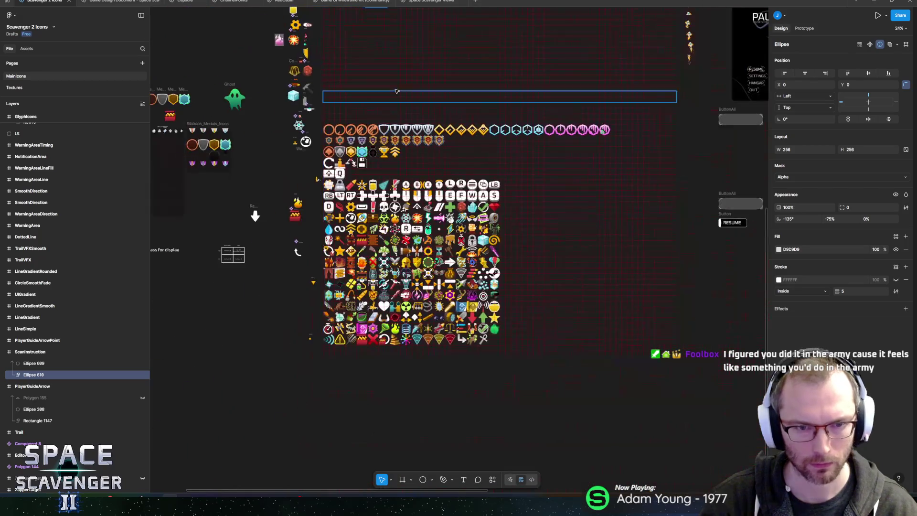
pyautogui.scroll(10, 396, 91)
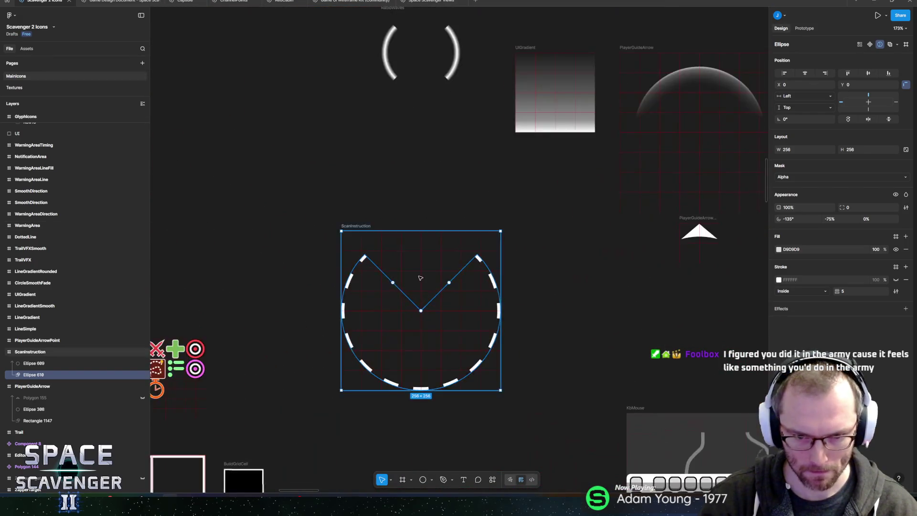
pyautogui.scroll(4, 421, 278)
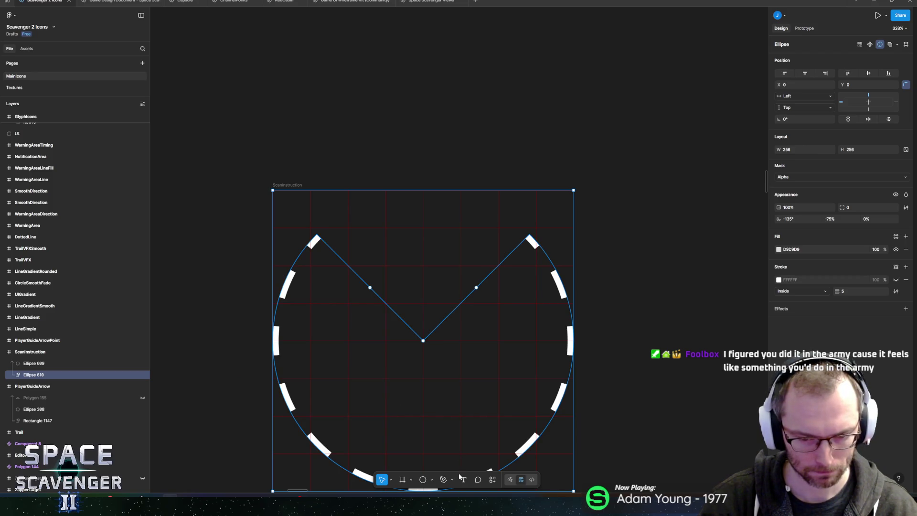
pyautogui.click(432, 480)
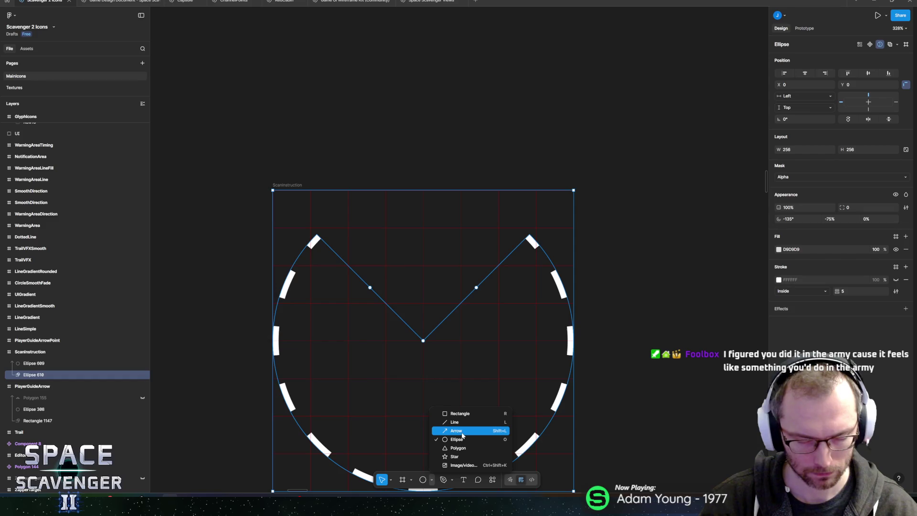
pyautogui.press('Escape')
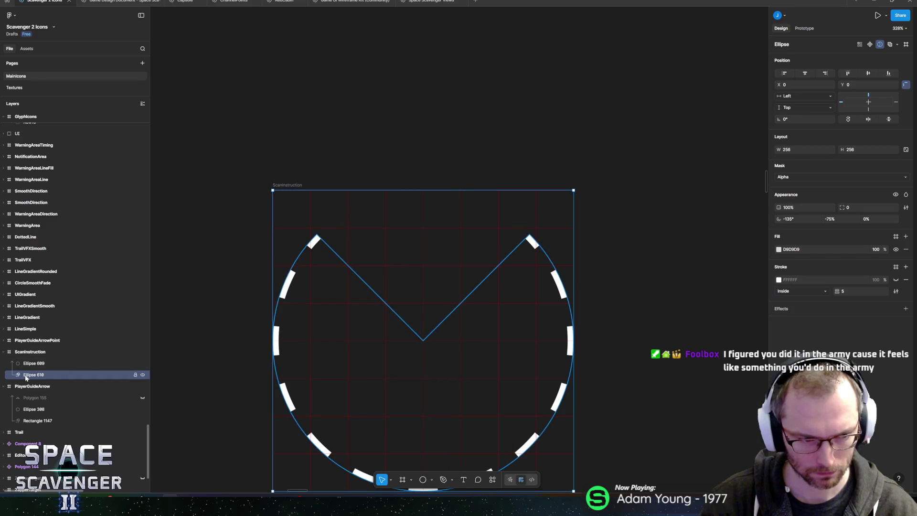
pyautogui.click(33, 364)
pyautogui.moveTo(33, 368)
pyautogui.mouseDown()
pyautogui.moveTo(56, 374)
pyautogui.moveTo(28, 388)
pyautogui.moveTo(10, 363)
pyautogui.mouseUp()
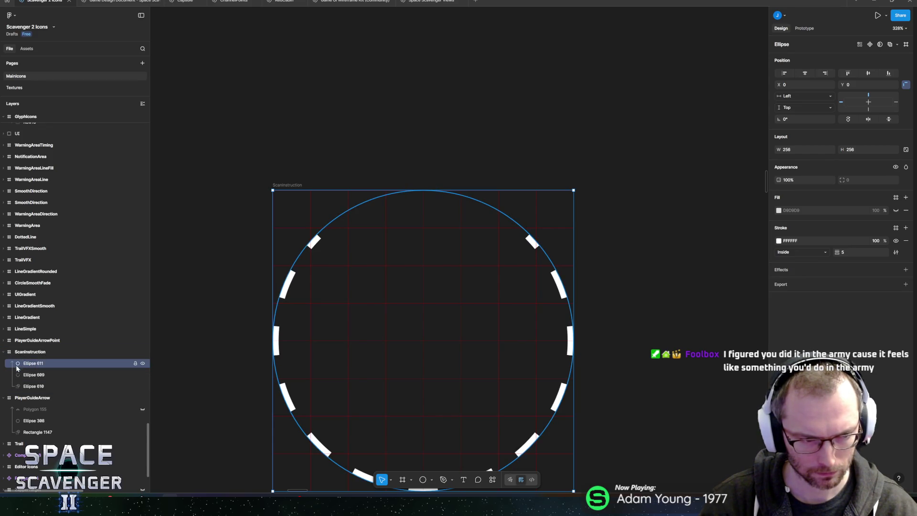
# Move Ellipse 611 out of the mask group to the bottom of the ScanInstruction frame.
pyautogui.click(29, 375)
pyautogui.keyDown('shift'); pyautogui.click(30, 386); pyautogui.keyUp('shift')
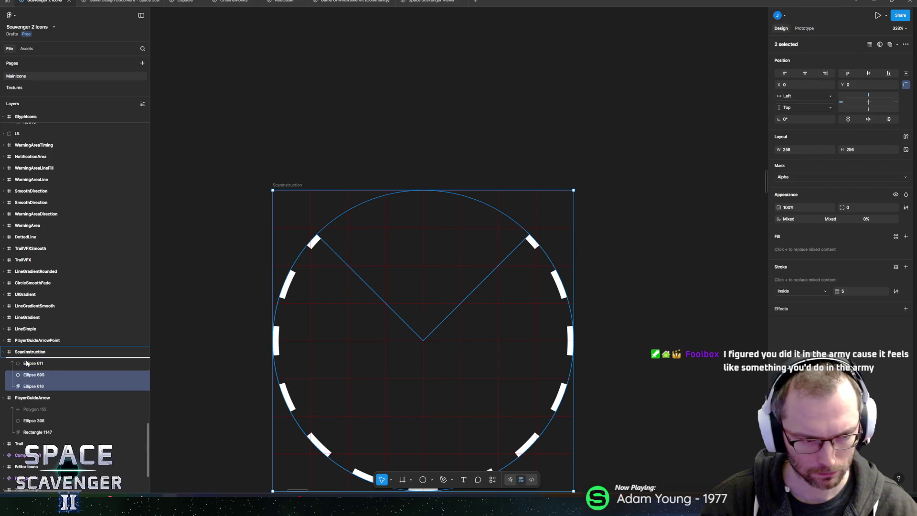
pyautogui.moveTo(28, 363); pyautogui.dragTo(28, 390)
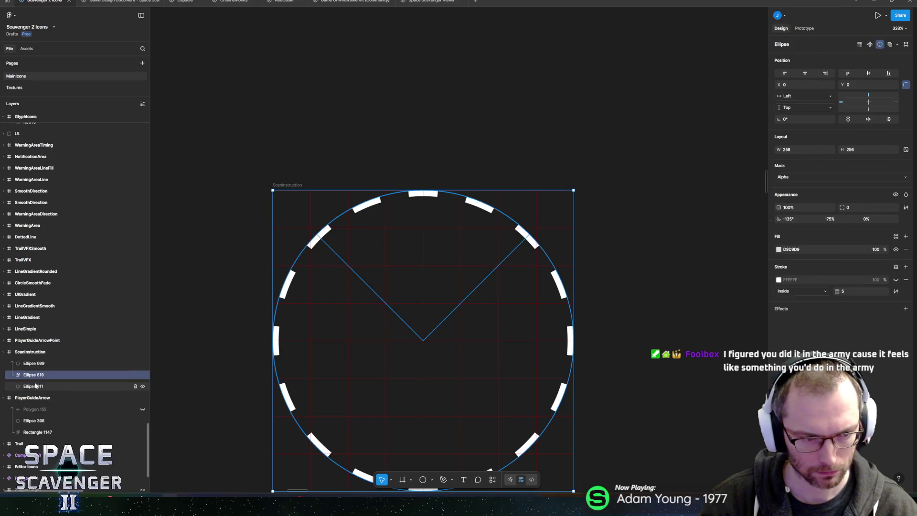
pyautogui.scroll(-3, 476, 279)
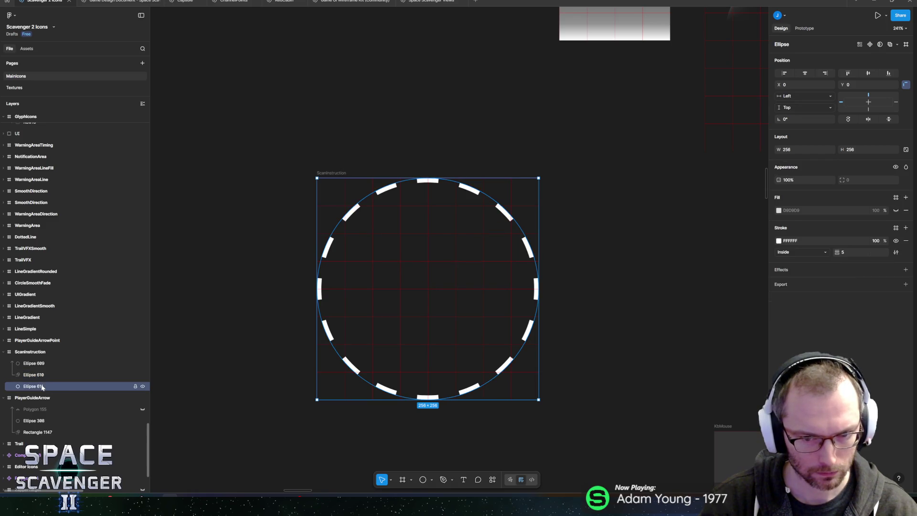
# Turn Ellipse 611 into a wedge with -45° start and -25% sweep pointing upward.
pyautogui.moveTo(431, 398); pyautogui.dragTo(444, 300)
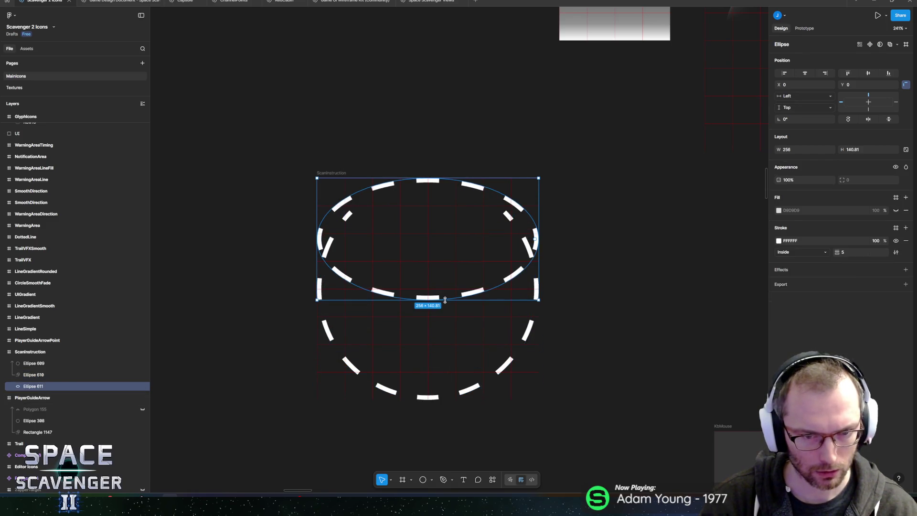
pyautogui.hotkey('ctrl', 'z')
pyautogui.moveTo(536, 290)
pyautogui.mouseDown()
pyautogui.moveTo(418, 344)
pyautogui.moveTo(328, 287)
pyautogui.moveTo(364, 242)
pyautogui.moveTo(412, 212)
pyautogui.moveTo(359, 205)
pyautogui.mouseUp()
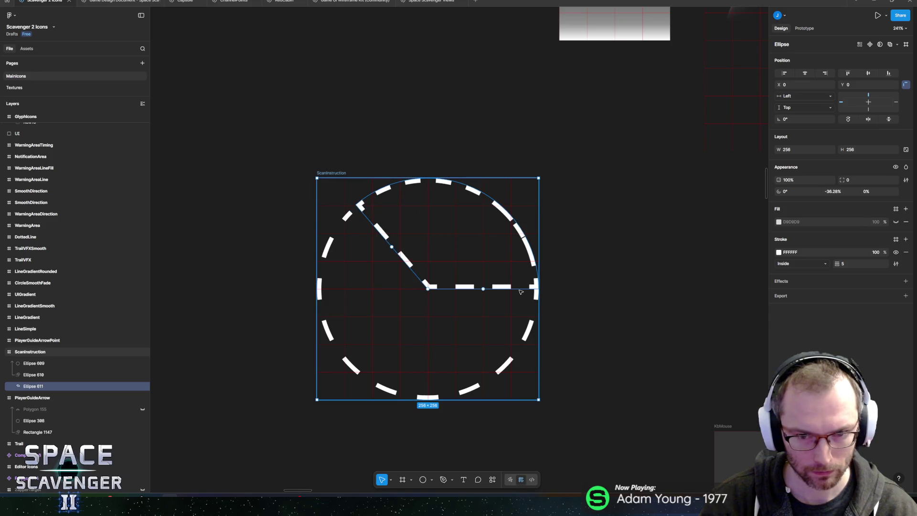
pyautogui.moveTo(484, 289); pyautogui.dragTo(481, 236)
pyautogui.moveTo(365, 284); pyautogui.dragTo(401, 256)
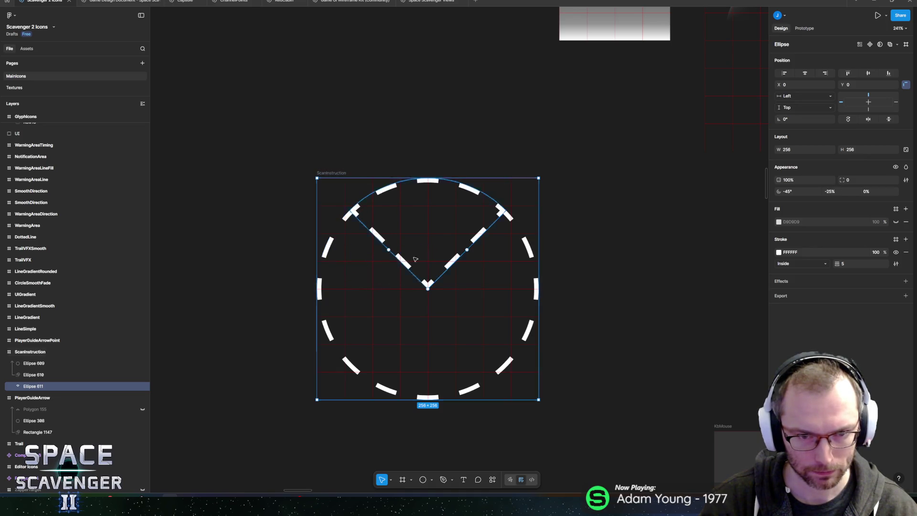
# Change the wedge's stroke style from Dashed to Solid.
pyautogui.click(821, 253)
pyautogui.click(896, 264)
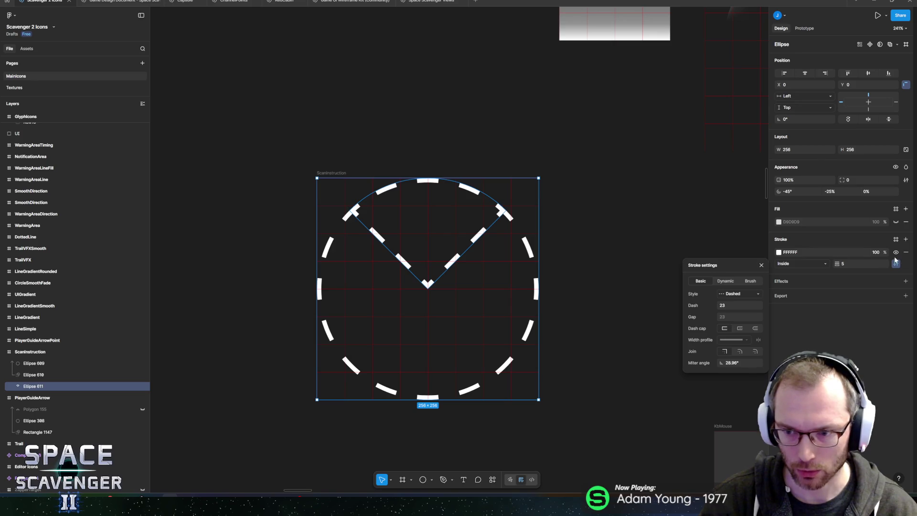
pyautogui.click(740, 294)
pyautogui.click(731, 282)
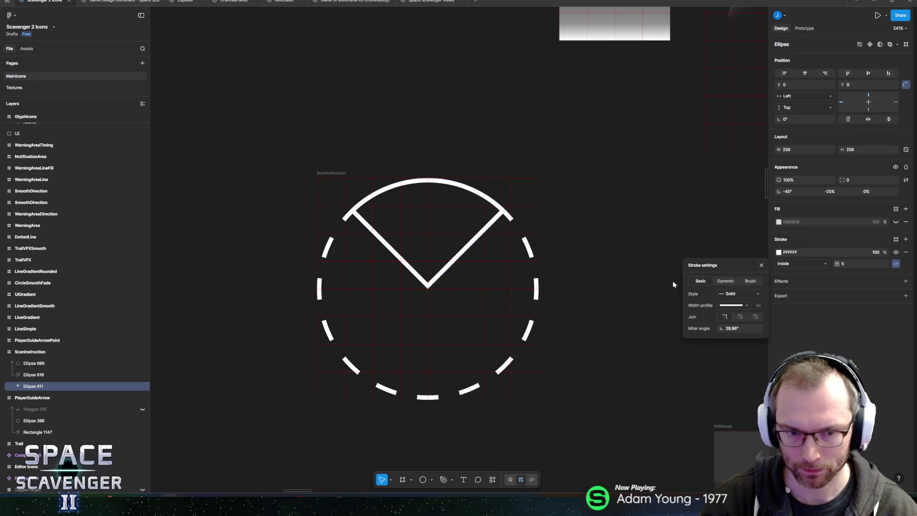
# Hollow the wedge into a curved band, rotating its start and shortening its sweep.
pyautogui.scroll(5, 434, 231)
pyautogui.scroll(-3, 462, 362)
pyautogui.scroll(5, 433, 289)
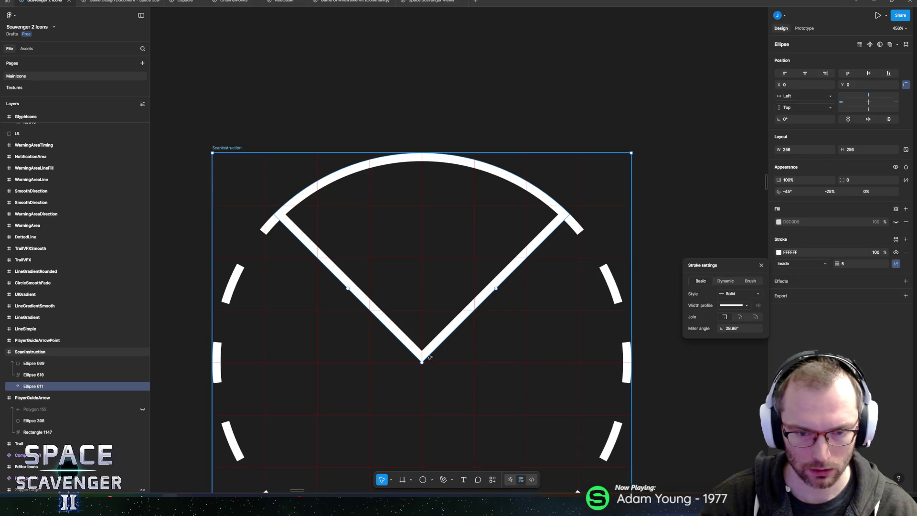
pyautogui.moveTo(423, 362); pyautogui.dragTo(452, 166)
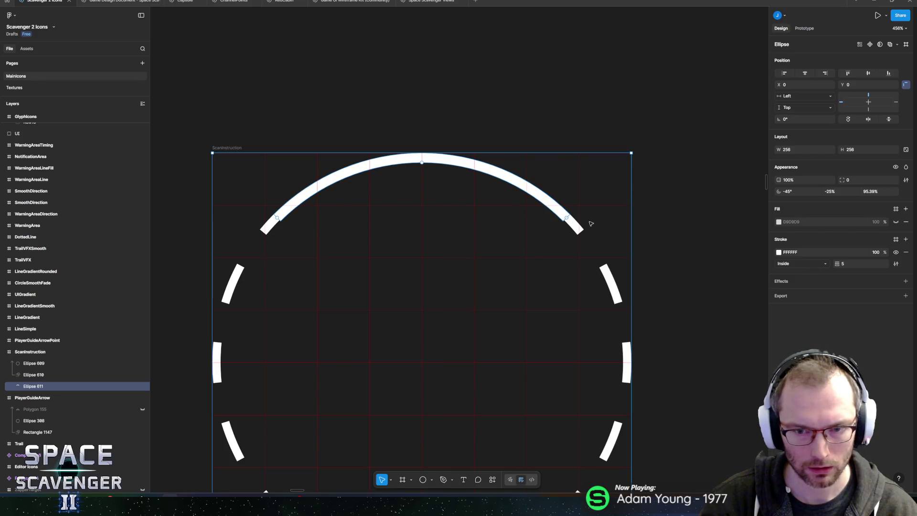
pyautogui.moveTo(567, 218); pyautogui.dragTo(541, 195)
pyautogui.moveTo(254, 244); pyautogui.dragTo(316, 188)
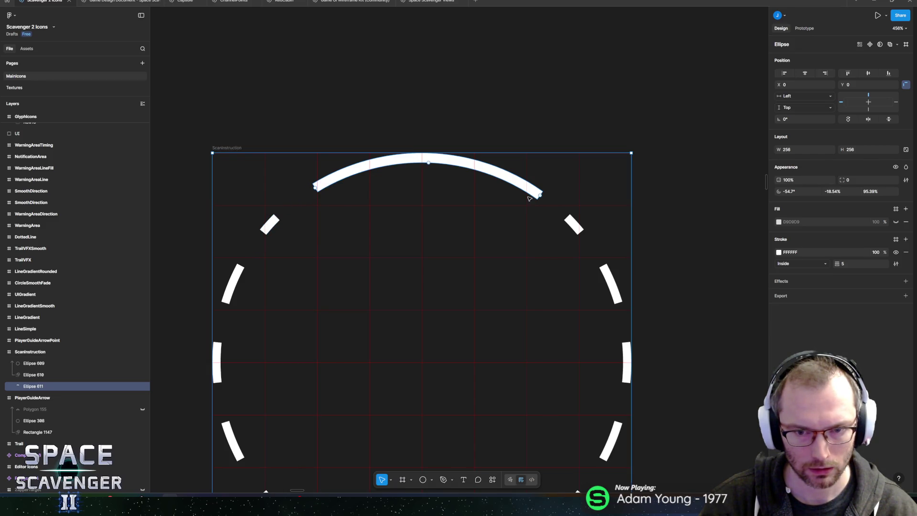
# Fine-tune the top arc to 95.39% ratio, -58.59° start and -18.54% sweep.
pyautogui.moveTo(540, 197); pyautogui.dragTo(535, 194)
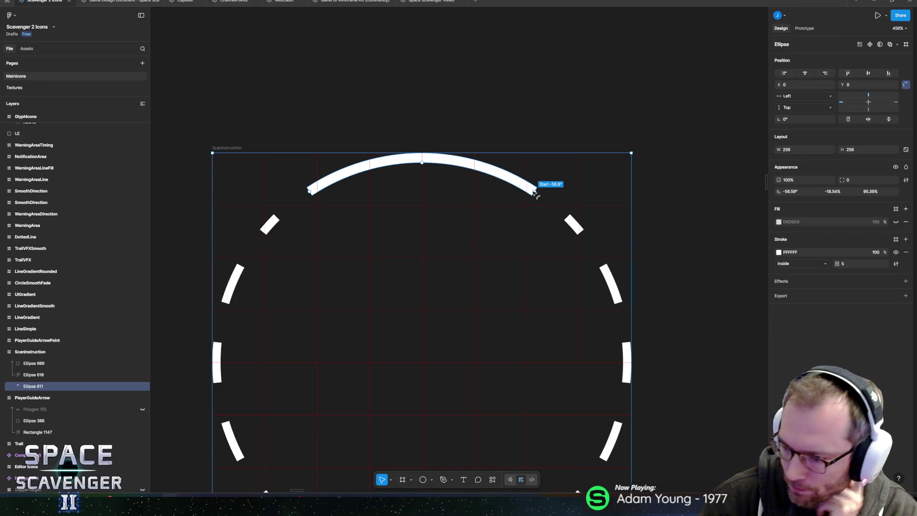
pyautogui.moveTo(535, 193); pyautogui.dragTo(533, 192)
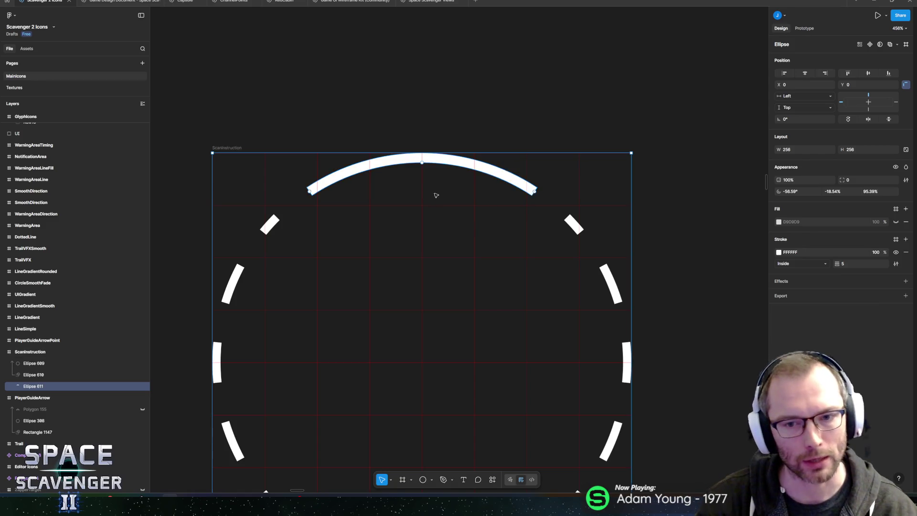
pyautogui.keyDown('ctrl'); pyautogui.scroll(-3, 437, 216); pyautogui.keyUp('ctrl')
pyautogui.scroll(2, 451, 150)
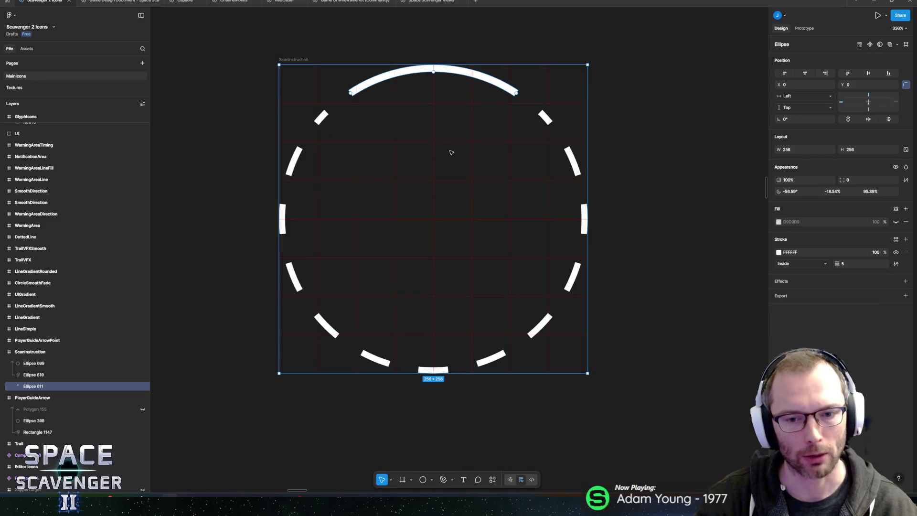
pyautogui.keyDown('ctrl'); pyautogui.scroll(2, 451, 143); pyautogui.keyUp('ctrl')
pyautogui.scroll(2, 471, 152)
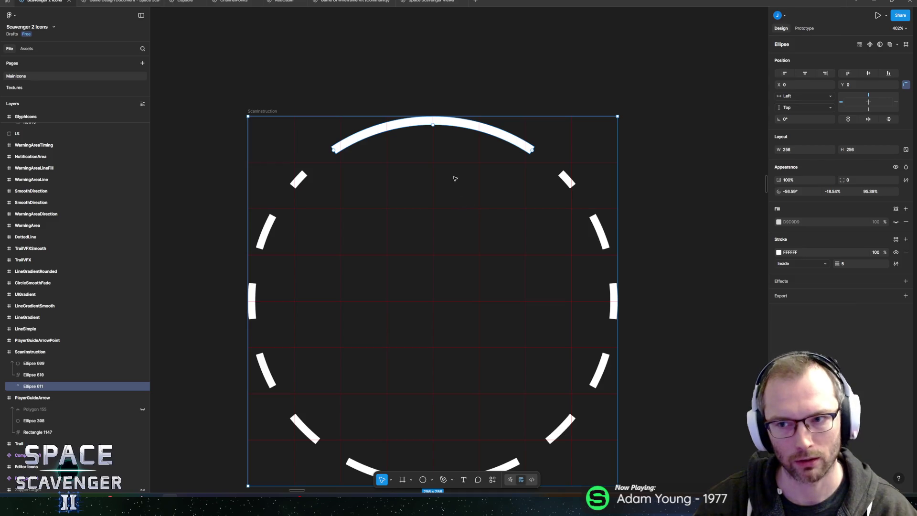
pyautogui.moveTo(478, 153); pyautogui.dragTo(475, 170)
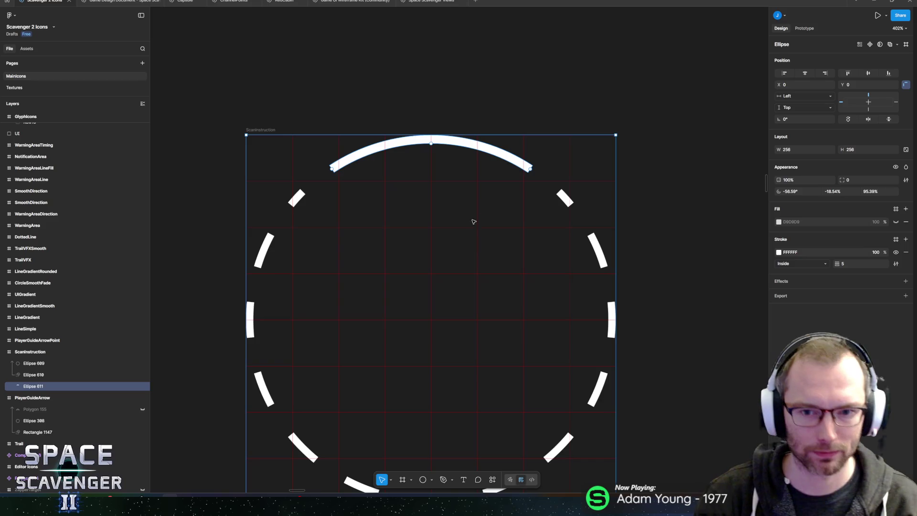
# Draw a new arrow line inside the ring with the Arrow tool.
pyautogui.click(445, 36)
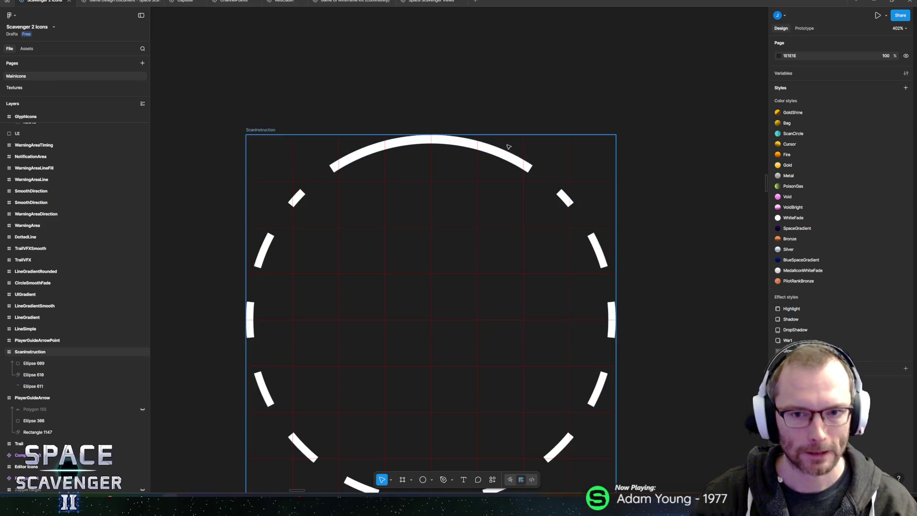
pyautogui.scroll(3, 506, 148)
pyautogui.moveTo(498, 169); pyautogui.dragTo(549, 193)
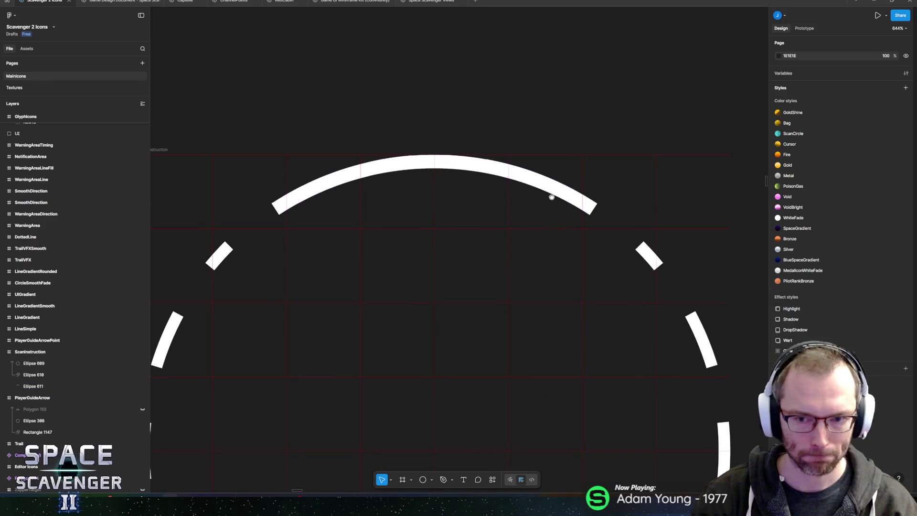
pyautogui.click(423, 480)
pyautogui.click(432, 481)
pyautogui.click(457, 431)
pyautogui.moveTo(412, 257)
pyautogui.mouseDown()
pyautogui.moveTo(455, 300)
pyautogui.moveTo(476, 257)
pyautogui.mouseUp()
# Thicken and lengthen the arrow, and move its layer below Ellipse 610.
pyautogui.moveTo(837, 236)
pyautogui.mouseDown()
pyautogui.moveTo(859, 235)
pyautogui.moveTo(835, 236)
pyautogui.mouseUp()
pyautogui.moveTo(413, 256); pyautogui.dragTo(272, 256)
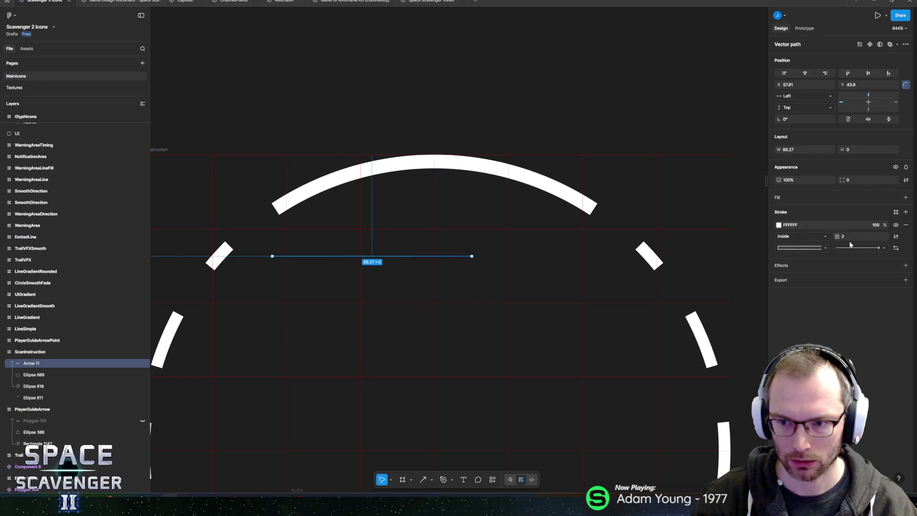
pyautogui.moveTo(837, 236); pyautogui.dragTo(860, 236)
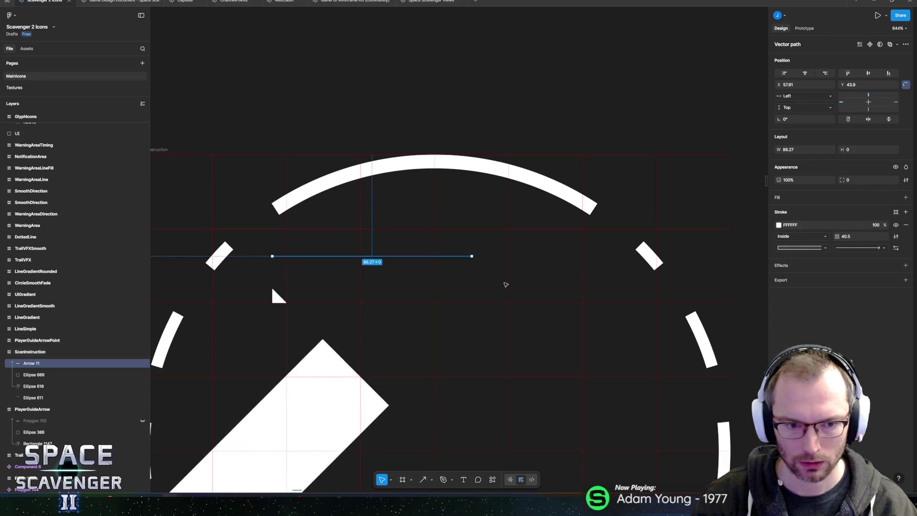
pyautogui.scroll(-4, 477, 287)
pyautogui.scroll(-5, 478, 287)
pyautogui.moveTo(31, 363); pyautogui.dragTo(32, 393)
pyautogui.scroll(3, 461, 222)
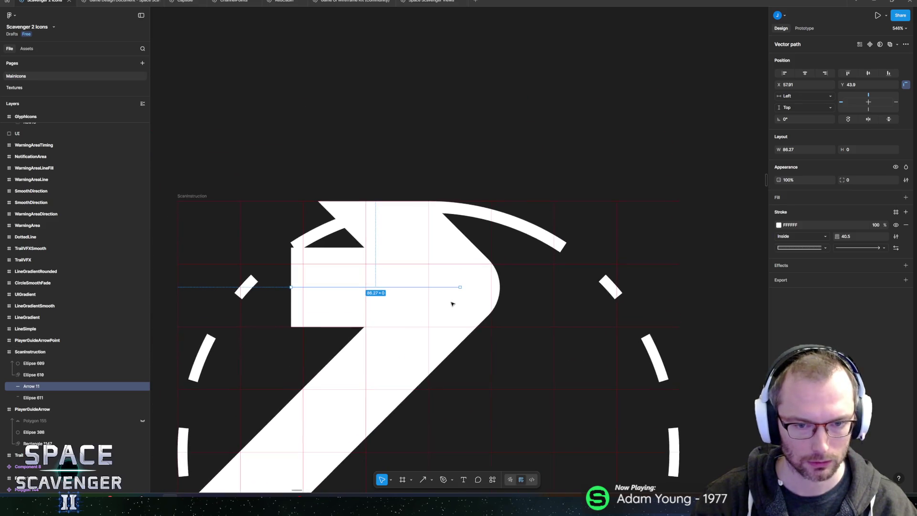
# Give the arrow a Triangle end and stroke 3, place it on the arc's right end, and duplicate it.
pyautogui.click(868, 249)
pyautogui.click(864, 257)
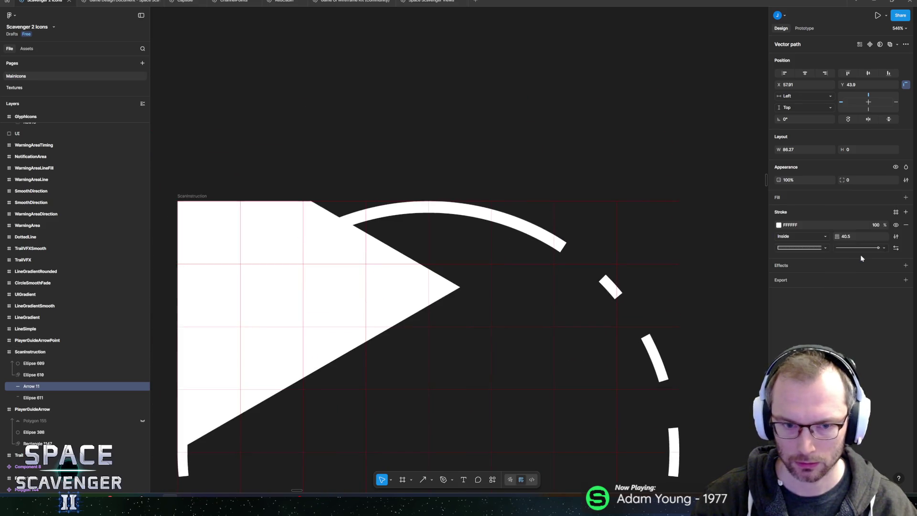
pyautogui.moveTo(839, 236); pyautogui.dragTo(816, 241)
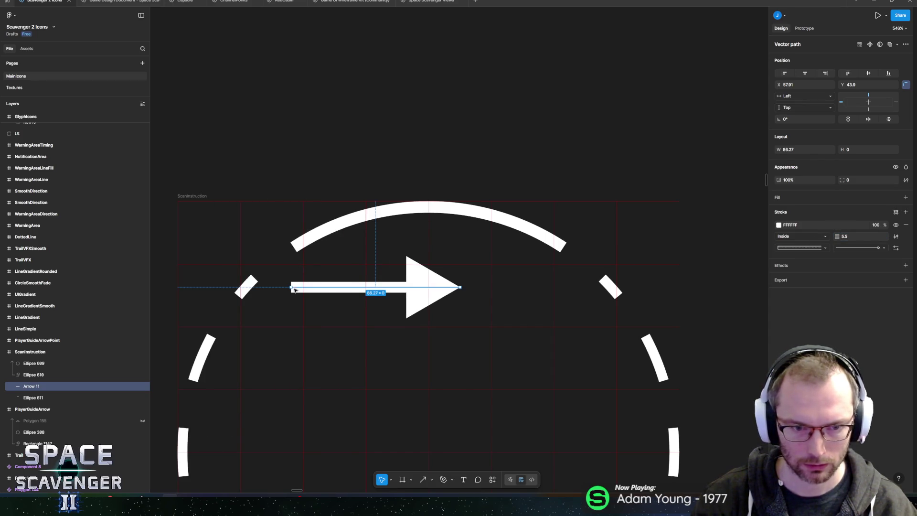
pyautogui.moveTo(291, 286)
pyautogui.mouseDown()
pyautogui.moveTo(412, 285)
pyautogui.moveTo(461, 296)
pyautogui.moveTo(451, 307)
pyautogui.moveTo(557, 257)
pyautogui.moveTo(588, 272)
pyautogui.moveTo(561, 246)
pyautogui.mouseUp()
pyautogui.click(851, 237)
pyautogui.write('3')
pyautogui.press('Return')
pyautogui.moveTo(588, 260); pyautogui.dragTo(577, 257)
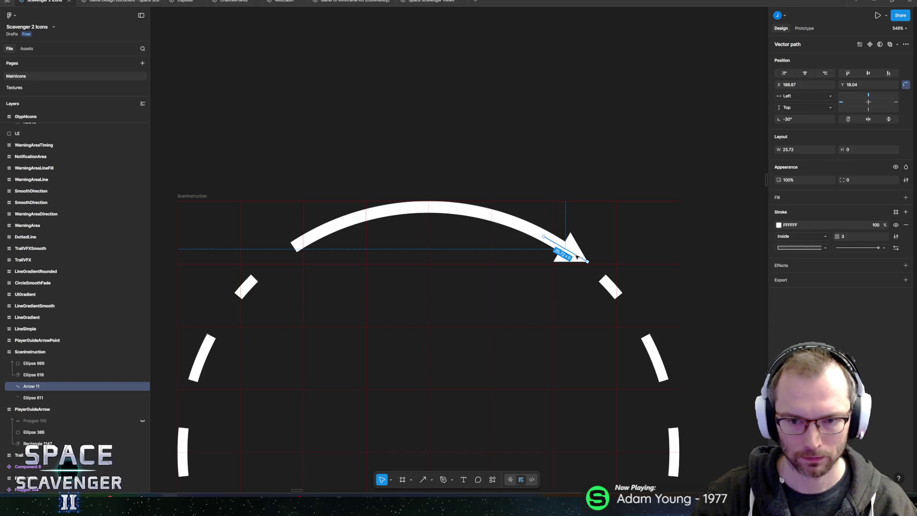
pyautogui.hotkey('ctrl', 'd')
# Flip the copied arrow horizontally and move it to the arc's left end.
pyautogui.rightClick(578, 246)
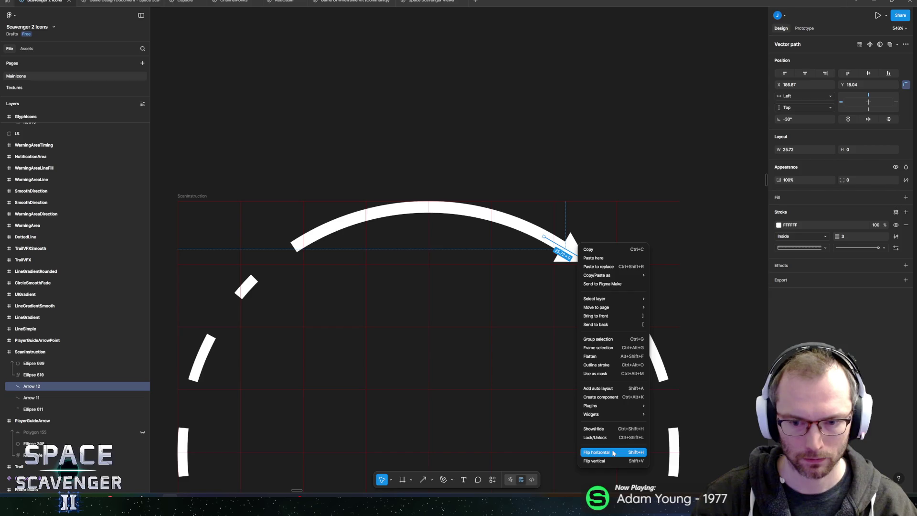
pyautogui.click(614, 453)
pyautogui.moveTo(566, 251); pyautogui.dragTo(296, 254)
# Copy the top arc Ellipse 611 into mask Ellipse 612 and select both arrowheads.
pyautogui.click(420, 208)
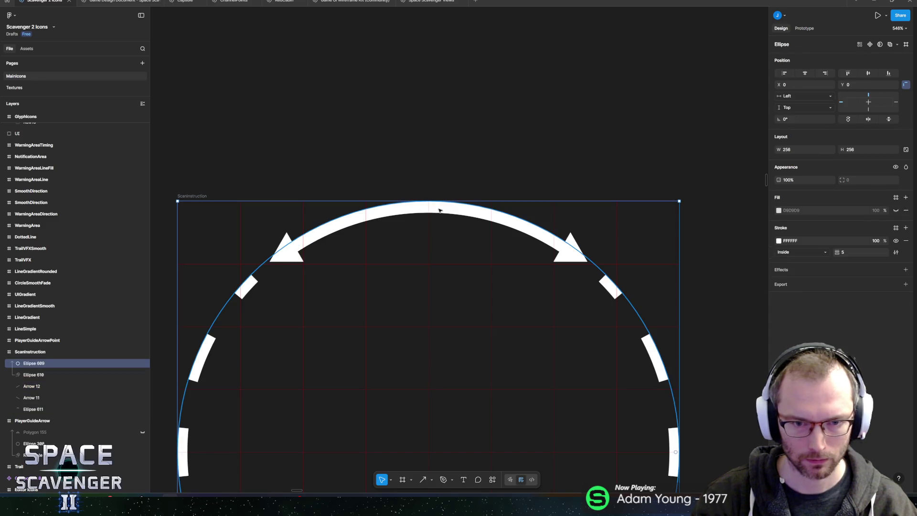
pyautogui.click(39, 410)
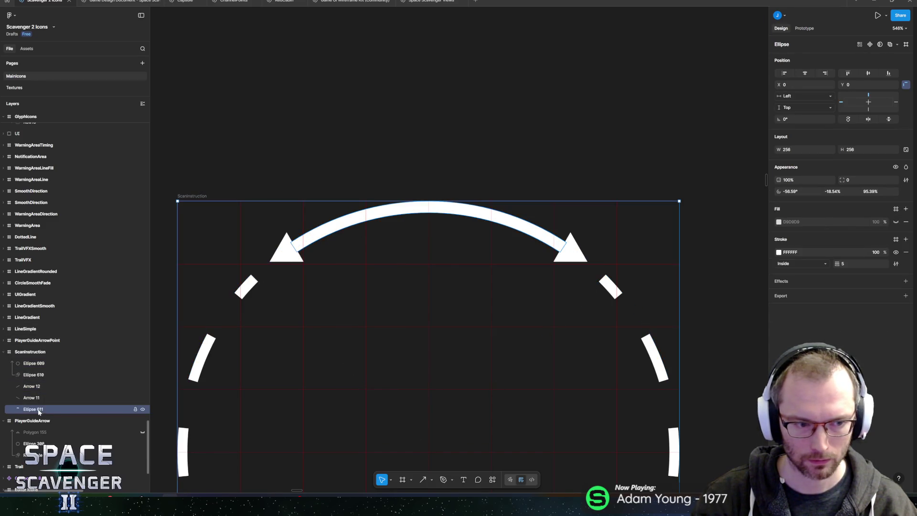
pyautogui.click(39, 378)
pyautogui.hotkey('ctrl', 'c')
pyautogui.click(30, 410)
pyautogui.hotkey('ctrl', 'v')
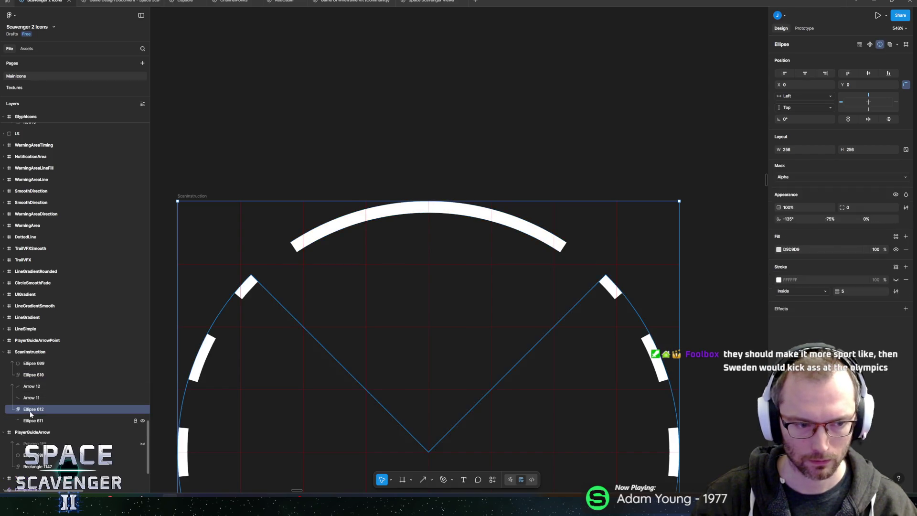
pyautogui.moveTo(30, 420)
pyautogui.mouseDown()
pyautogui.moveTo(31, 398)
pyautogui.moveTo(32, 425)
pyautogui.mouseUp()
pyautogui.click(32, 398)
pyautogui.keyDown('shift'); pyautogui.click(31, 386); pyautogui.keyUp('shift')
# Put both arrows under mask Ellipse 612 and set it to -104.42° start, -91.85% sweep.
pyautogui.click(33, 394)
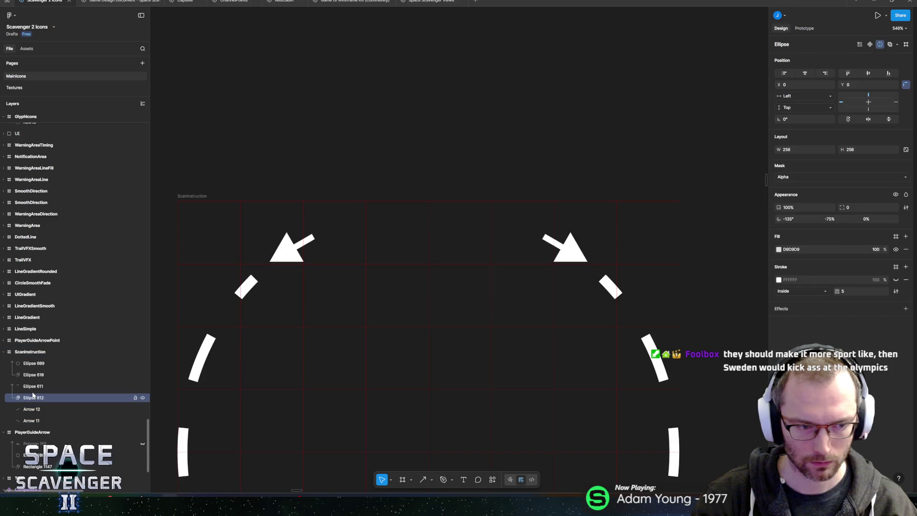
pyautogui.moveTo(515, 362)
pyautogui.mouseDown()
pyautogui.moveTo(442, 342)
pyautogui.moveTo(459, 345)
pyautogui.mouseUp()
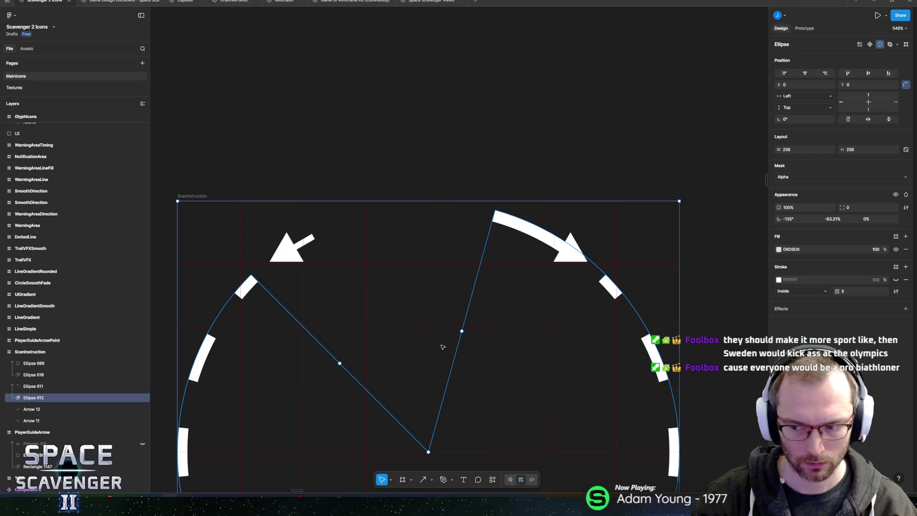
pyautogui.moveTo(340, 364); pyautogui.dragTo(404, 340)
pyautogui.moveTo(521, 369); pyautogui.dragTo(453, 333)
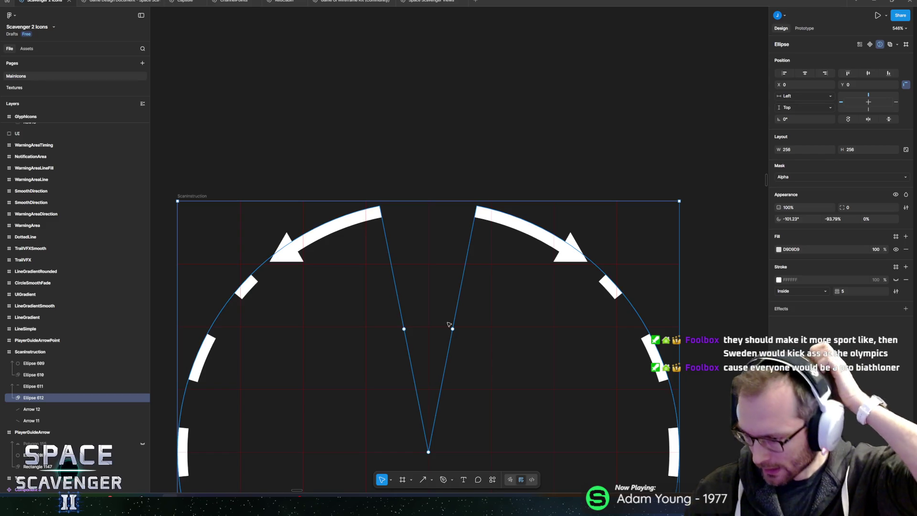
pyautogui.scroll(5, 454, 201)
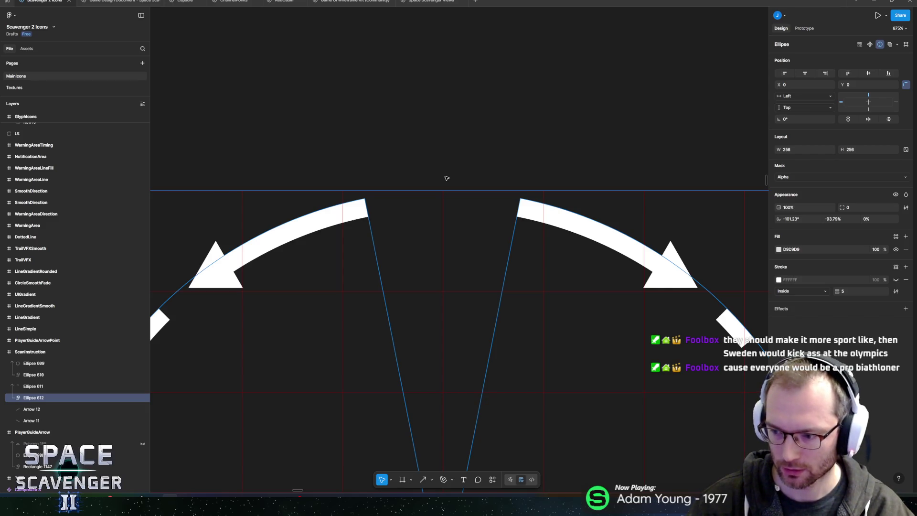
pyautogui.scroll(-5, 440, 420)
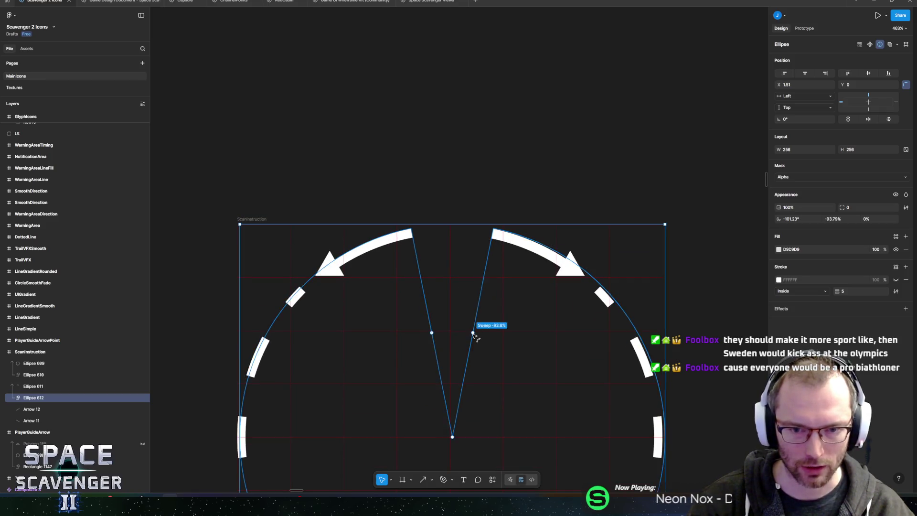
pyautogui.moveTo(471, 333)
pyautogui.mouseDown()
pyautogui.moveTo(423, 334)
pyautogui.moveTo(478, 335)
pyautogui.mouseUp()
pyautogui.scroll(-10, 475, 314)
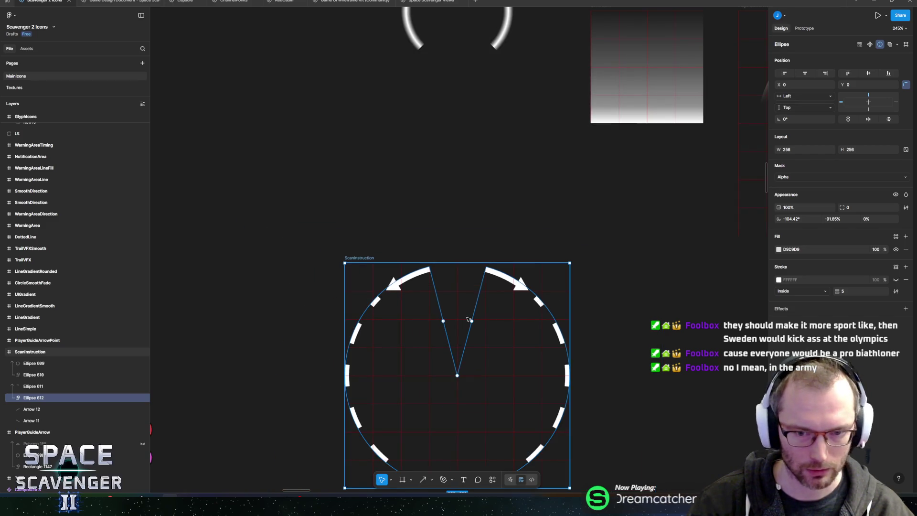
pyautogui.scroll(-3, 418, 191)
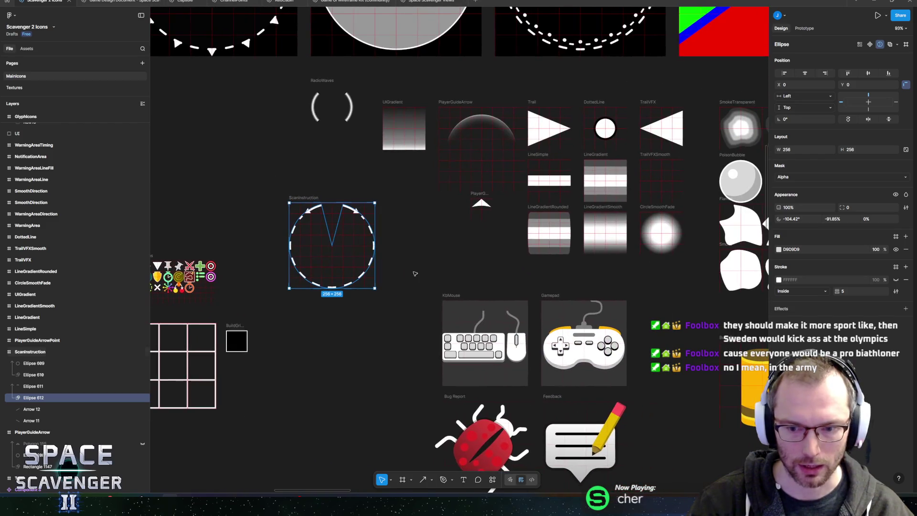
pyautogui.scroll(10, 333, 265)
pyautogui.scroll(5, 333, 265)
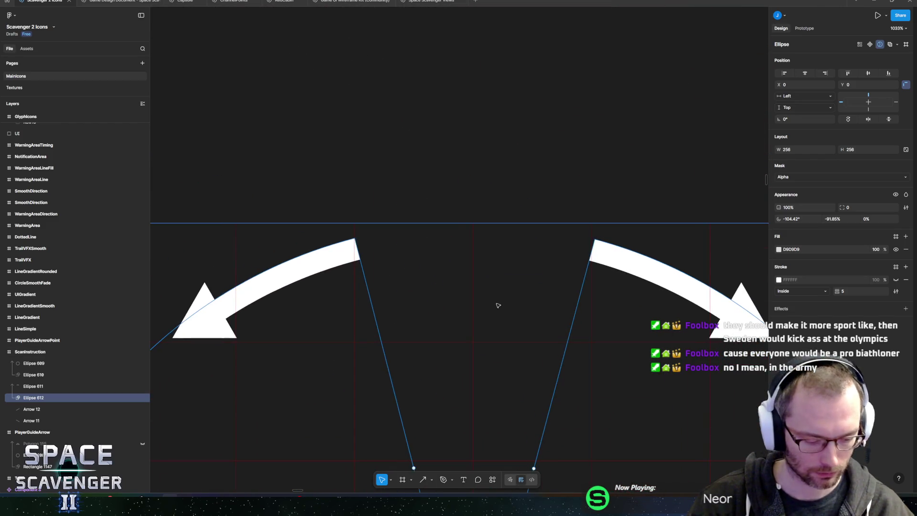
# Draw a small rounded square in the arc's top gap, layered below Ellipse 612.
pyautogui.press('r')
pyautogui.moveTo(440, 223); pyautogui.dragTo(539, 334)
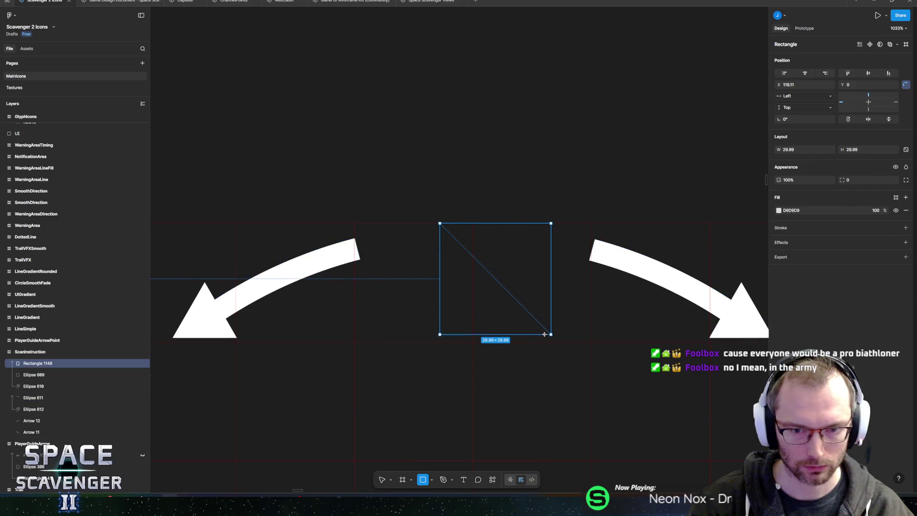
pyautogui.moveTo(38, 364); pyautogui.dragTo(45, 417)
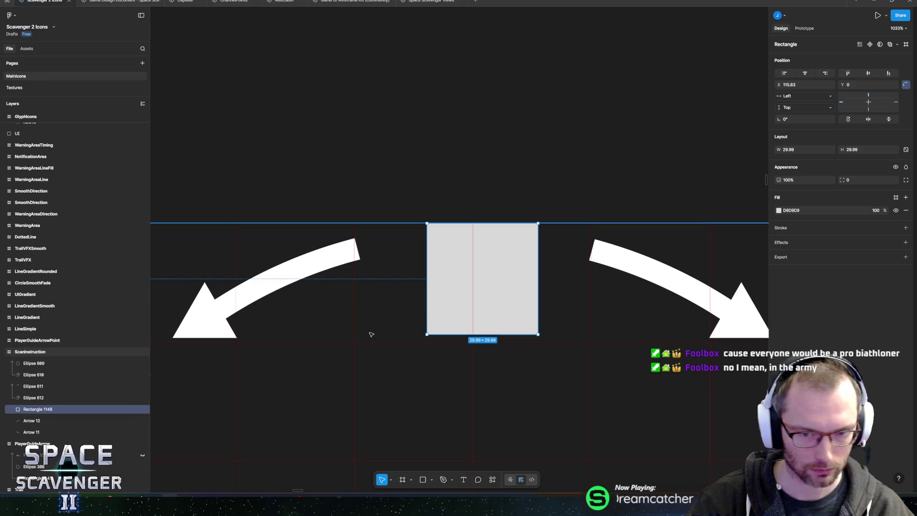
pyautogui.moveTo(534, 228)
pyautogui.mouseDown()
pyautogui.moveTo(521, 240)
pyautogui.moveTo(529, 236)
pyautogui.mouseUp()
pyautogui.moveTo(485, 296); pyautogui.dragTo(475, 297)
# Scale the ring ellipses and both arrows proportionally down to 226.
pyautogui.scroll(-10, 475, 296)
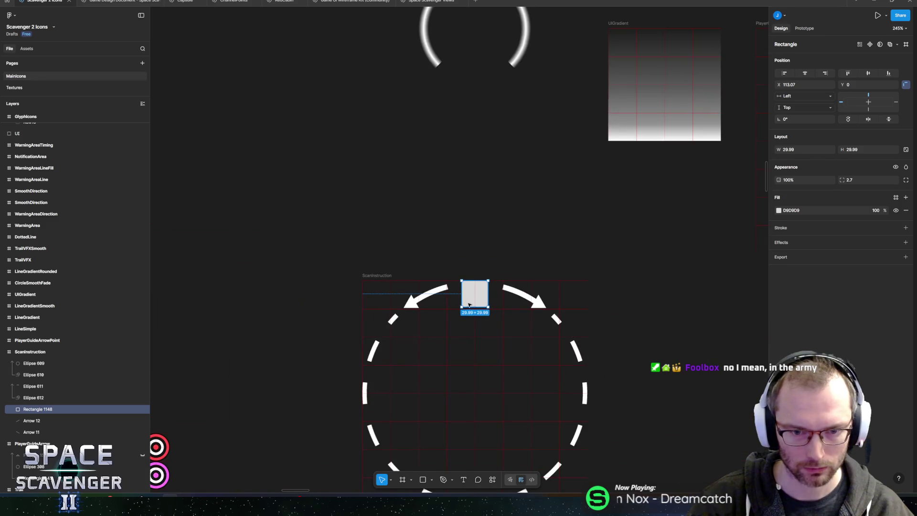
pyautogui.keyDown('shift'); pyautogui.click(40, 400); pyautogui.keyUp('shift')
pyautogui.keyDown('ctrl'); pyautogui.click(38, 421); pyautogui.keyUp('ctrl')
pyautogui.keyDown('ctrl'); pyautogui.click(39, 433); pyautogui.keyUp('ctrl')
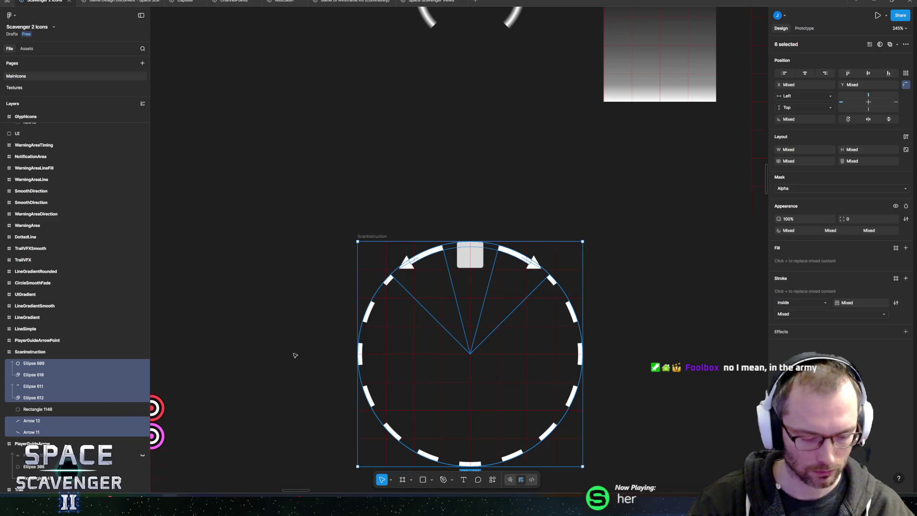
pyautogui.press('k')
pyautogui.moveTo(583, 240); pyautogui.dragTo(565, 255)
pyautogui.scroll(5, 454, 298)
pyautogui.click(497, 175)
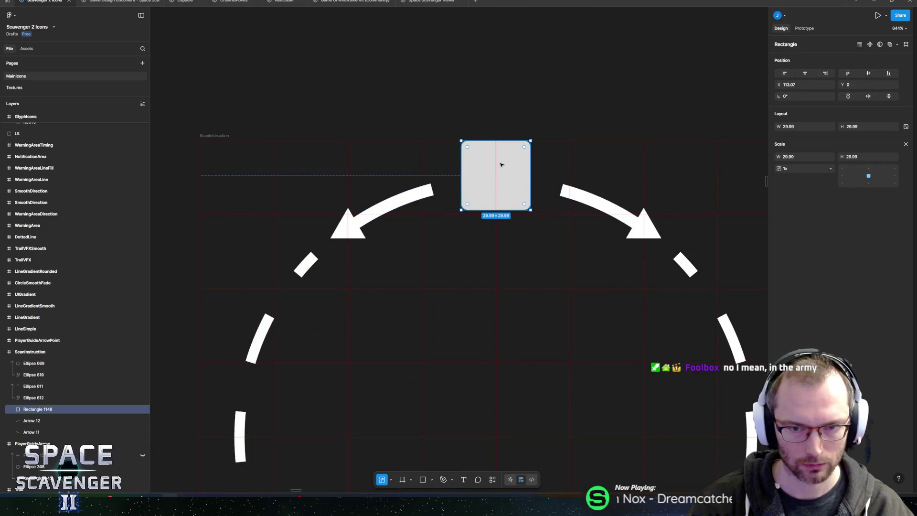
pyautogui.scroll(-4, 500, 265)
pyautogui.scroll(-10, 499, 268)
pyautogui.moveTo(521, 399); pyautogui.dragTo(403, 160)
pyautogui.scroll(-10, 424, 293)
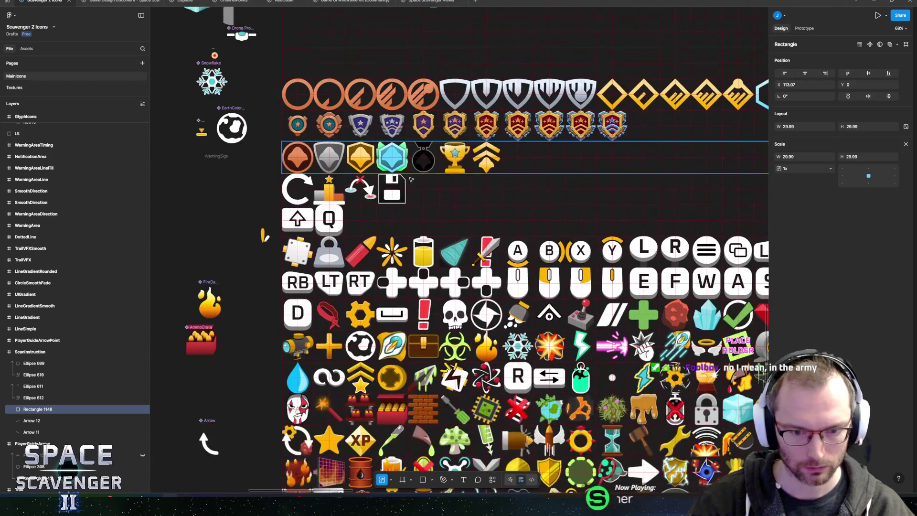
# Duplicate the ship's Group 7 and move the copy next to ScanInstruction.
pyautogui.keyDown('ctrl'); pyautogui.click(386, 346); pyautogui.keyUp('ctrl')
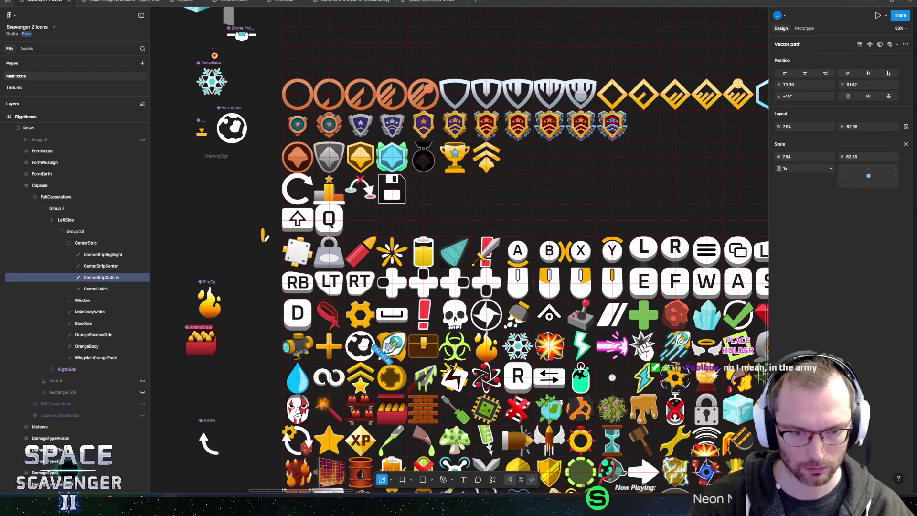
pyautogui.click(58, 208)
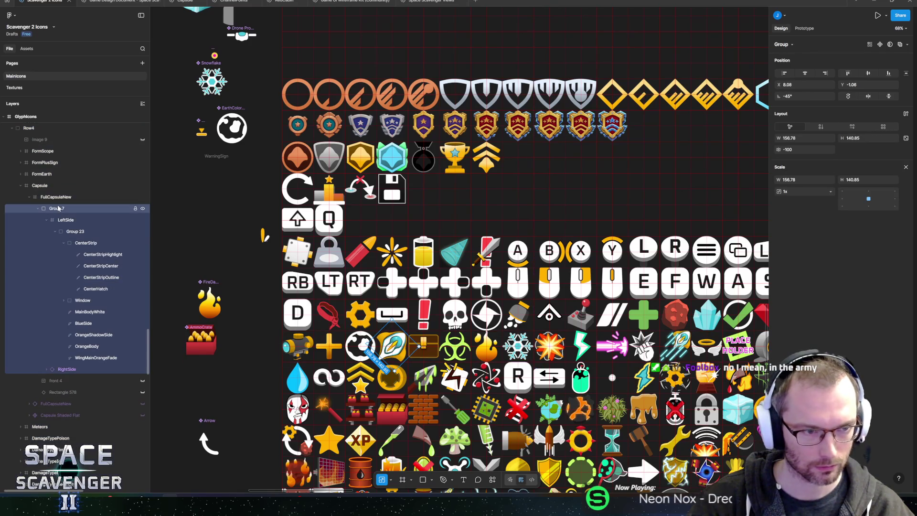
pyautogui.hotkey('ctrl', 'd')
pyautogui.keyDown('ctrl'); pyautogui.scroll(-5, 241, 255); pyautogui.keyUp('ctrl')
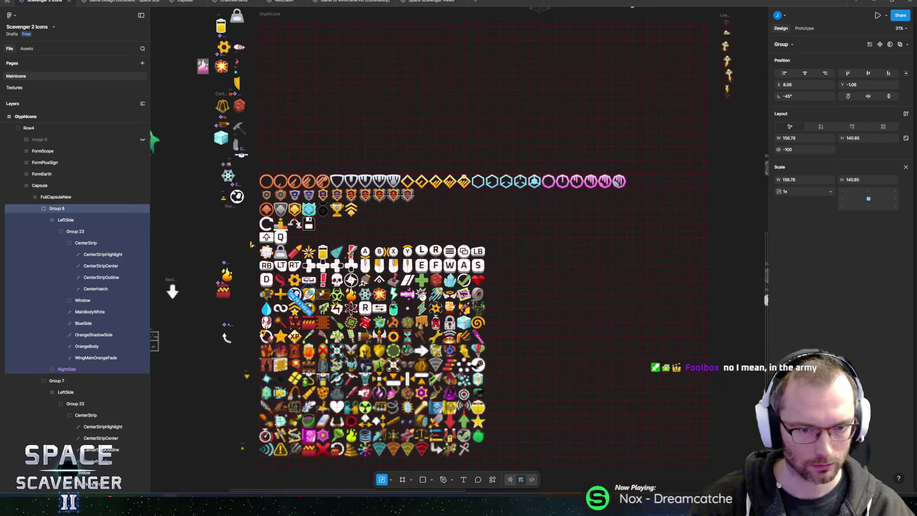
pyautogui.moveTo(301, 301); pyautogui.dragTo(201, 202)
pyautogui.scroll(5, 430, 287)
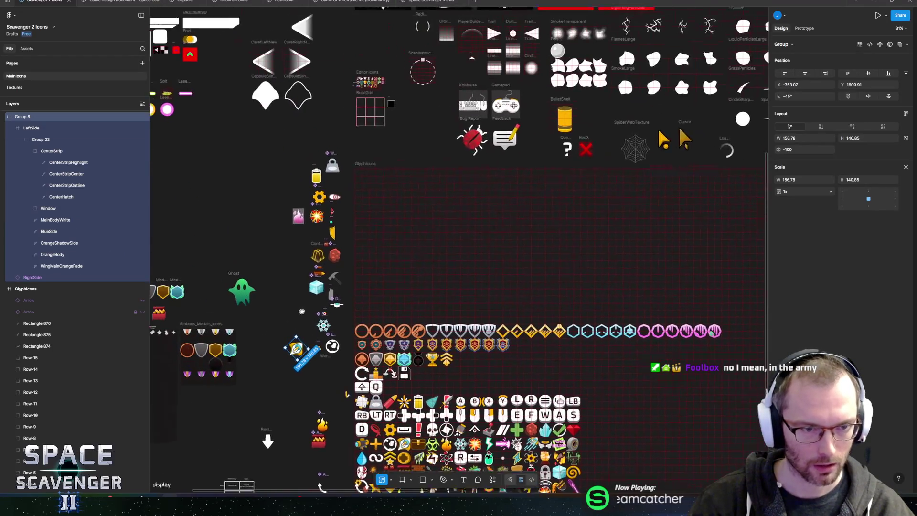
pyautogui.scroll(2, 459, 258)
pyautogui.moveTo(308, 361)
pyautogui.mouseDown()
pyautogui.moveTo(387, 71)
pyautogui.moveTo(418, 76)
pyautogui.moveTo(427, 111)
pyautogui.mouseUp()
# Scale the ship copy down to about 33×30 and move it into ScanInstruction below Ellipse 612.
pyautogui.scroll(1, 448, 75)
pyautogui.scroll(10, 448, 76)
pyautogui.scroll(3, 478, 215)
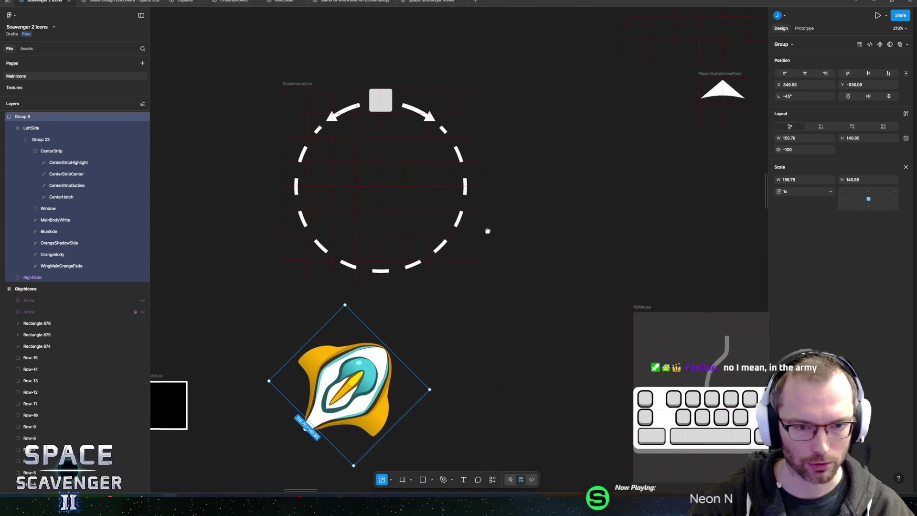
pyautogui.moveTo(347, 306)
pyautogui.mouseDown()
pyautogui.moveTo(352, 435)
pyautogui.moveTo(379, 474)
pyautogui.moveTo(382, 103)
pyautogui.mouseUp()
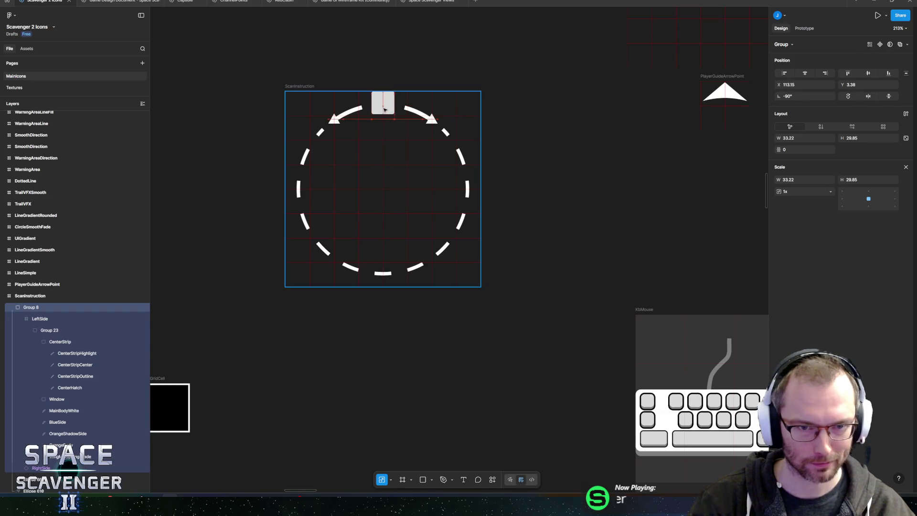
pyautogui.hotkey('shift', '2')
pyautogui.scroll(3, 38, 332)
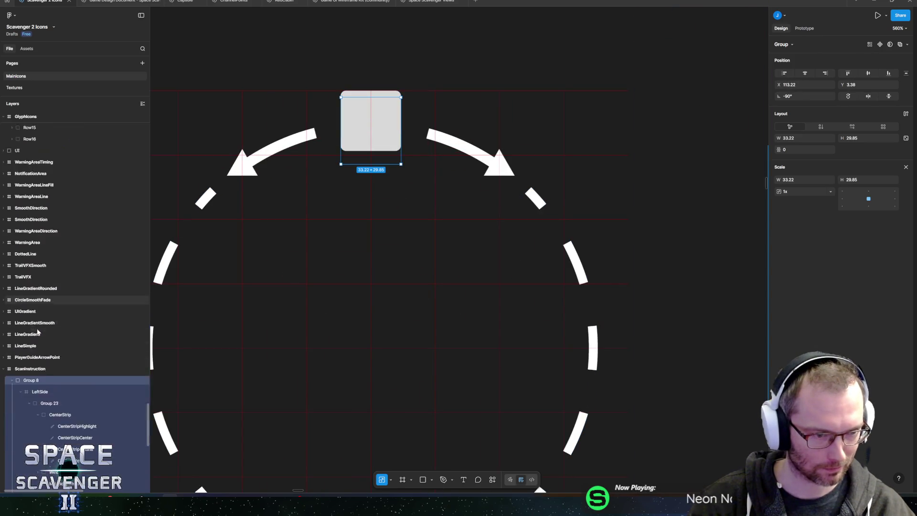
pyautogui.scroll(-3, 38, 332)
pyautogui.click(13, 271)
pyautogui.moveTo(30, 276); pyautogui.dragTo(35, 323)
# Delete placeholder Rectangle 1148 and nudge the ship to sit centred atop the circle.
pyautogui.click(37, 332)
pyautogui.press('Delete')
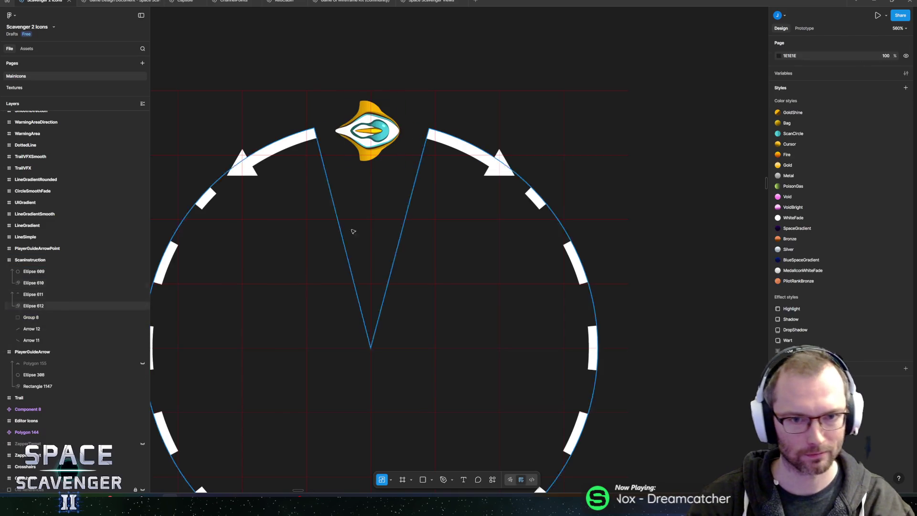
pyautogui.scroll(2, 338, 236)
pyautogui.click(381, 197)
pyautogui.moveTo(382, 193); pyautogui.dragTo(382, 194)
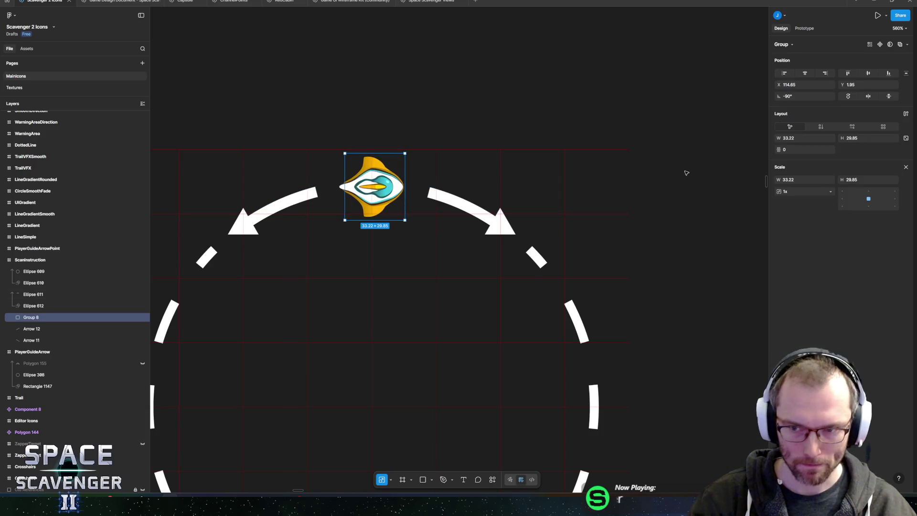
pyautogui.press('v')
pyautogui.click(786, 266)
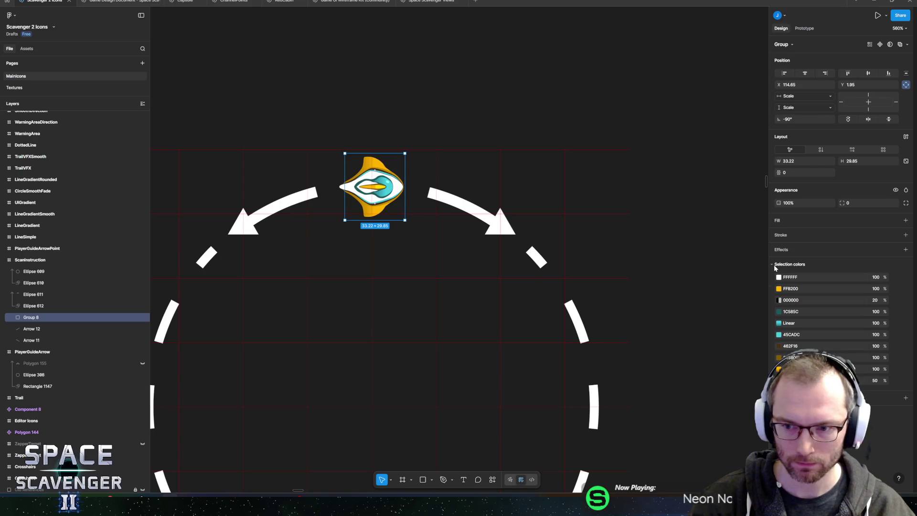
pyautogui.scroll(-5, 453, 96)
pyautogui.click(330, 116)
pyautogui.scroll(-5, 429, 75)
pyautogui.scroll(2, 427, 120)
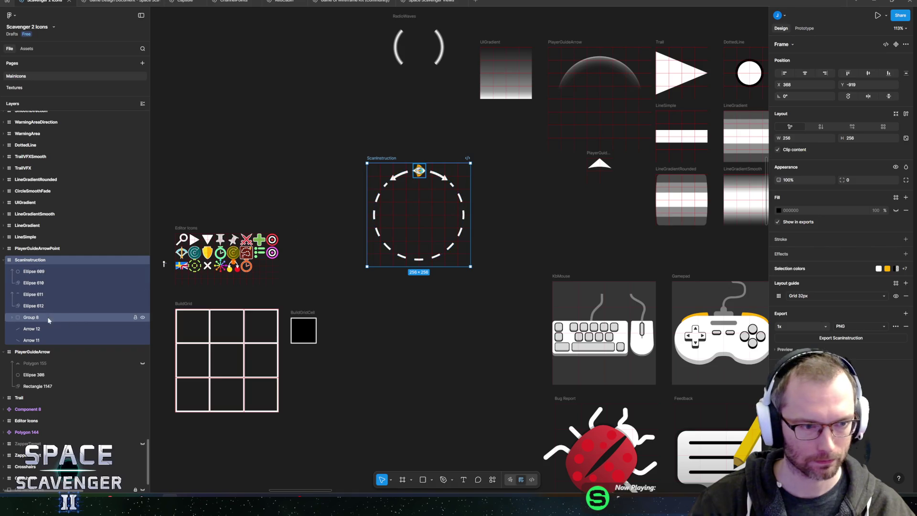
# Try moving the whole blueprint icon group below the icon grid, then undo it.
pyautogui.scroll(-5, 408, 165)
pyautogui.scroll(-10, 335, 144)
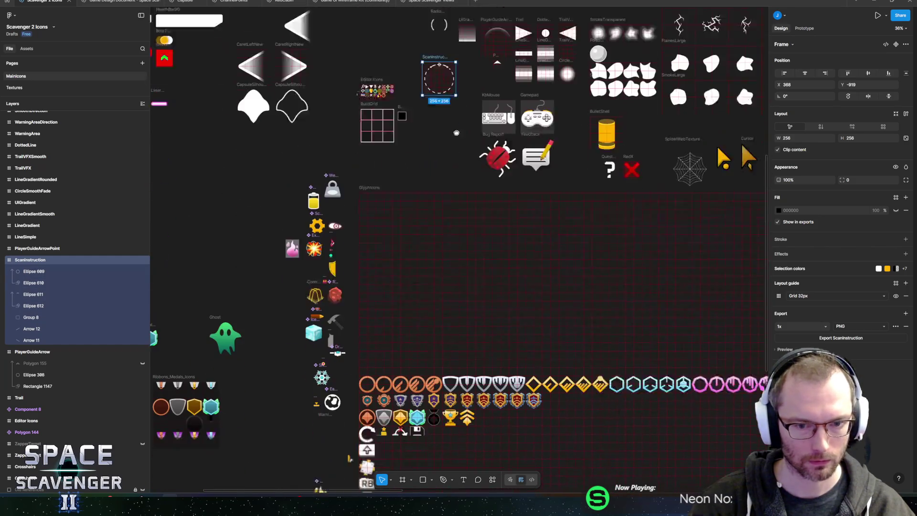
pyautogui.scroll(-1, 397, 150)
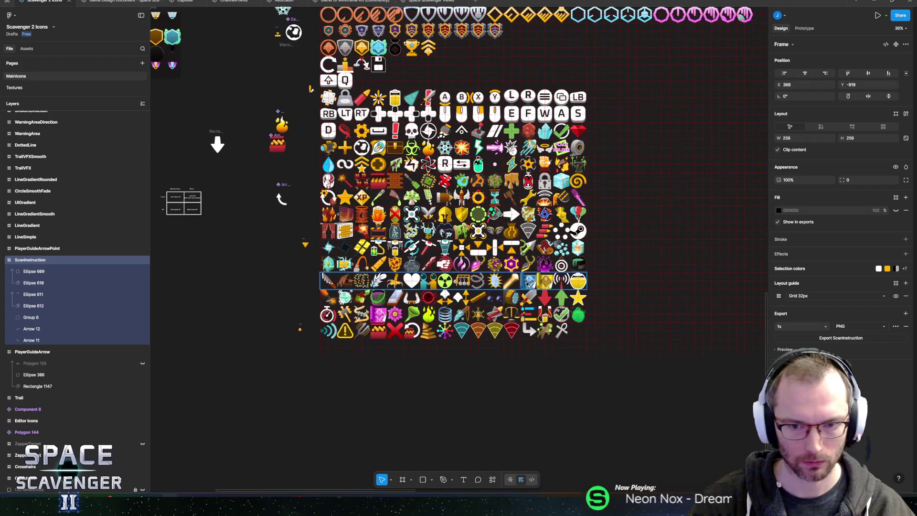
pyautogui.scroll(10, 536, 276)
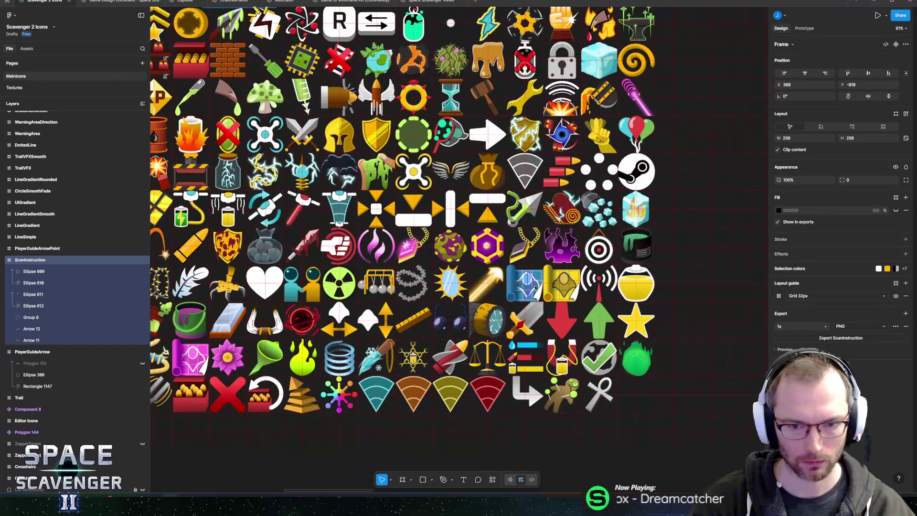
pyautogui.click(536, 271)
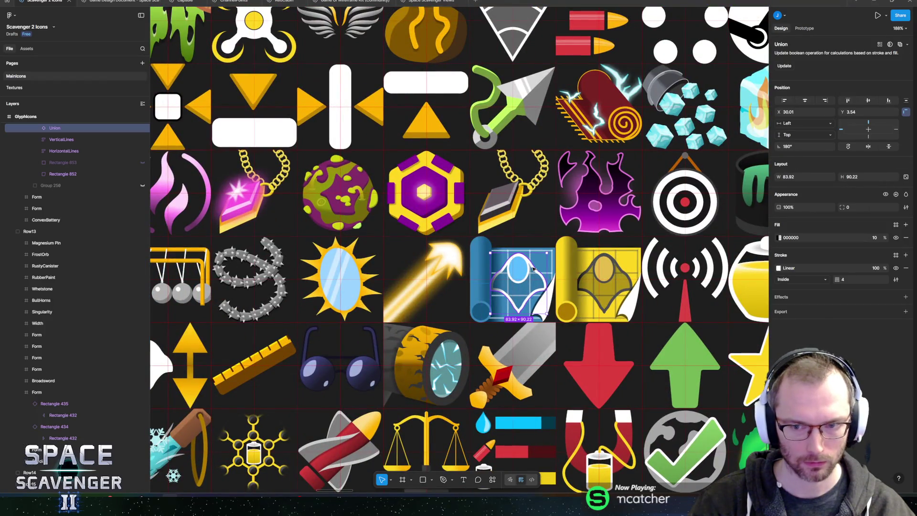
pyautogui.scroll(5, 33, 235)
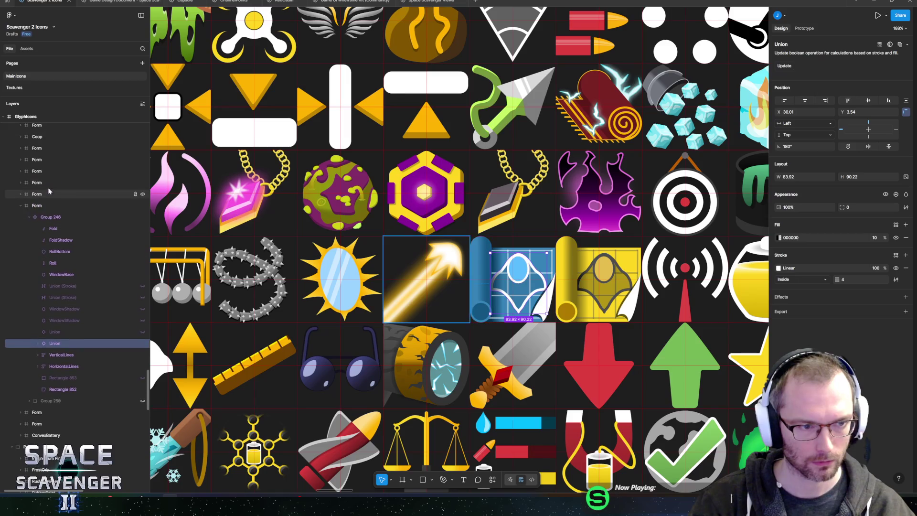
pyautogui.click(45, 217)
pyautogui.scroll(-5, 361, 262)
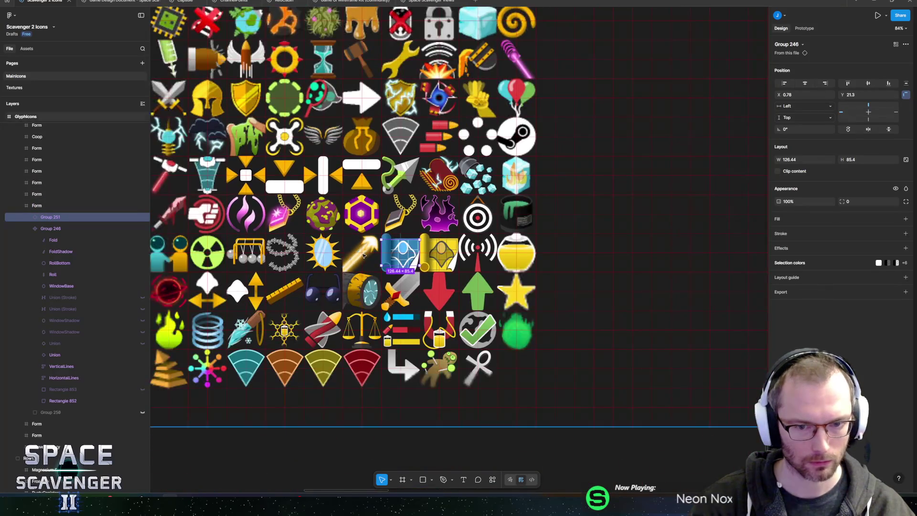
pyautogui.moveTo(374, 260); pyautogui.dragTo(288, 392)
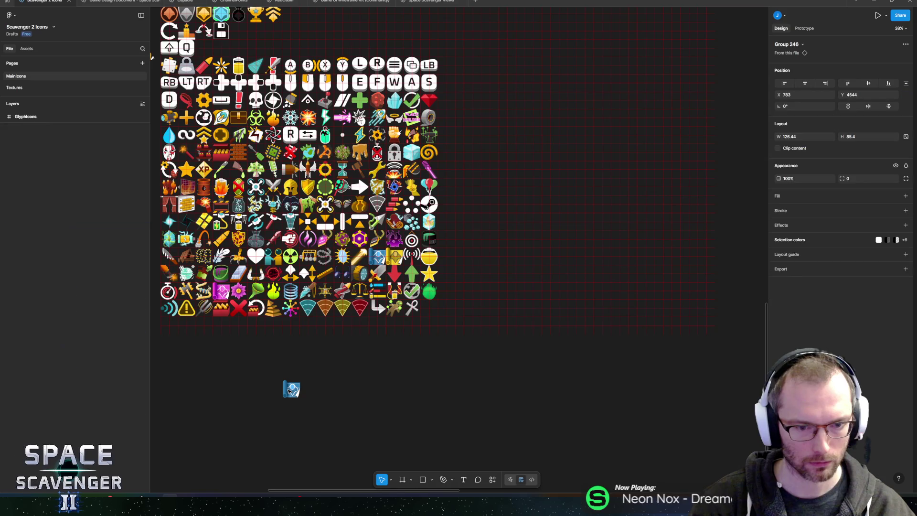
pyautogui.hotkey('ctrl', 'z')
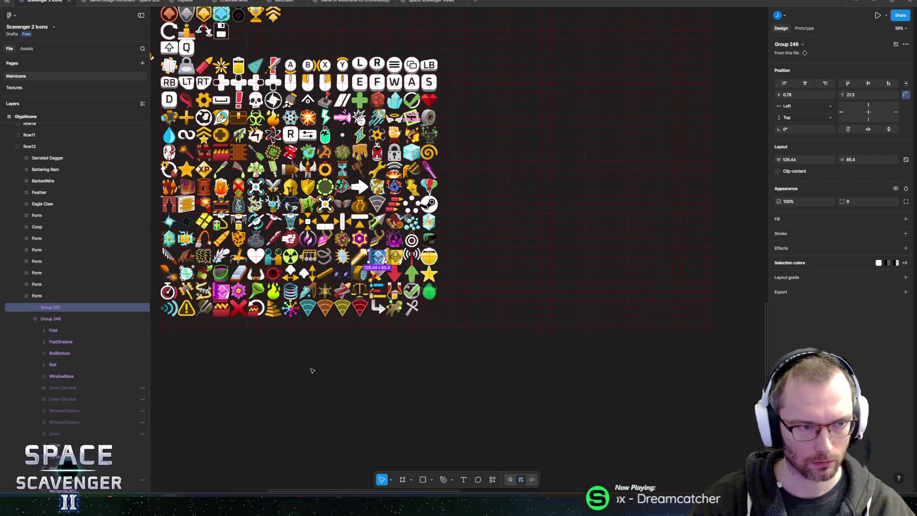
# Duplicate the blueprint icon's Union outline below the grid, then delete the copy.
pyautogui.scroll(-3, 61, 334)
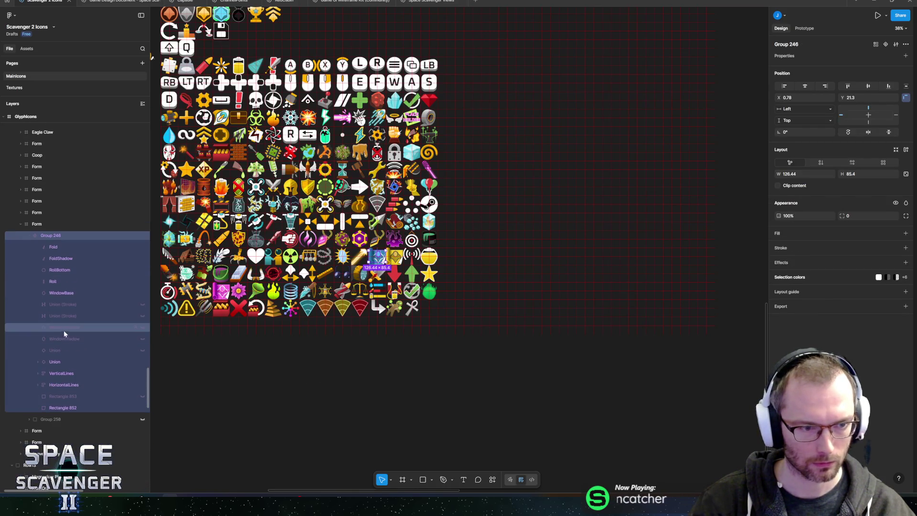
pyautogui.click(89, 360)
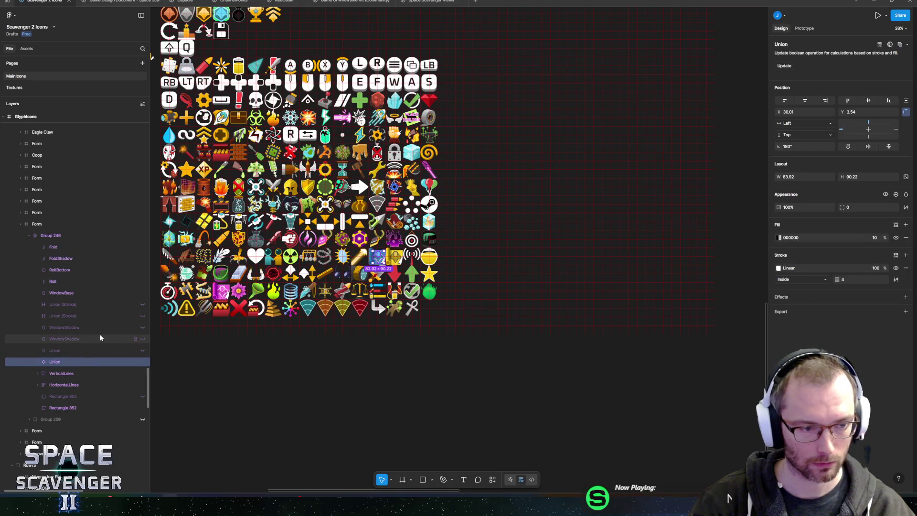
pyautogui.hotkey('ctrl', 'd')
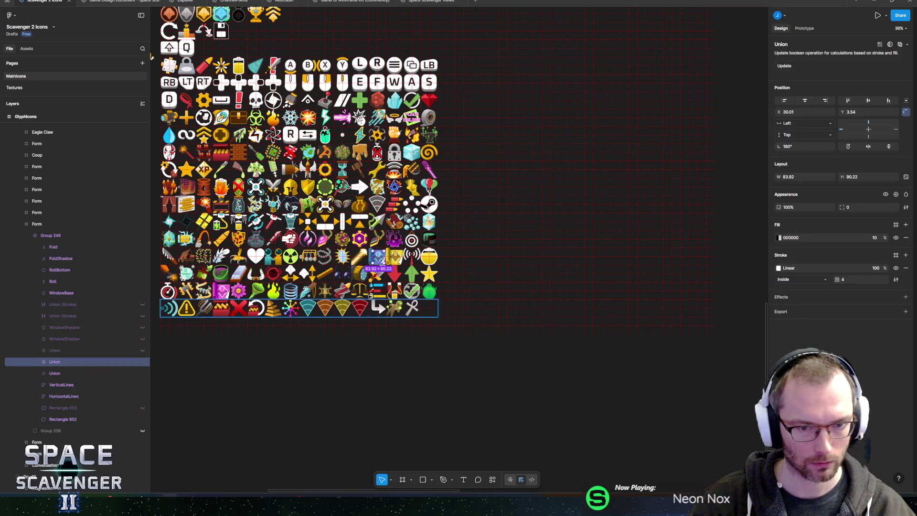
pyautogui.moveTo(382, 259); pyautogui.dragTo(373, 393)
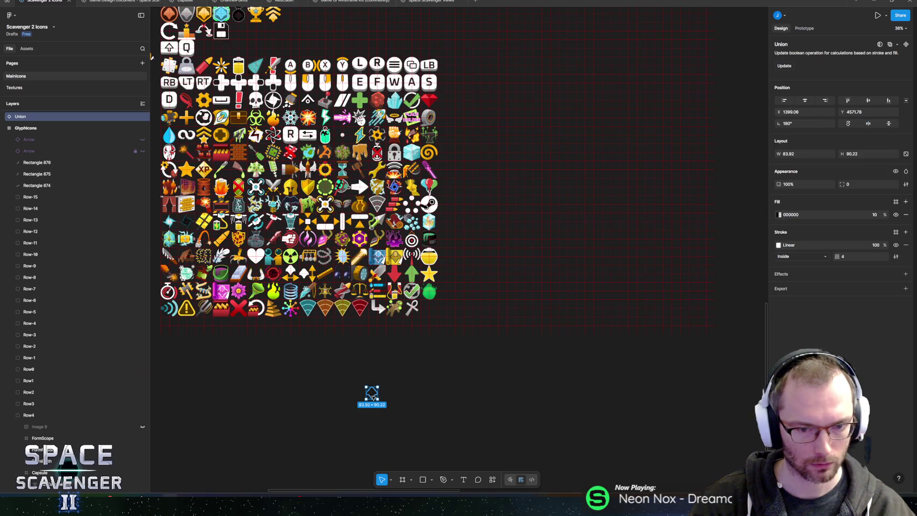
pyautogui.scroll(5, 373, 394)
pyautogui.scroll(3, 400, 348)
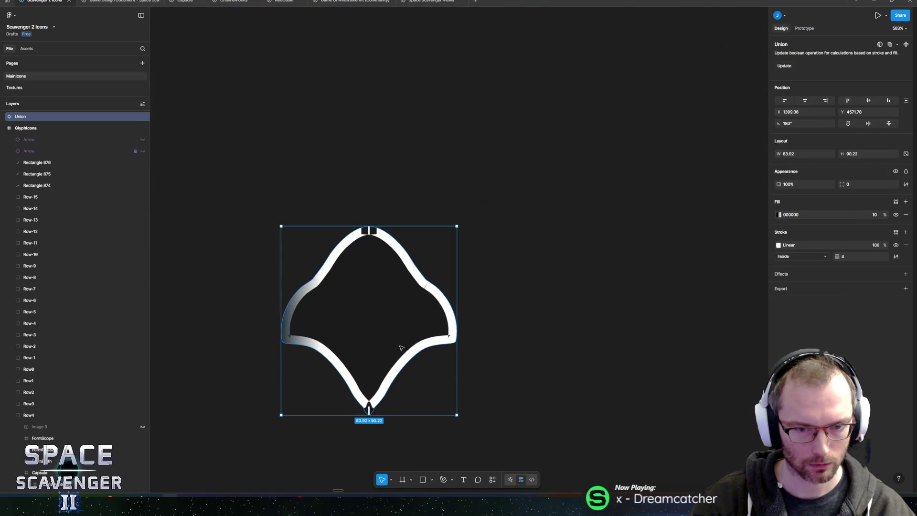
pyautogui.press('Delete')
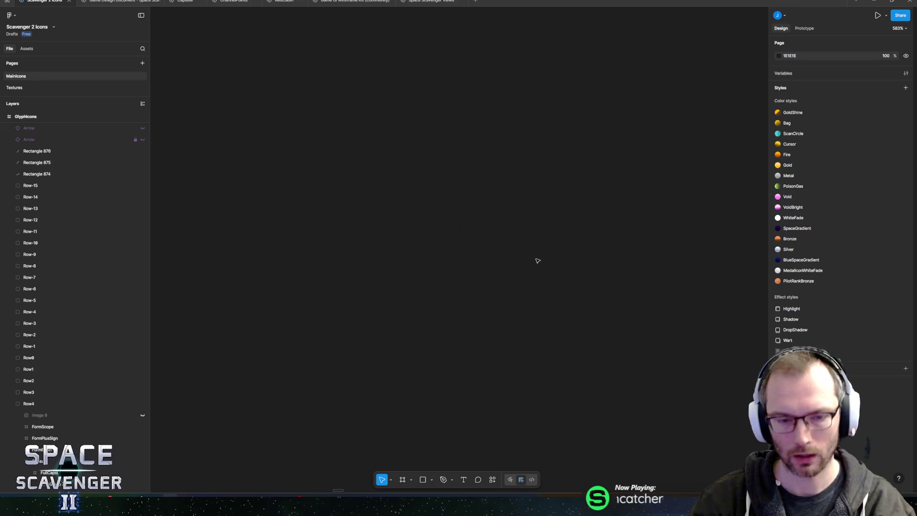
# Select the ScanInstruction frame and start exporting it as a PNG with Ctrl+Shift+E.
pyautogui.scroll(-10, 421, 225)
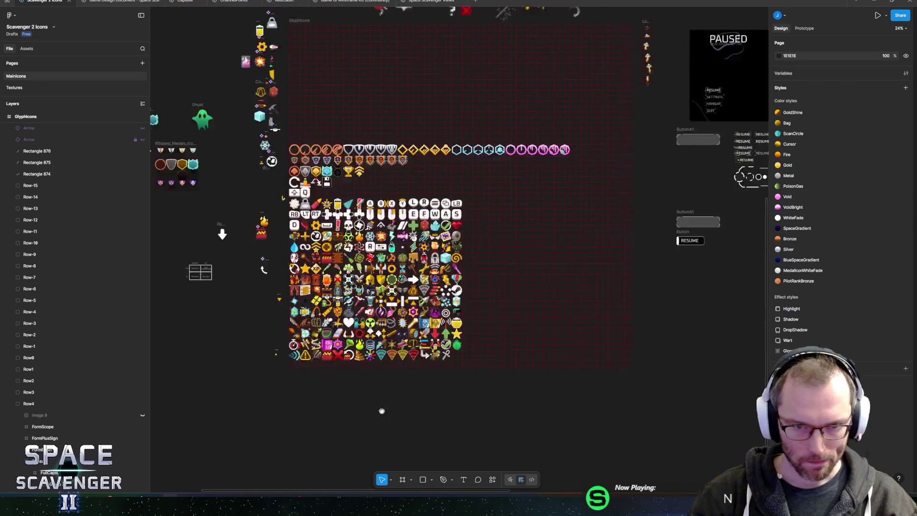
pyautogui.scroll(10, 346, 268)
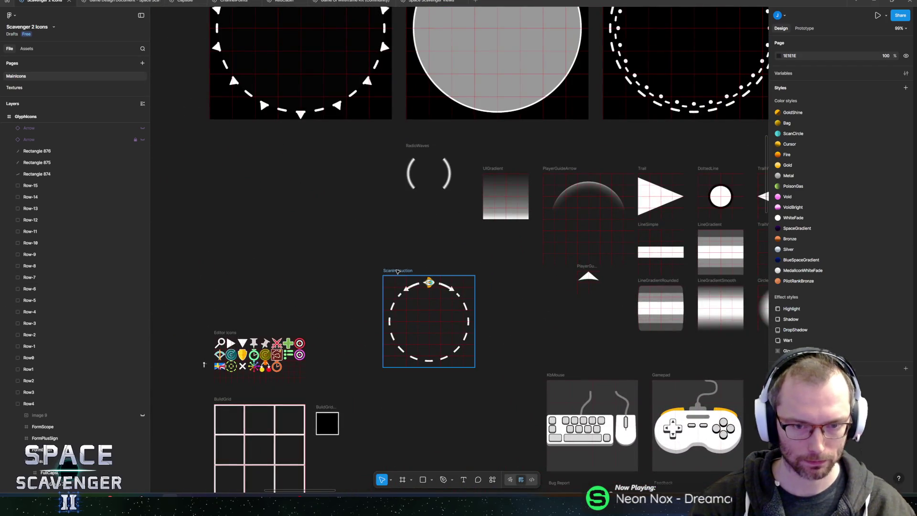
pyautogui.click(398, 271)
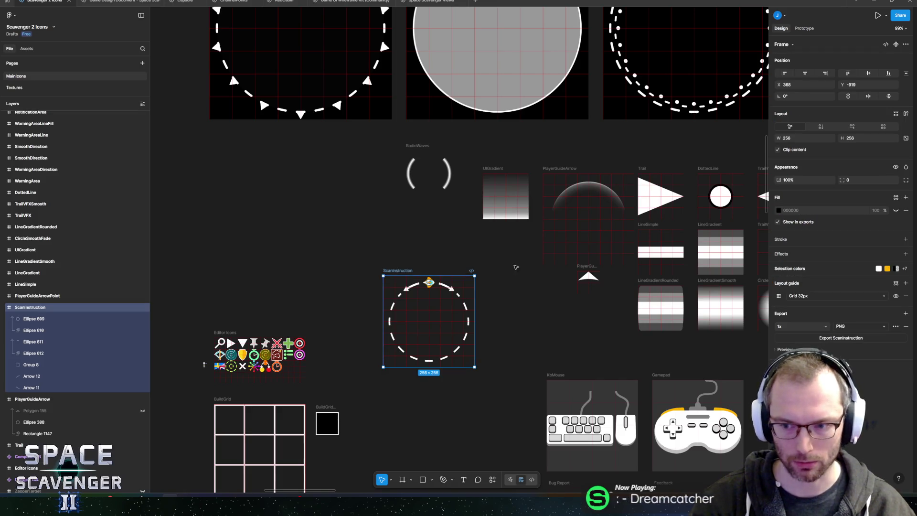
pyautogui.hotkey('ctrl', 'shift', 'e')
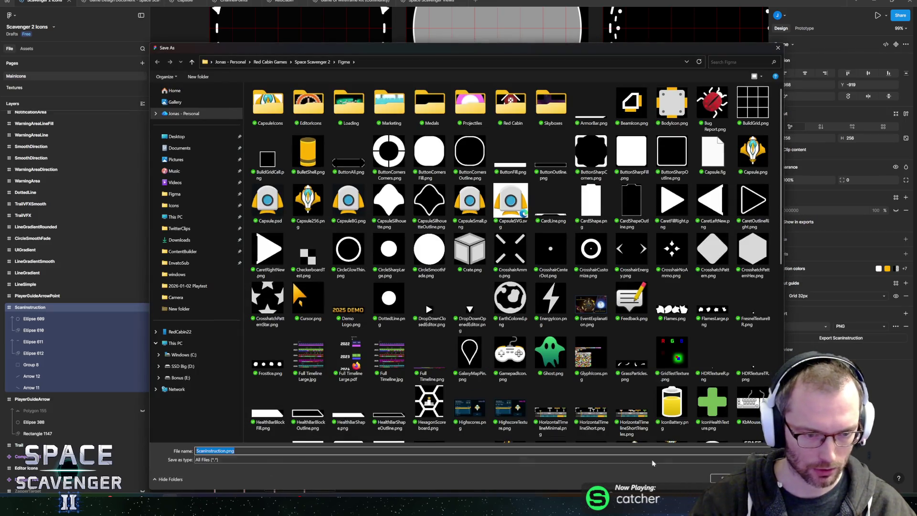
# Save the export as ScanInstruction.png in the Figma folder and switch to the Unity editor.
pyautogui.press('Return')
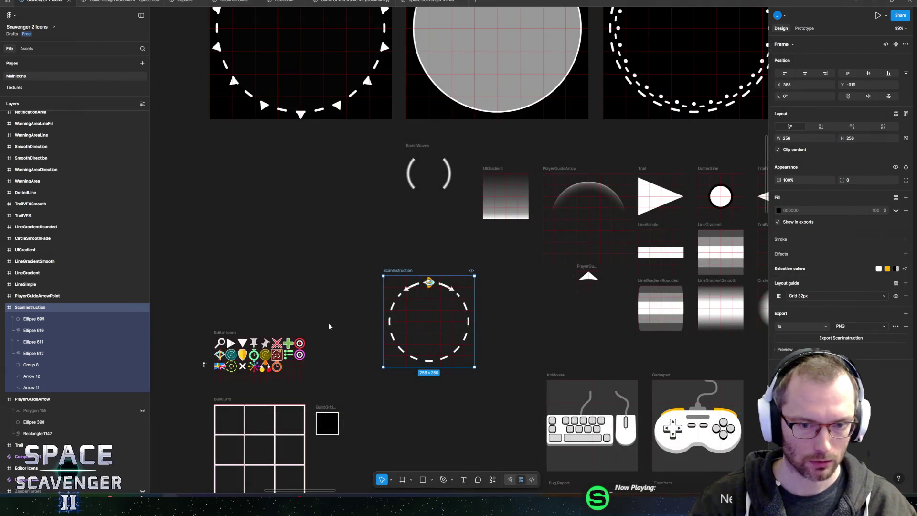
pyautogui.hotkey('alt', 'Tab')
pyautogui.hotkey('alt', 'Tab')
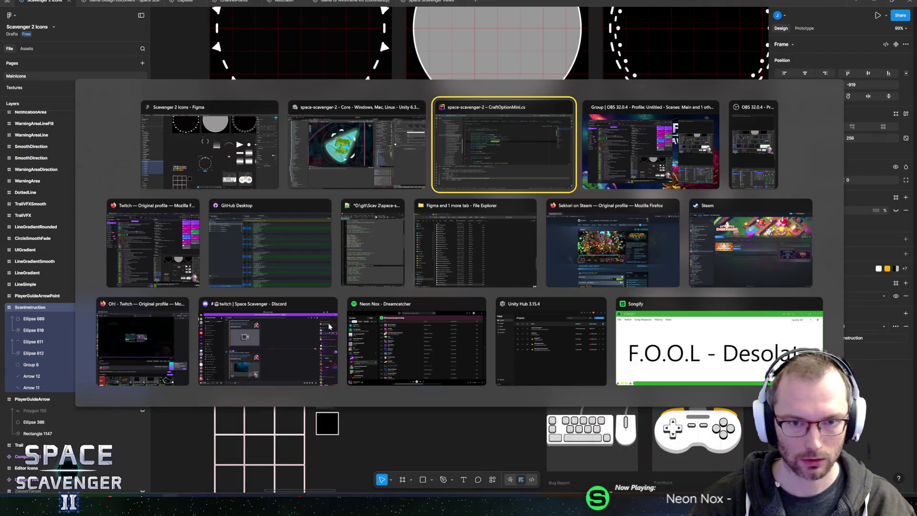
pyautogui.click(328, 171)
pyautogui.hotkey('alt', 'Tab')
pyautogui.moveTo(662, 205)
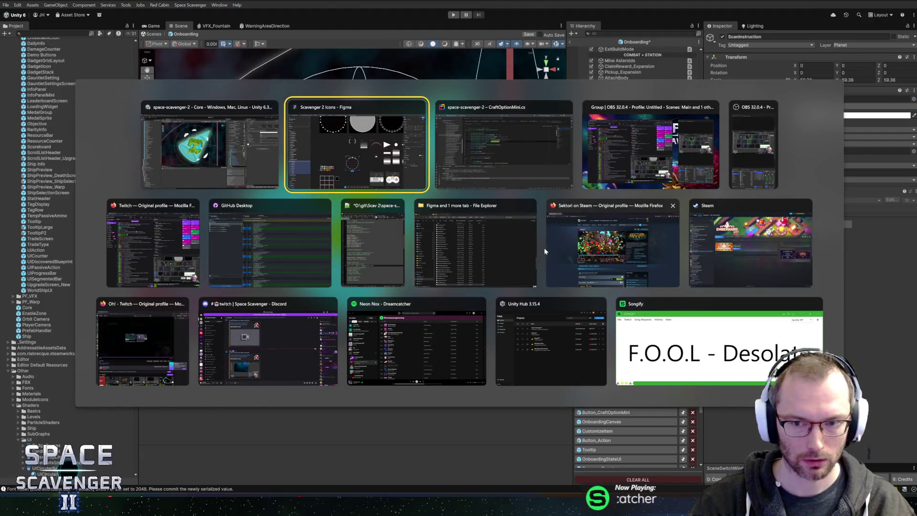
# Locate and select the ScanInstruction sprite in the Project assets and show its texture import settings.
pyautogui.press('Escape')
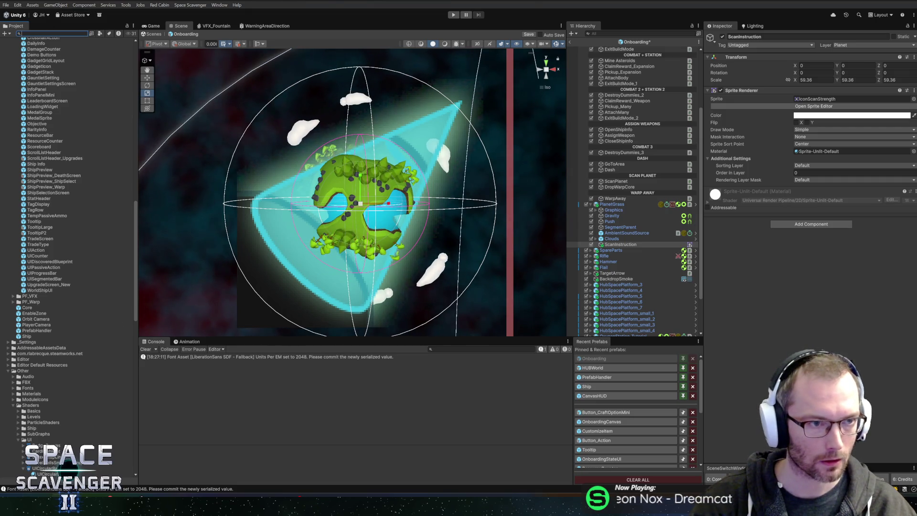
pyautogui.press('Escape')
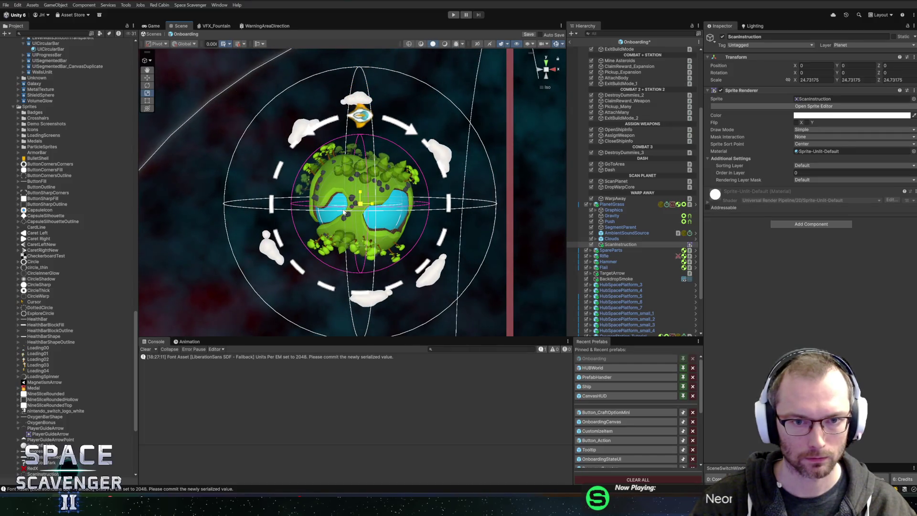
pyautogui.click(823, 99)
pyautogui.click(822, 98)
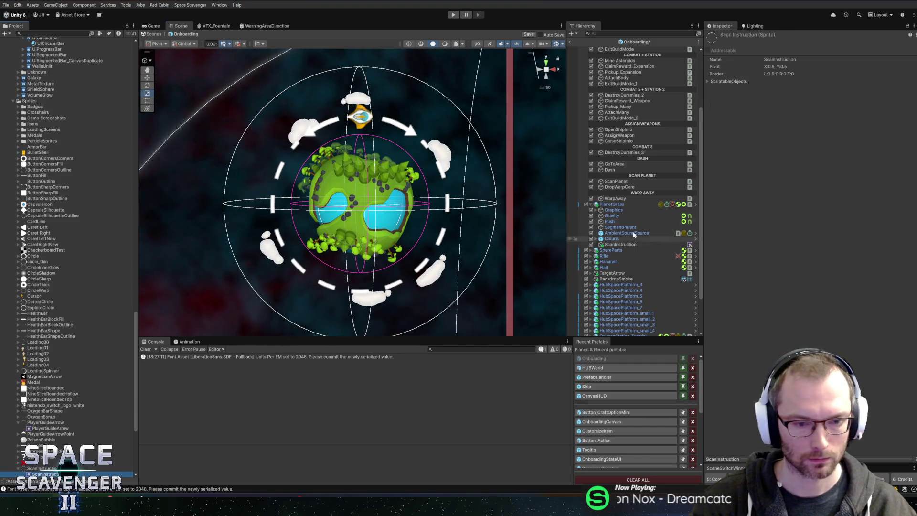
pyautogui.click(34, 468)
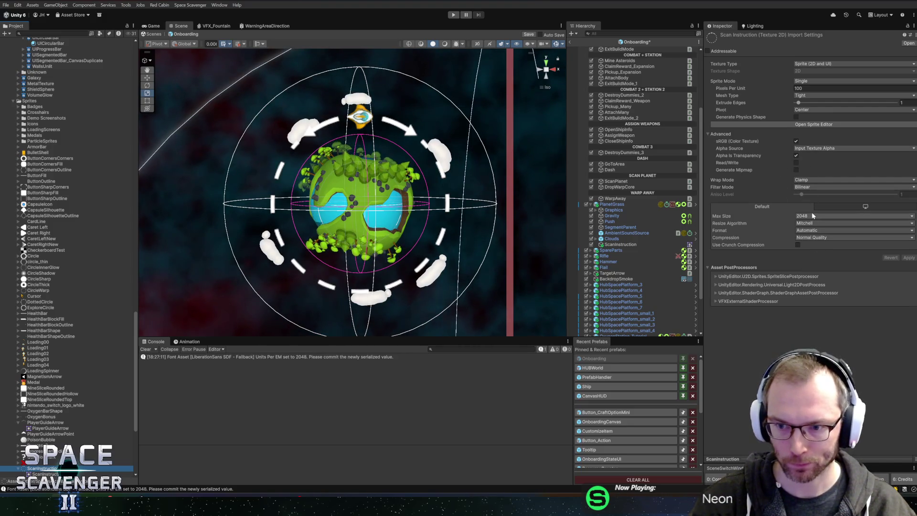
# Apply High Quality compression to ScanInstruction, keeping Mitchell resize, Automatic format and Bilinear filtering.
pyautogui.click(807, 239)
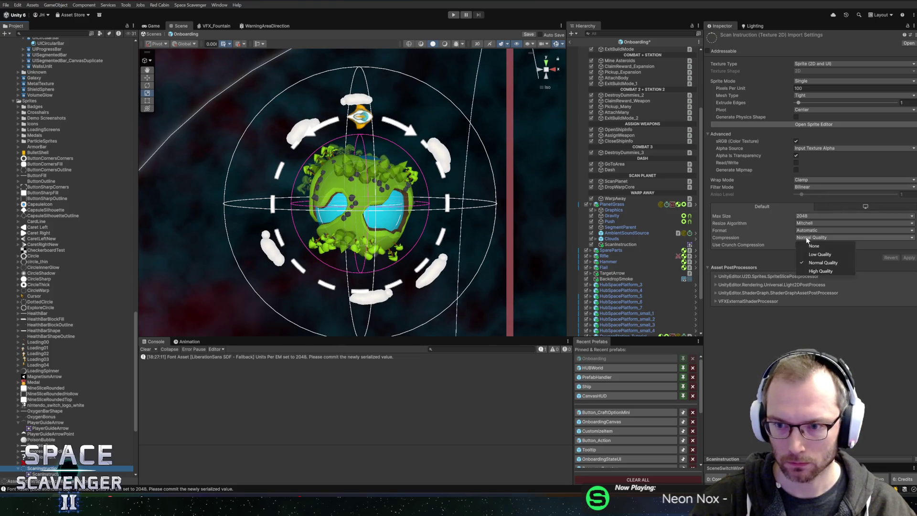
pyautogui.click(820, 271)
pyautogui.click(910, 258)
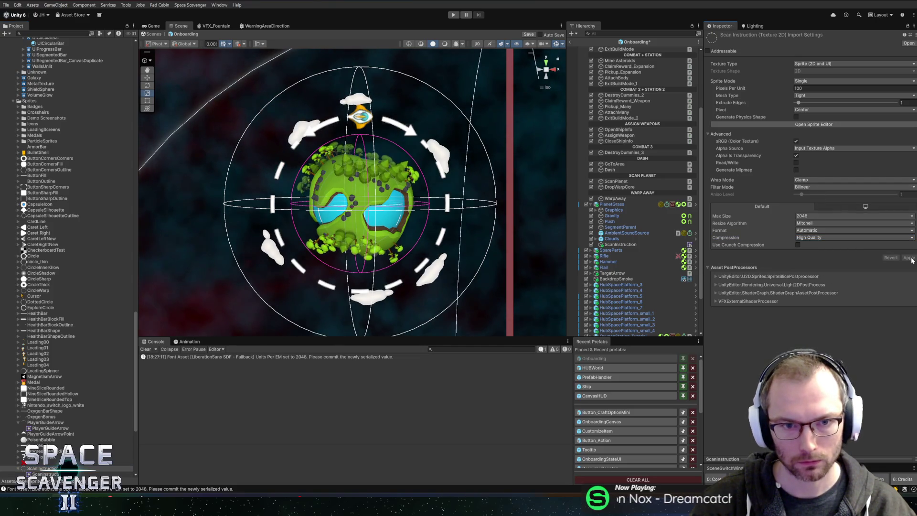
pyautogui.click(816, 223)
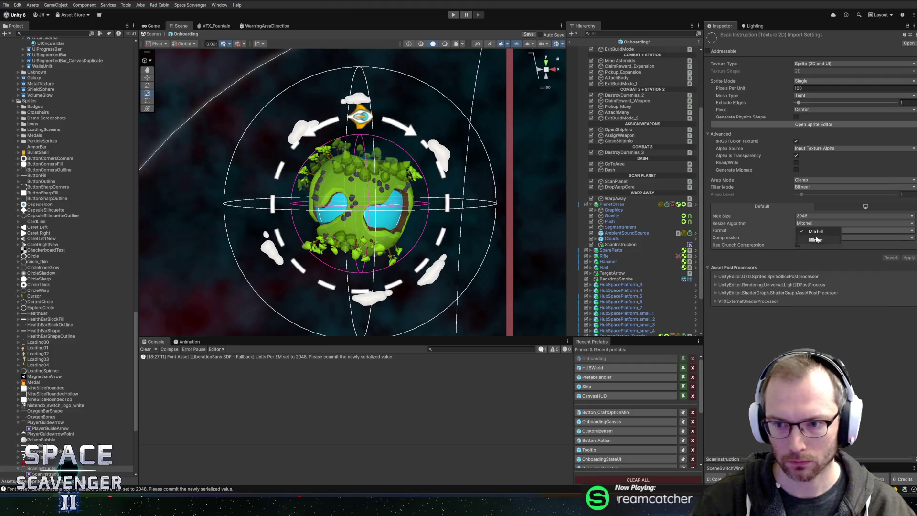
pyautogui.click(797, 230)
pyautogui.click(801, 231)
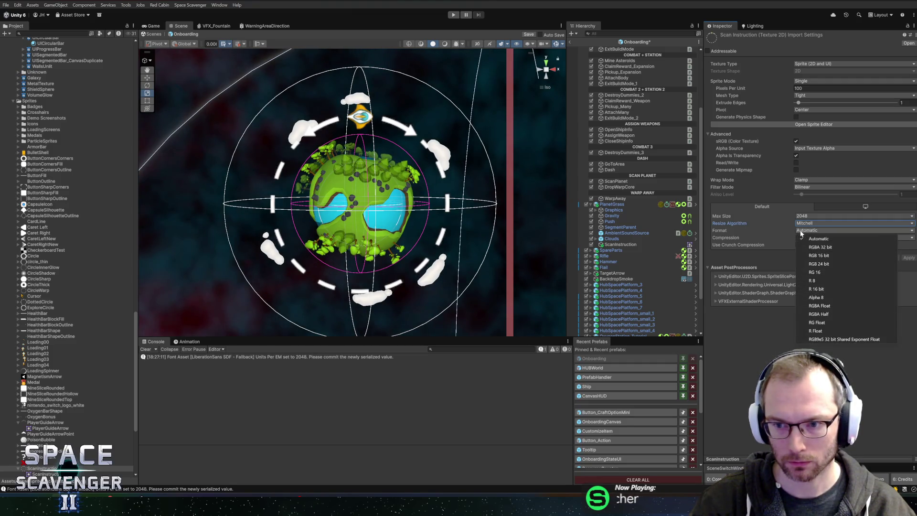
pyautogui.click(794, 260)
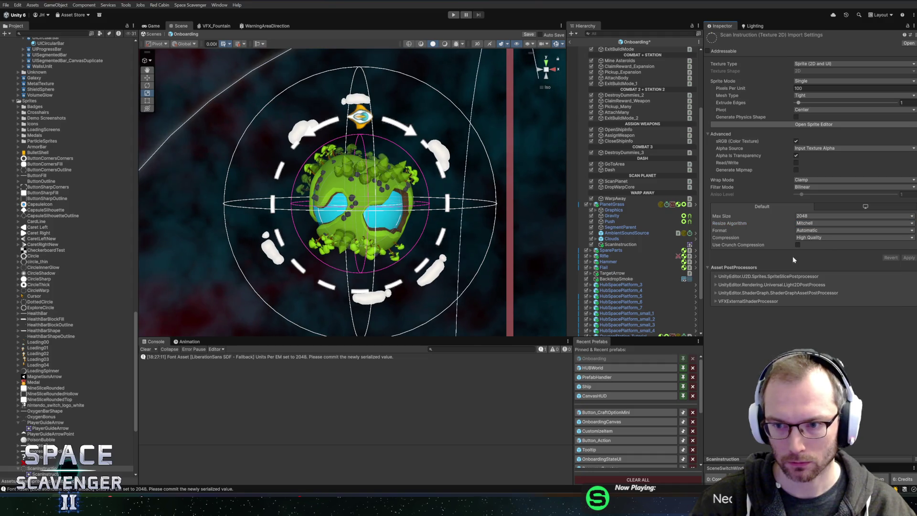
pyautogui.click(805, 187)
pyautogui.click(815, 195)
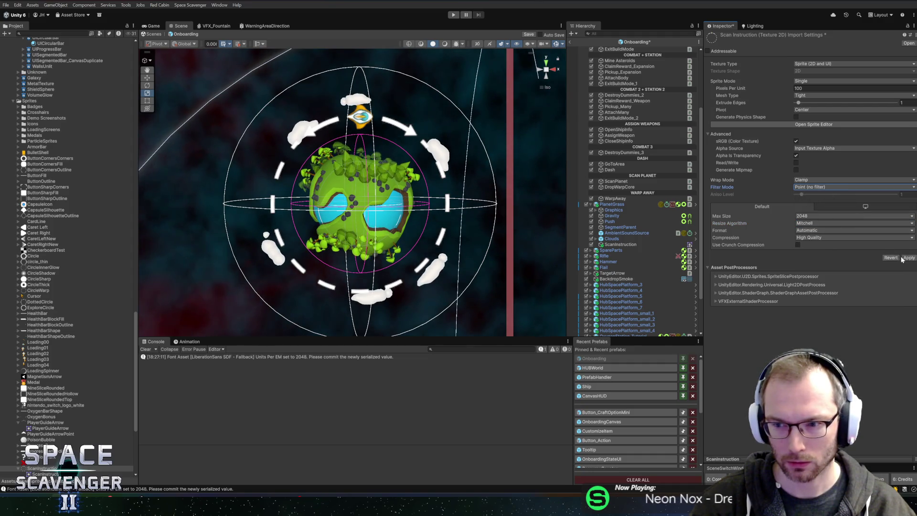
pyautogui.hotkey('ctrl', 'z')
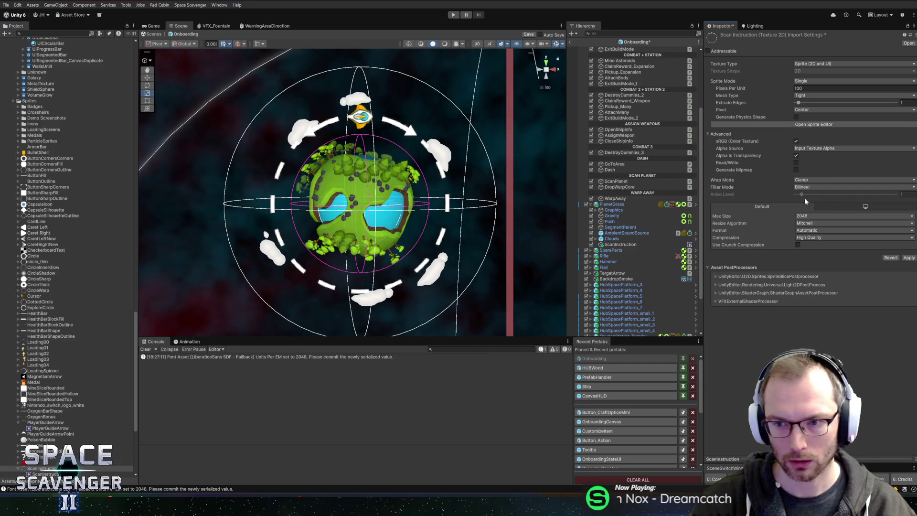
pyautogui.click(909, 259)
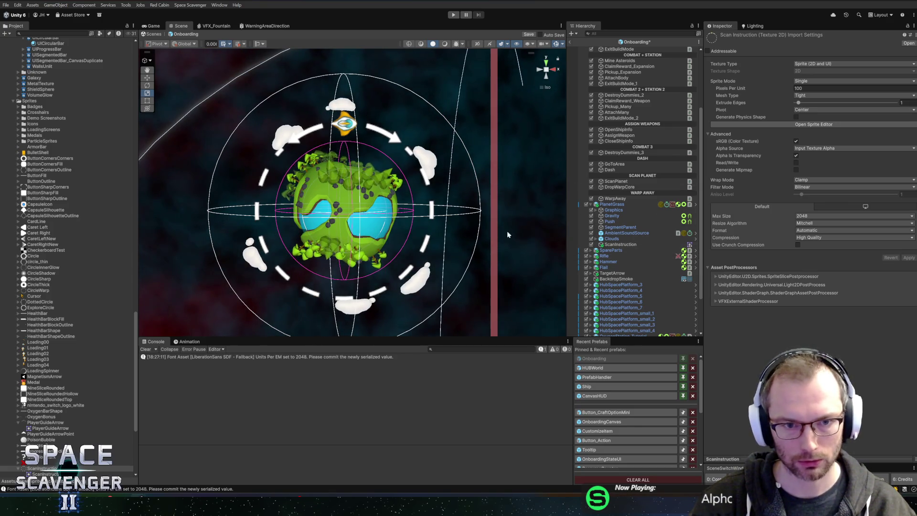
pyautogui.moveTo(402, 119); pyautogui.dragTo(392, 115)
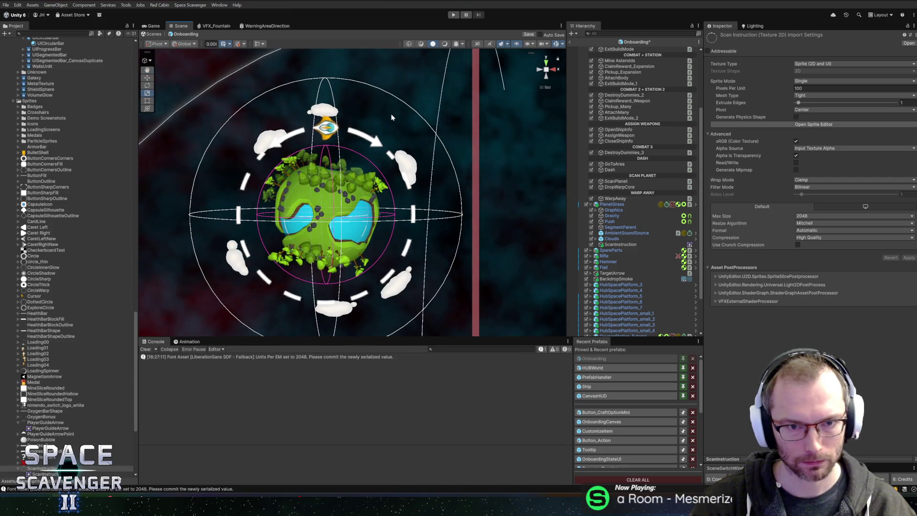
# Add the Rotation script to ScanInstruction with a Z Euler speed of 30.
pyautogui.click(622, 244)
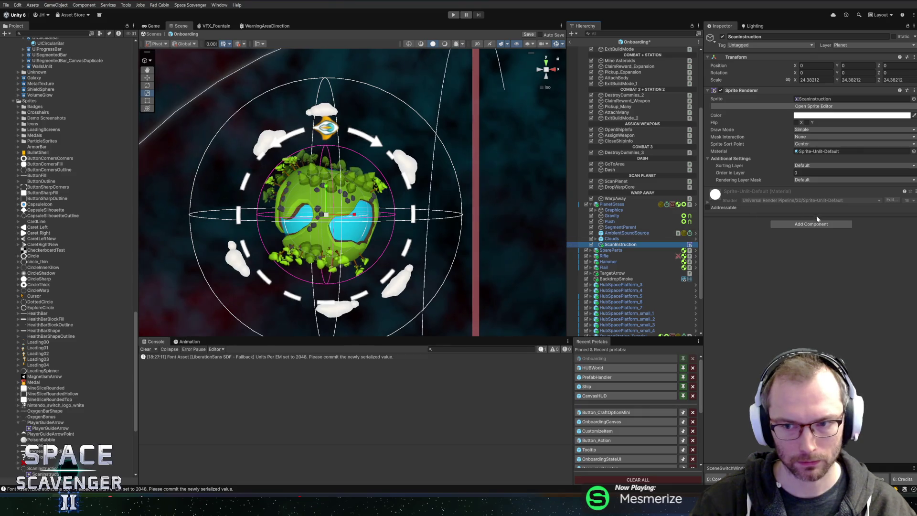
pyautogui.click(809, 224)
pyautogui.write('rotate')
pyautogui.press('BackSpace')
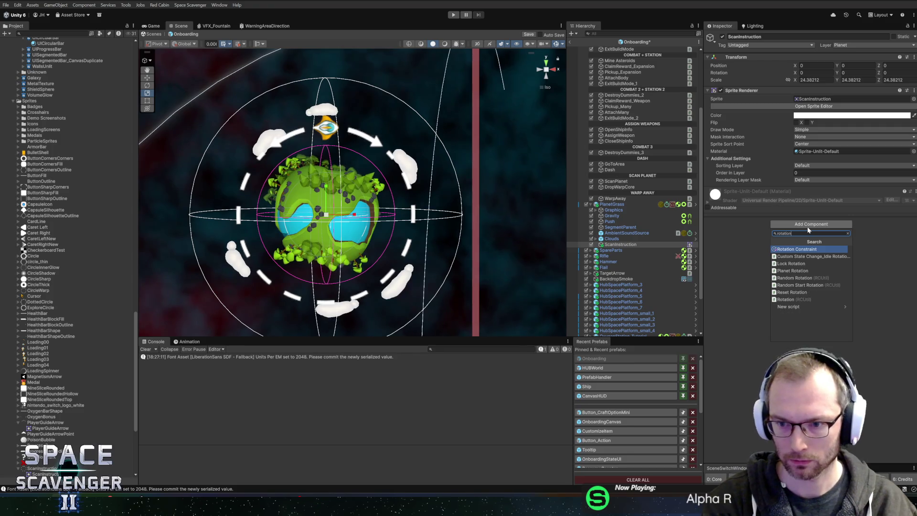
pyautogui.press('Return')
pyautogui.click(888, 207)
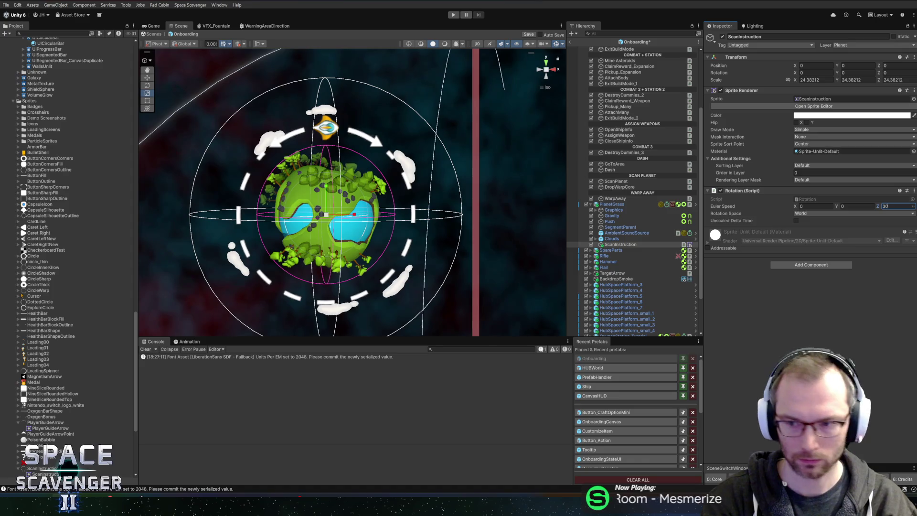
pyautogui.hotkey('ctrl', 's')
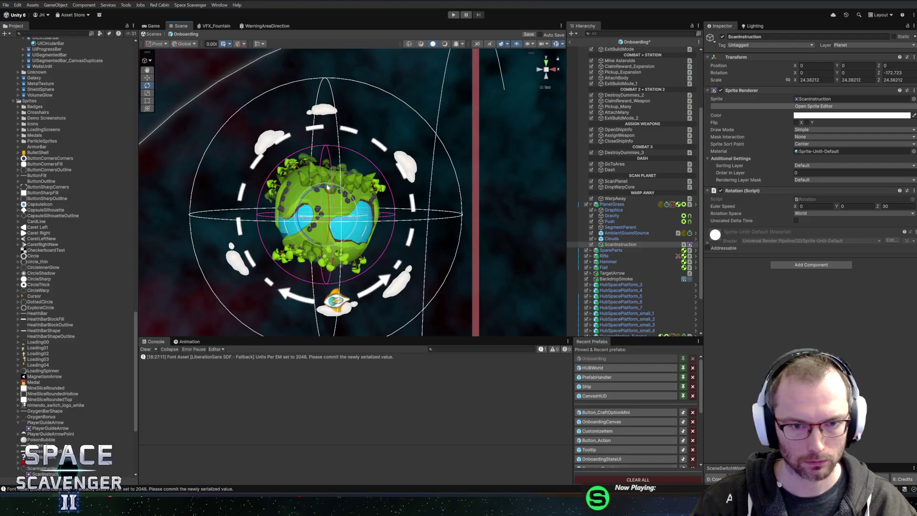
# Tilt the scan icon so the ship sits upper right, then start Play mode.
pyautogui.click(189, 45)
pyautogui.click(191, 48)
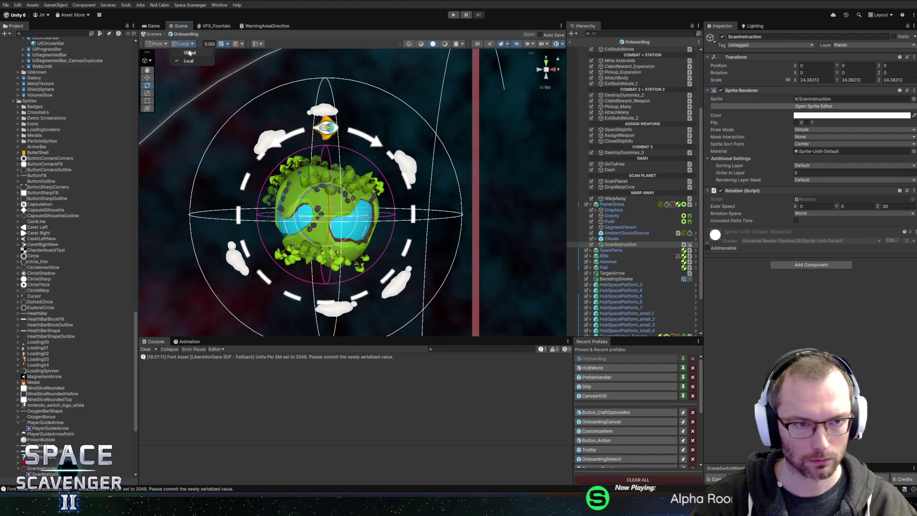
pyautogui.moveTo(308, 176)
pyautogui.mouseDown()
pyautogui.moveTo(325, 173)
pyautogui.moveTo(377, 201)
pyautogui.mouseUp()
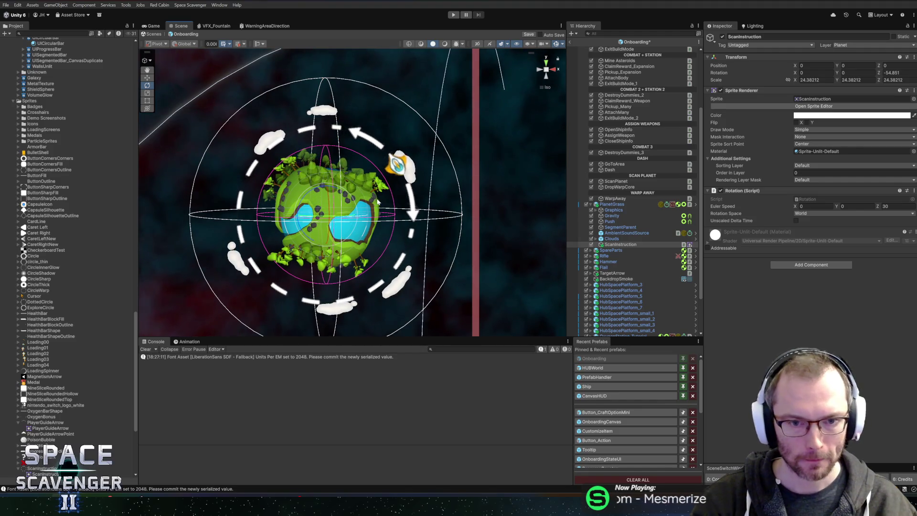
pyautogui.click(453, 14)
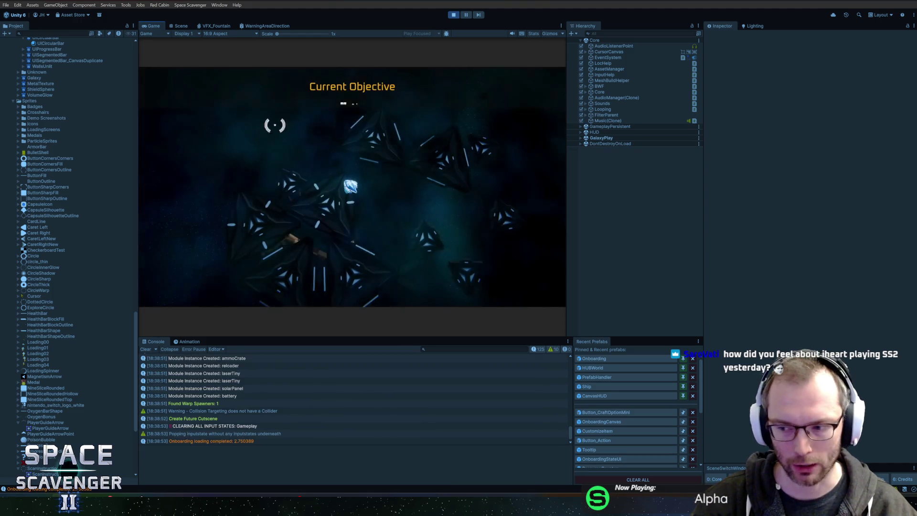
# Test-play: collect spare parts, craft and attach the flail, mine copper asteroids, then stop the game.
pyautogui.press('w')
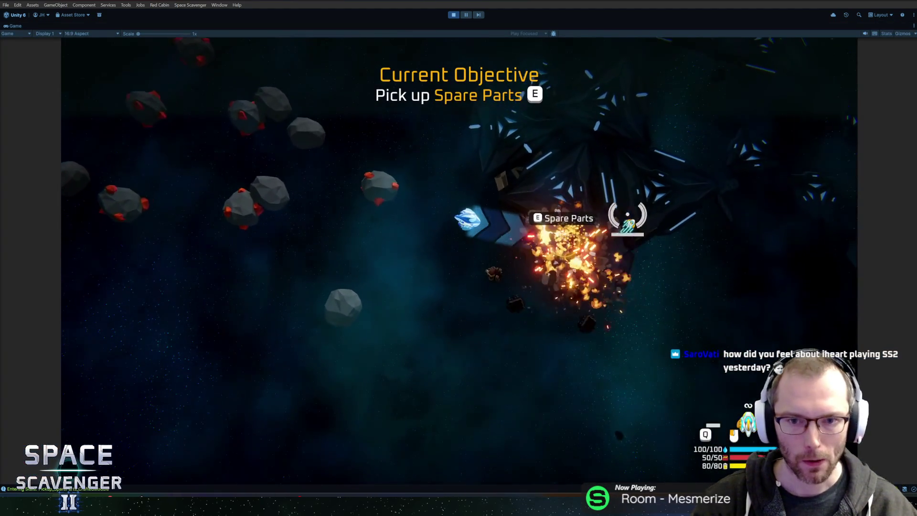
pyautogui.press('e')
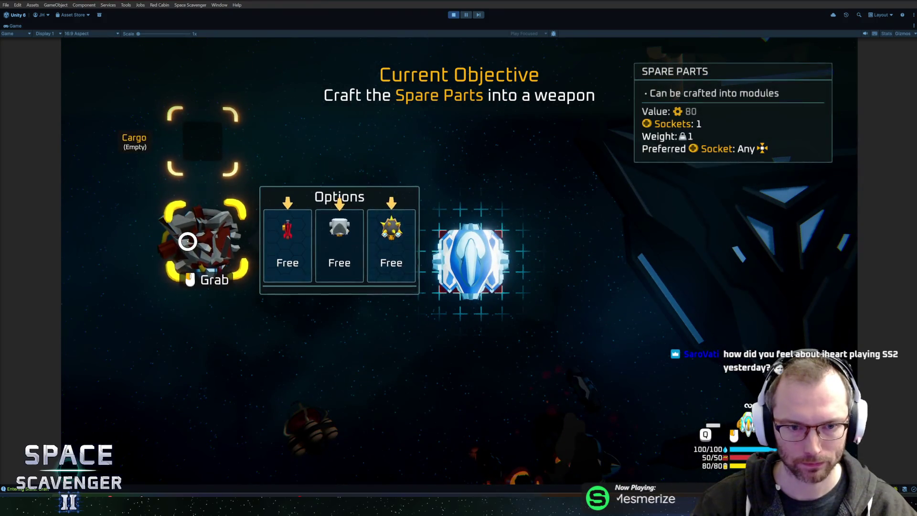
pyautogui.click(376, 257)
pyautogui.moveTo(215, 304); pyautogui.dragTo(534, 265)
pyautogui.press('w')
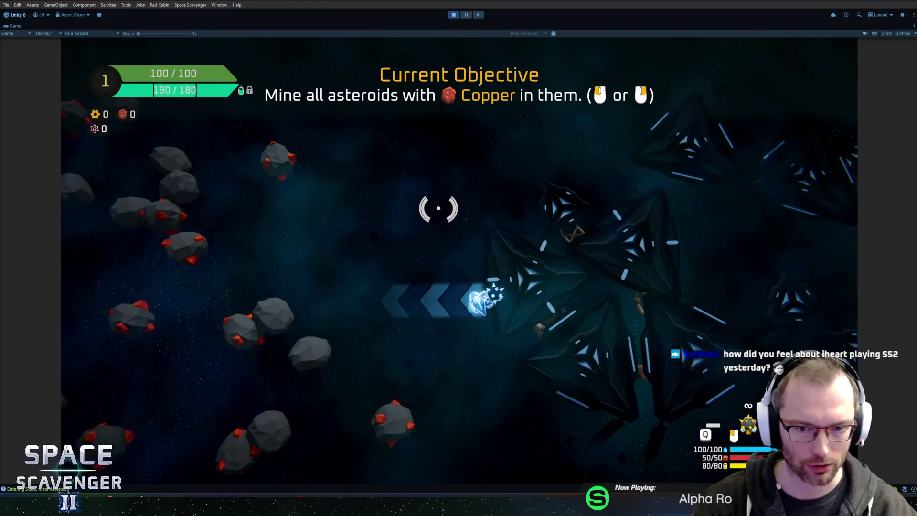
pyautogui.moveTo(336, 340)
pyautogui.mouseDown()
pyautogui.moveTo(361, 404)
pyautogui.moveTo(430, 404)
pyautogui.moveTo(460, 391)
pyautogui.moveTo(229, 303)
pyautogui.moveTo(565, 144)
pyautogui.moveTo(399, 146)
pyautogui.moveTo(416, 154)
pyautogui.moveTo(592, 125)
pyautogui.moveTo(579, 128)
pyautogui.mouseUp()
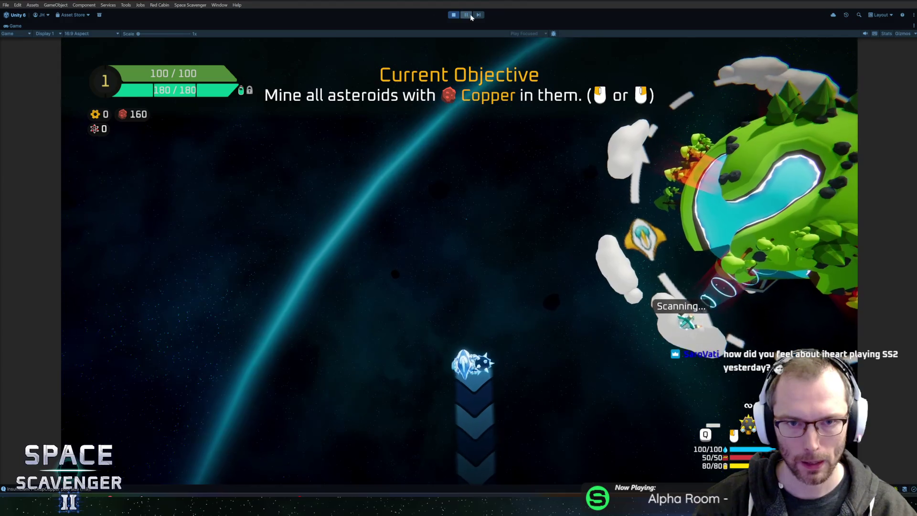
pyautogui.click(454, 15)
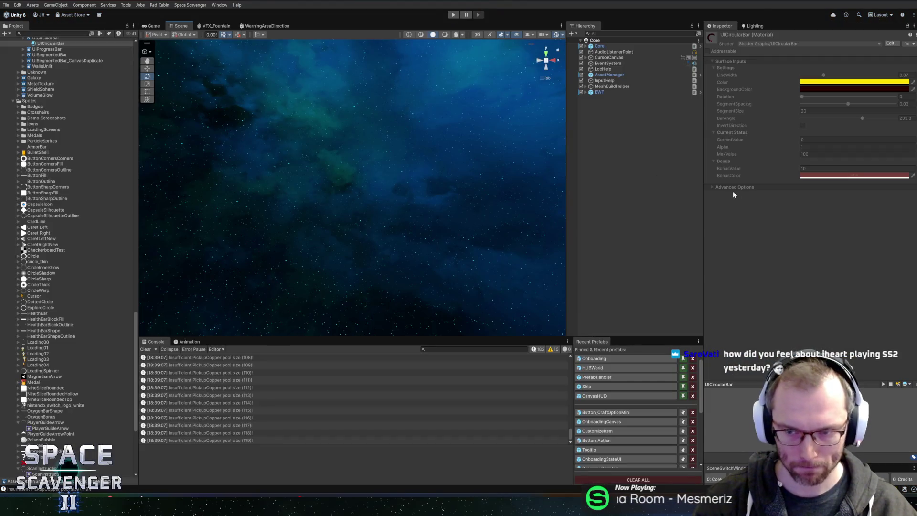
# In the Onboarding prefab, set ScanInstruction's Z spin speed to -30.
pyautogui.click(606, 359)
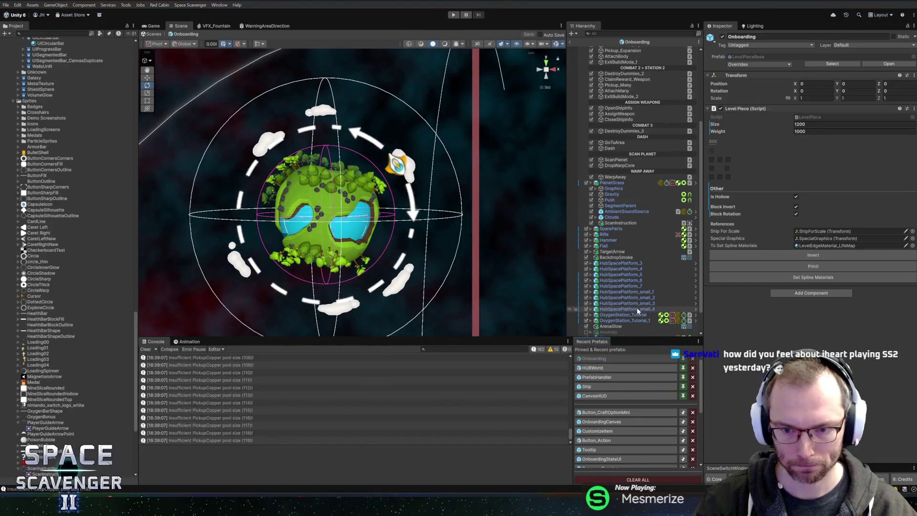
pyautogui.click(628, 224)
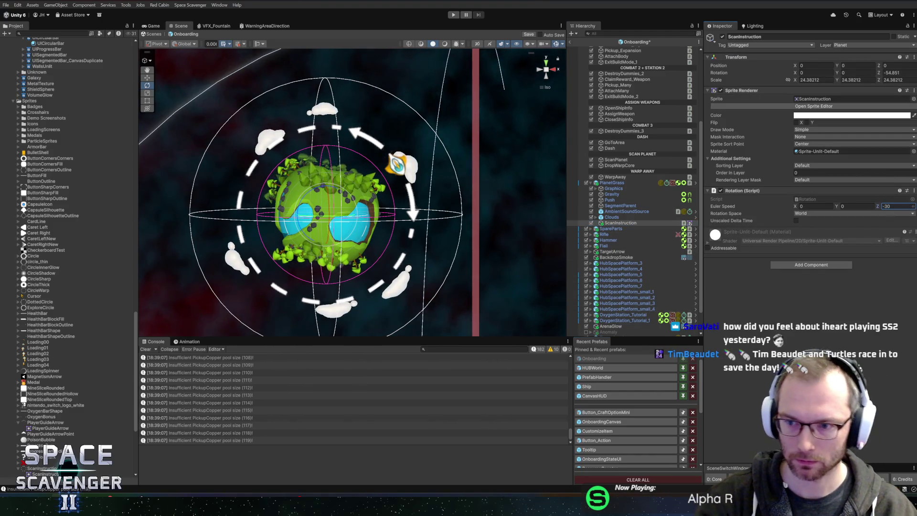
pyautogui.press('Return')
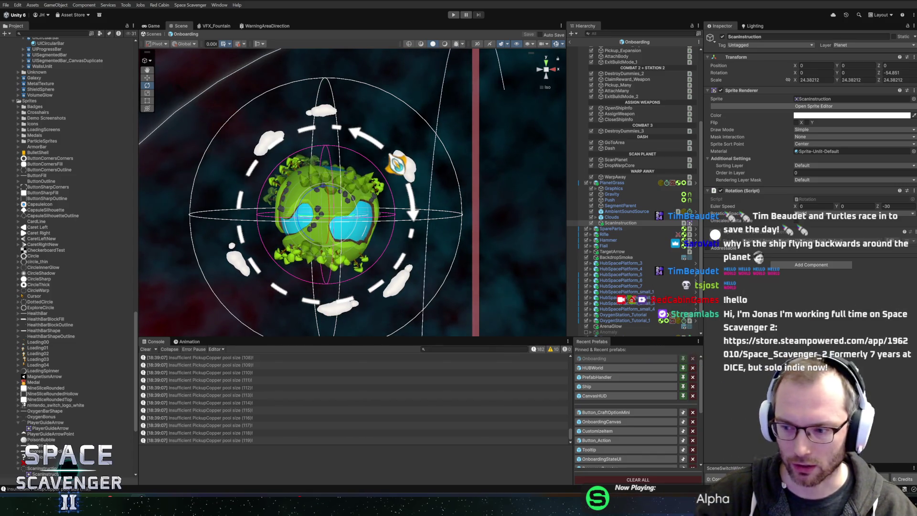
# Clear the console log and give the Scene view slightly more height.
pyautogui.click(145, 349)
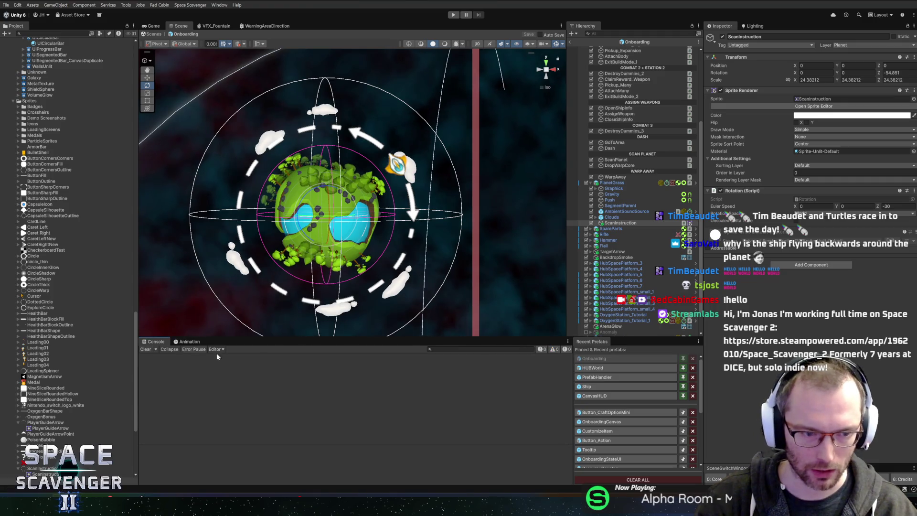
pyautogui.moveTo(335, 338); pyautogui.dragTo(335, 345)
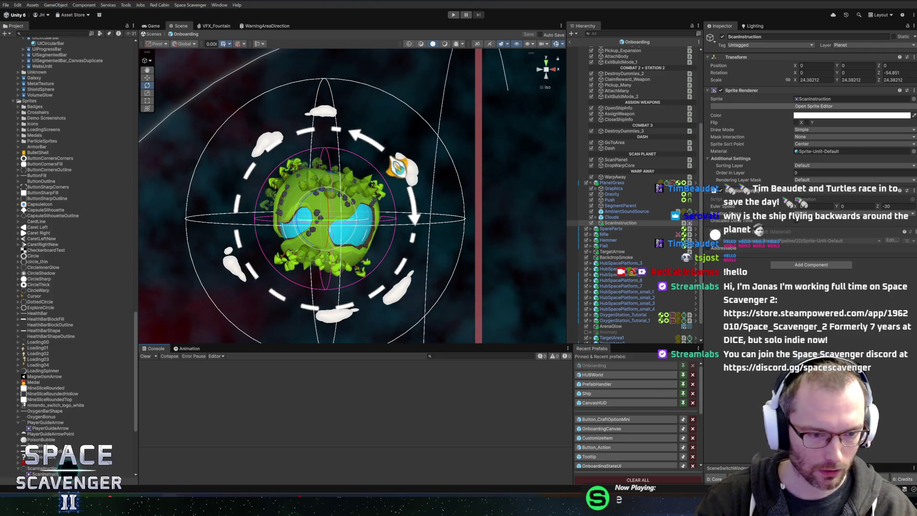
pyautogui.hotkey('alt', 'Tab')
# Move the ScanInstruction frame into open space and try a 1024 width, then undo it.
pyautogui.moveTo(403, 271)
pyautogui.mouseDown()
pyautogui.moveTo(224, 149)
pyautogui.moveTo(222, 139)
pyautogui.moveTo(229, 142)
pyautogui.mouseUp()
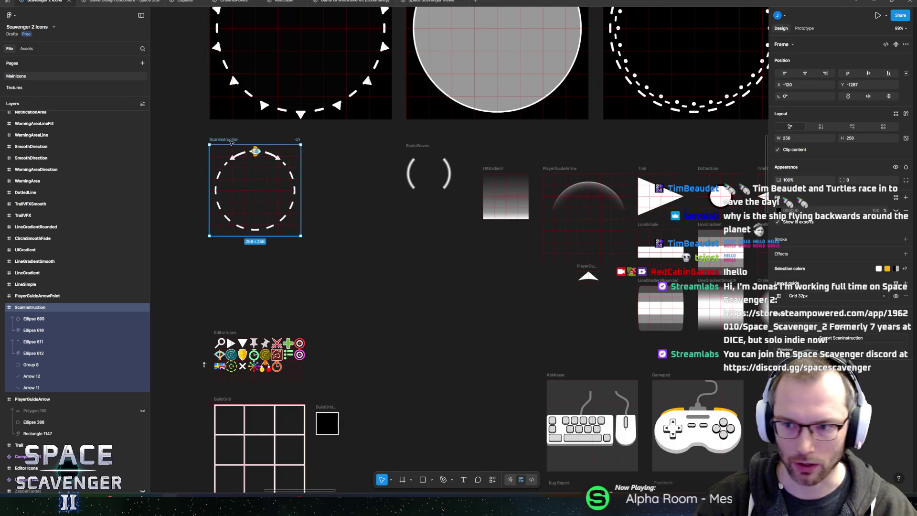
pyautogui.scroll(1, 423, 68)
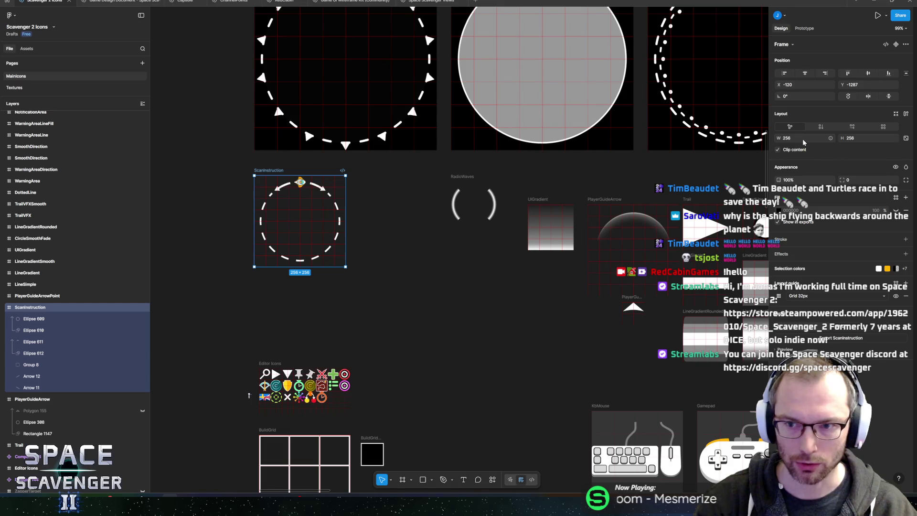
pyautogui.write('1024')
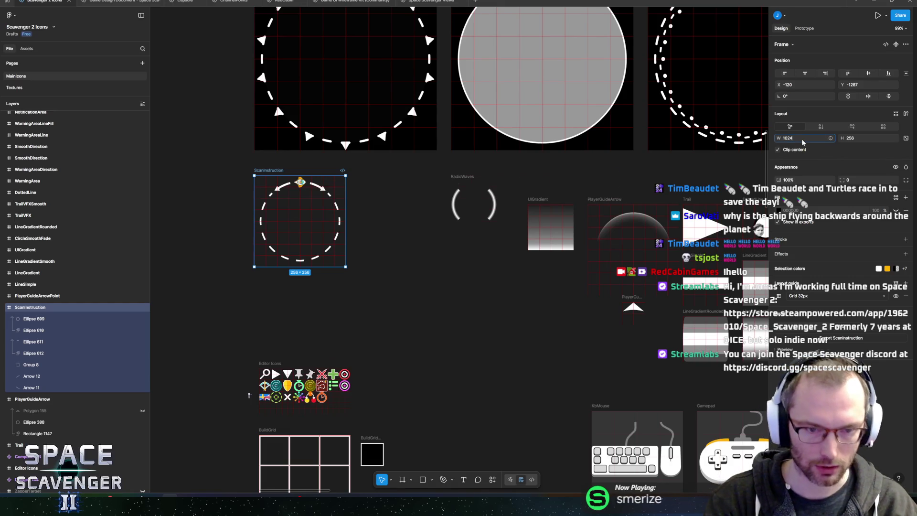
pyautogui.press('Return')
pyautogui.hotkey('ctrl', 'z')
# With the Scale tool, enlarge the frame and its contents to roughly 1036 px.
pyautogui.press('k')
pyautogui.moveTo(270, 176); pyautogui.dragTo(198, 164)
pyautogui.moveTo(273, 256)
pyautogui.mouseDown()
pyautogui.moveTo(361, 342)
pyautogui.moveTo(497, 443)
pyautogui.moveTo(287, 262)
pyautogui.moveTo(352, 334)
pyautogui.mouseUp()
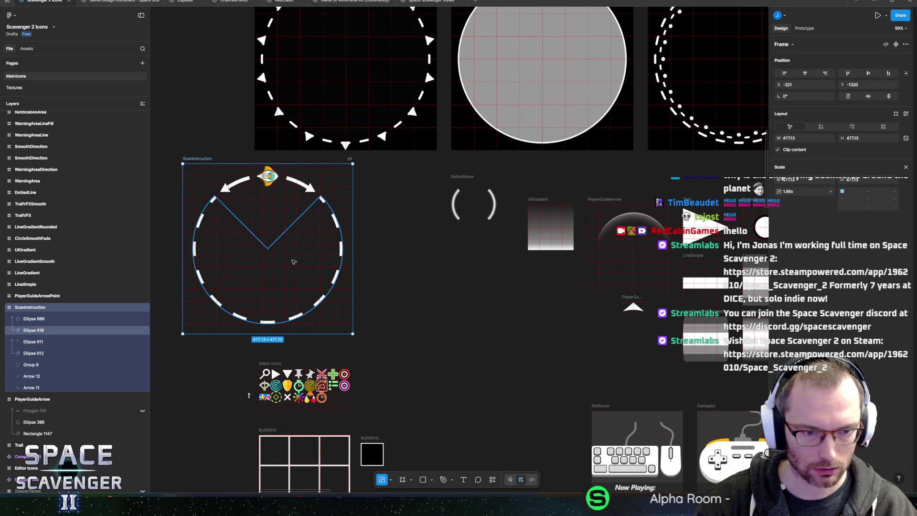
pyautogui.scroll(-5, 307, 271)
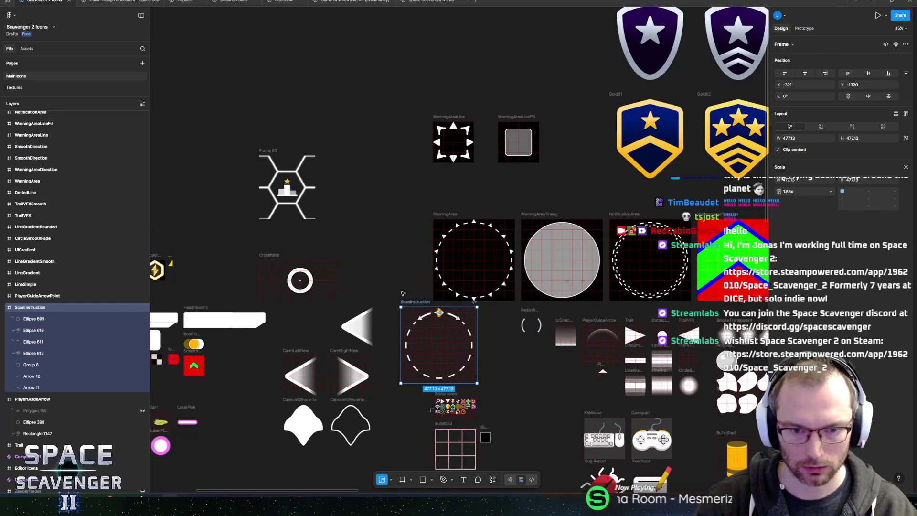
pyautogui.moveTo(406, 344)
pyautogui.mouseDown()
pyautogui.moveTo(358, 41)
pyautogui.moveTo(317, 172)
pyautogui.mouseUp()
pyautogui.scroll(5, 470, 212)
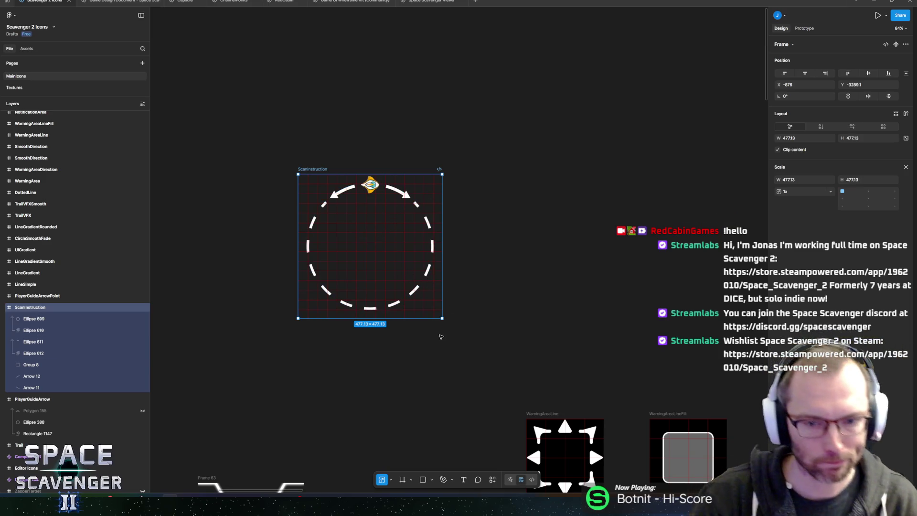
pyautogui.moveTo(329, 183); pyautogui.dragTo(269, 179)
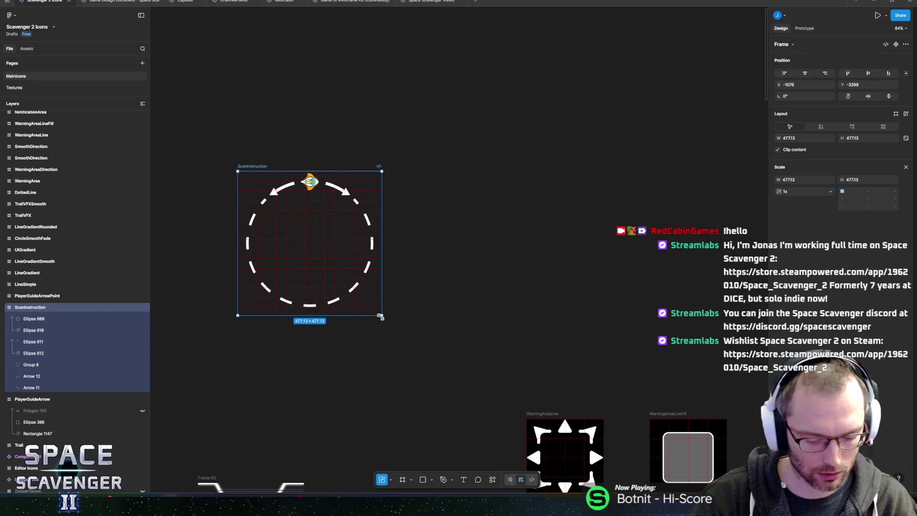
pyautogui.moveTo(381, 316); pyautogui.dragTo(514, 473)
pyautogui.moveTo(311, 131)
pyautogui.mouseDown()
pyautogui.moveTo(338, 150)
pyautogui.moveTo(484, 188)
pyautogui.mouseUp()
pyautogui.moveTo(416, 220); pyautogui.dragTo(293, 117)
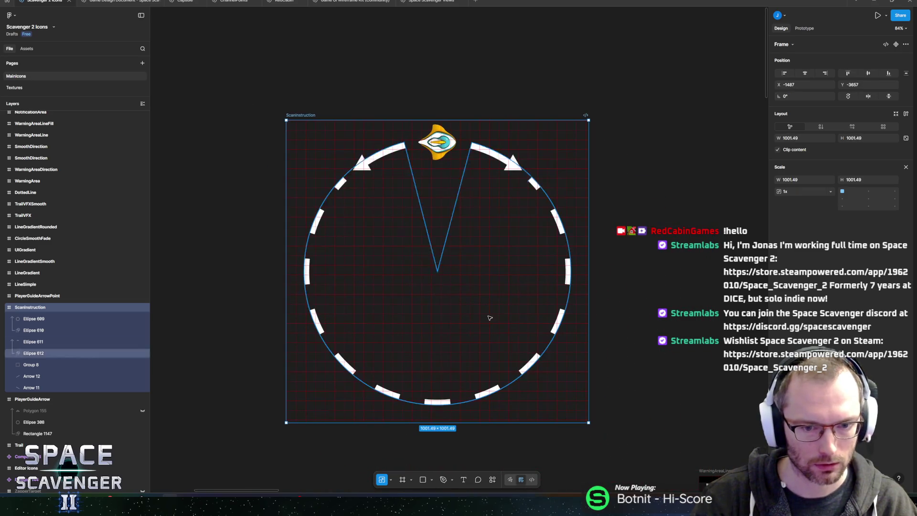
pyautogui.moveTo(589, 421)
pyautogui.mouseDown()
pyautogui.moveTo(600, 432)
pyautogui.moveTo(592, 429)
pyautogui.mouseUp()
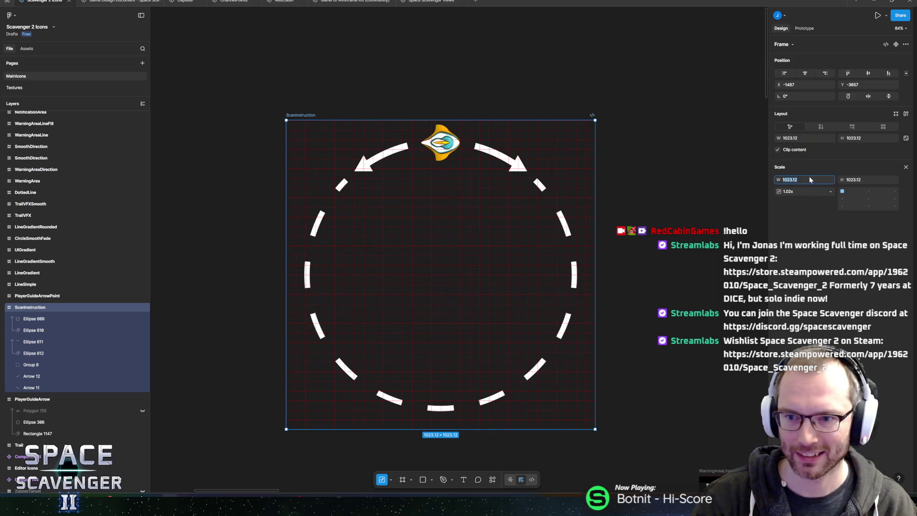
# Enter an exact 1024 × 1024 scale and move the frame to X -1207.85, Y -3578.
pyautogui.write('1024')
pyautogui.press('Tab')
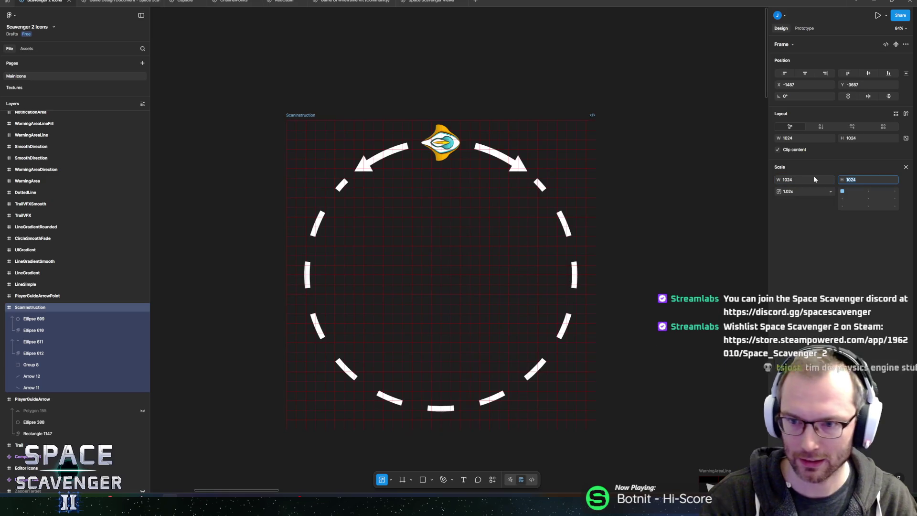
pyautogui.press('Return')
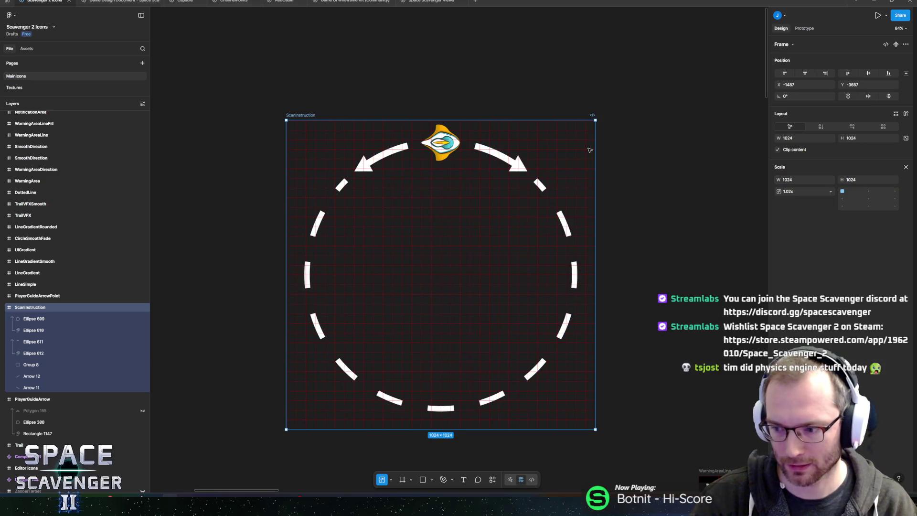
pyautogui.hscroll(2, 562, 138)
pyautogui.press('Escape')
pyautogui.moveTo(264, 107)
pyautogui.mouseDown()
pyautogui.moveTo(373, 116)
pyautogui.moveTo(345, 107)
pyautogui.moveTo(343, 117)
pyautogui.moveTo(318, 128)
pyautogui.moveTo(506, 128)
pyautogui.moveTo(325, 130)
pyautogui.mouseUp()
pyautogui.scroll(-3, 490, 245)
pyautogui.scroll(2, 454, 170)
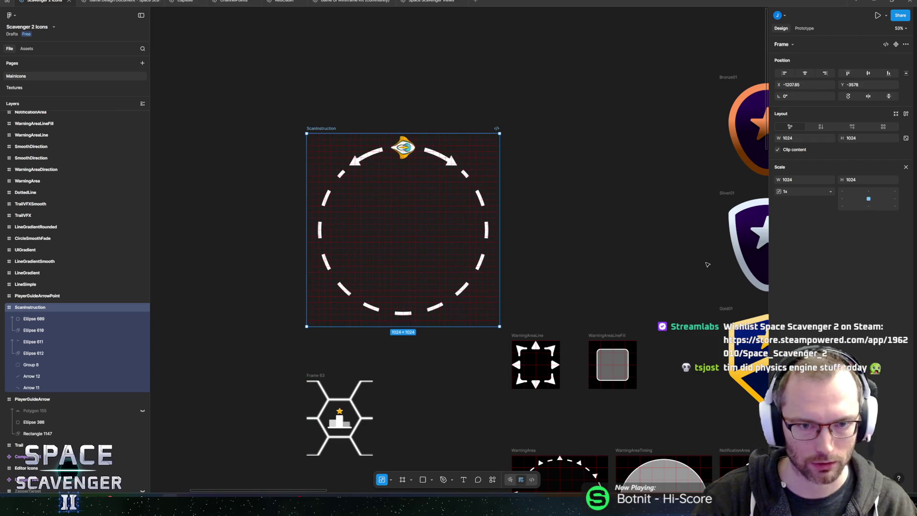
# Export the 1024 ScanInstruction frame, replacing the existing ScanInstruction.png, and return to Unity.
pyautogui.press('v')
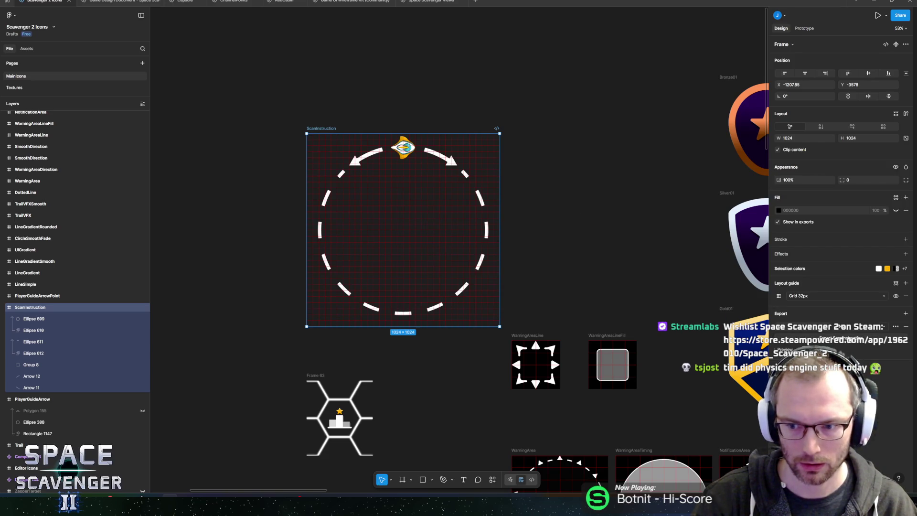
pyautogui.click(841, 337)
pyautogui.press('Return')
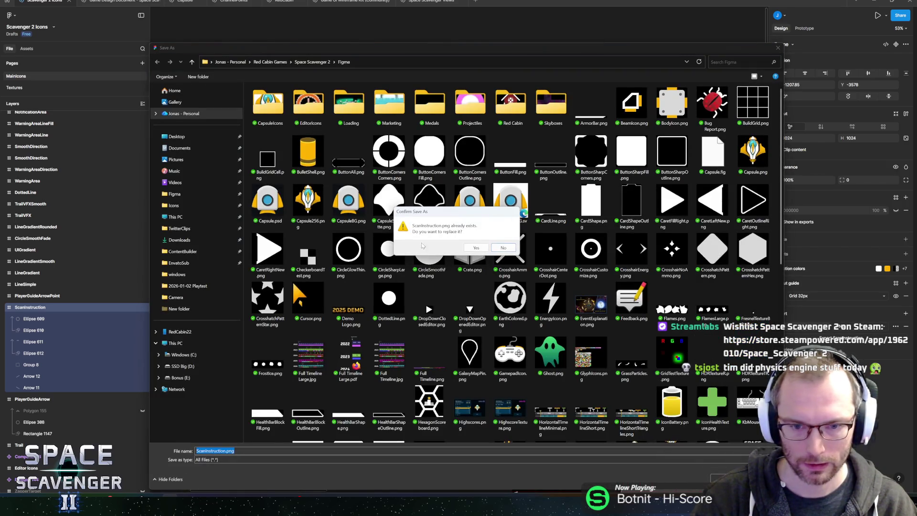
pyautogui.click(476, 246)
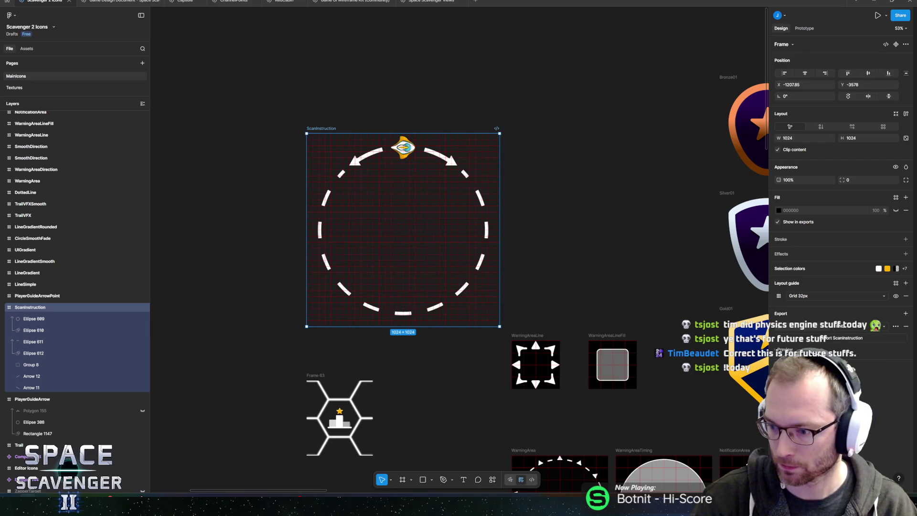
pyautogui.hotkey('alt', 'Tab')
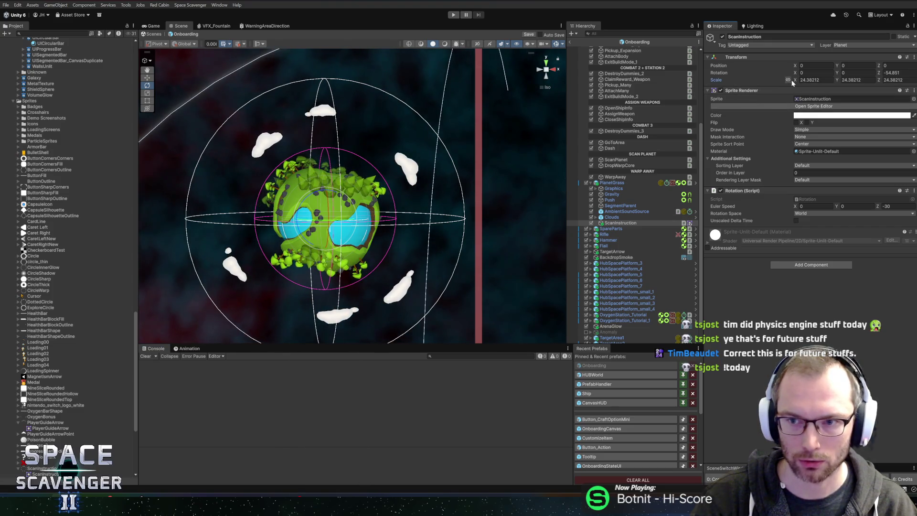
# Reduce ScanInstruction's scale for the larger texture, run the game and maximise the Game view.
pyautogui.moveTo(767, 82)
pyautogui.mouseDown()
pyautogui.moveTo(558, 110)
pyautogui.moveTo(584, 109)
pyautogui.mouseUp()
pyautogui.click(454, 16)
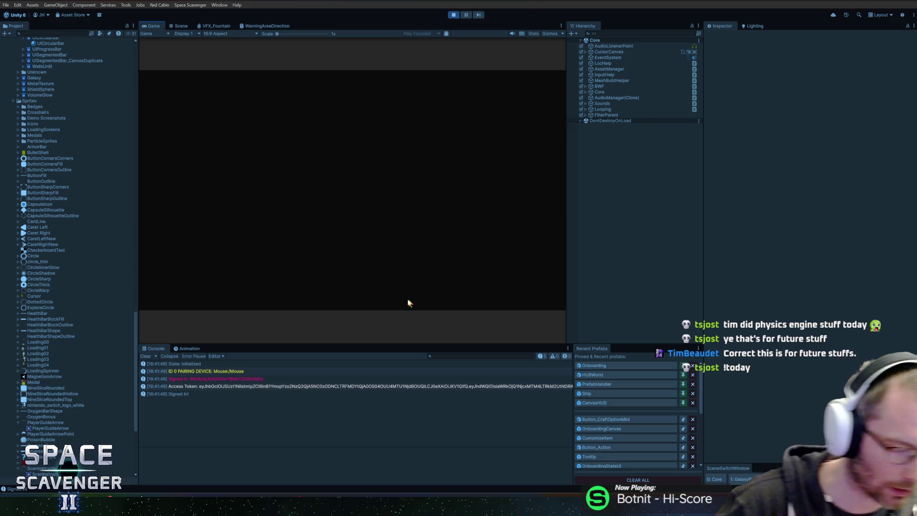
pyautogui.hotkey('alt', 'Tab')
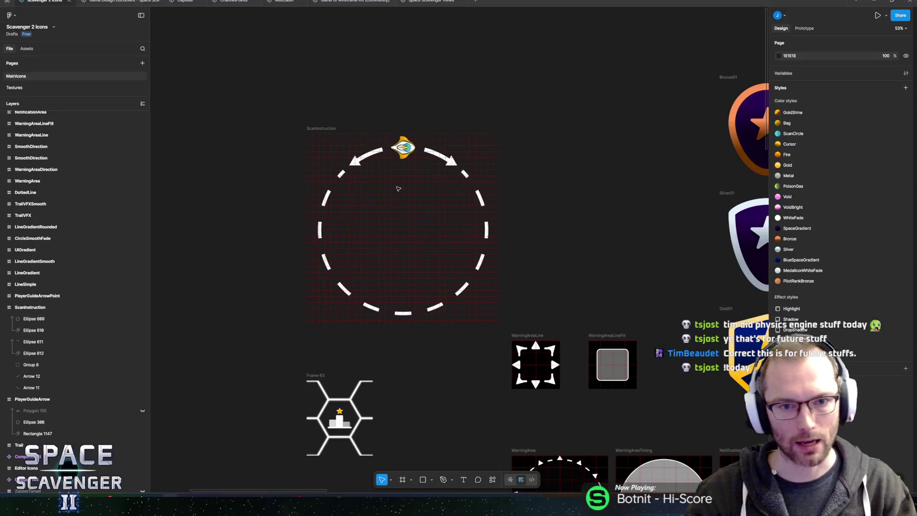
pyautogui.hotkey('alt', 'Tab')
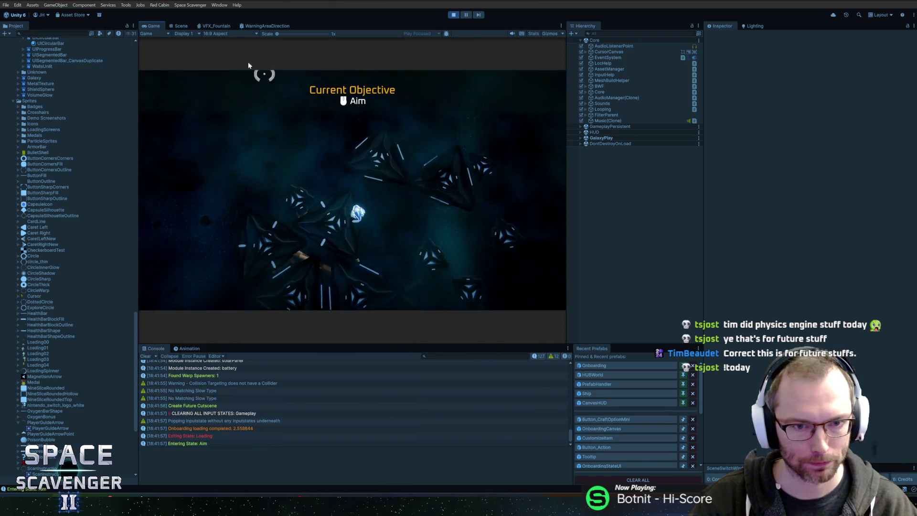
pyautogui.doubleClick(161, 27)
# Fly through the asteroid field, collect the Spare Parts and craft them into a Flail.
pyautogui.press('w')
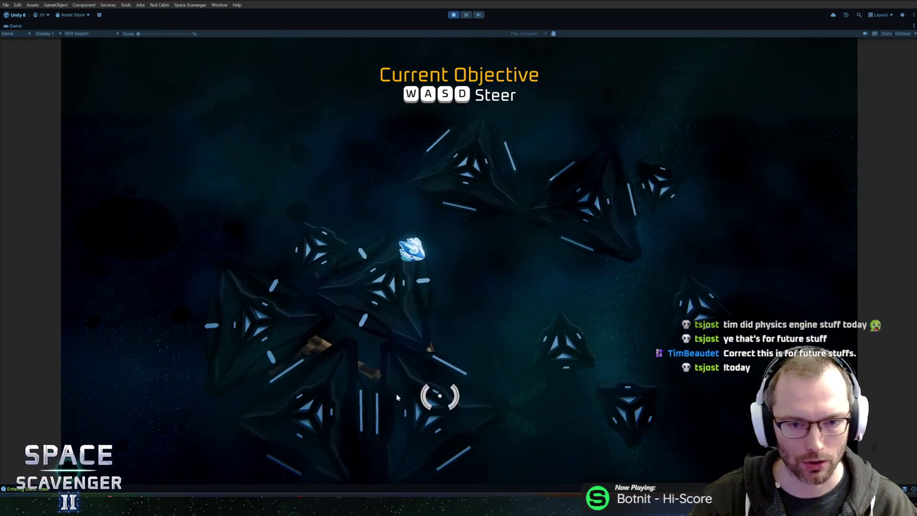
pyautogui.press('w')
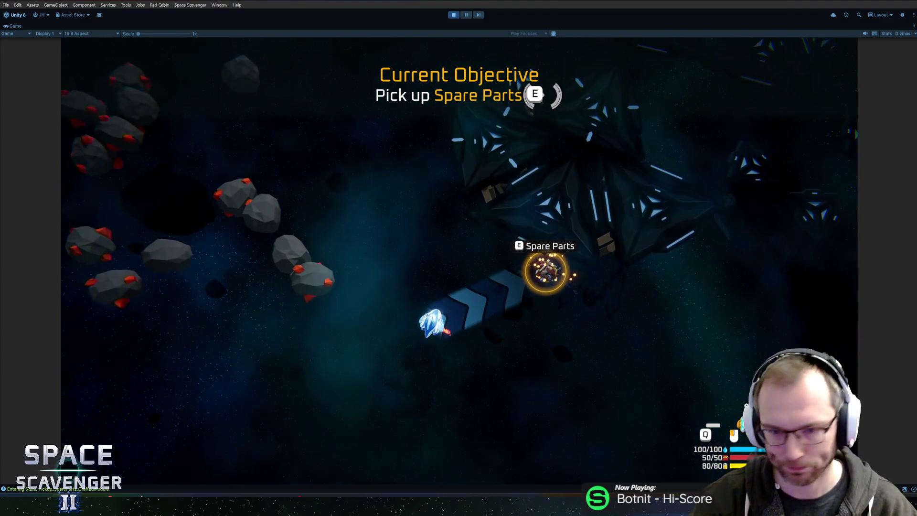
pyautogui.press('e')
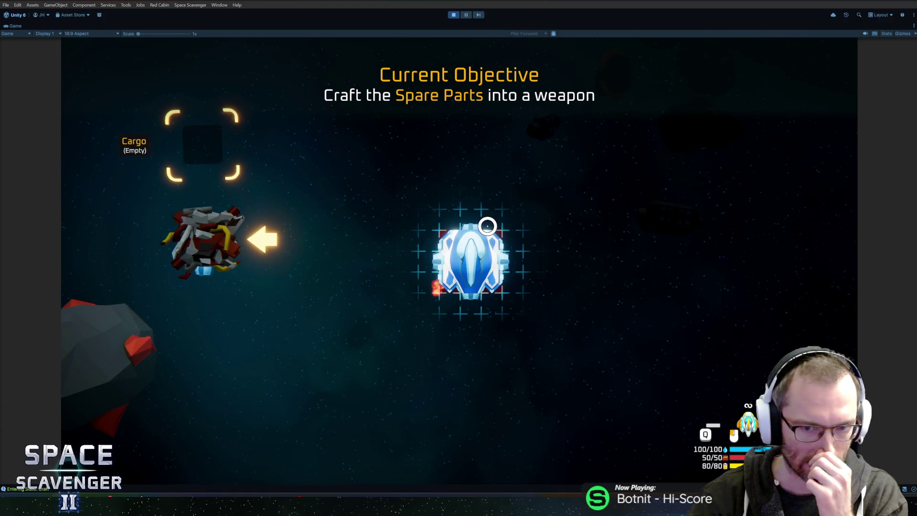
pyautogui.press('Escape')
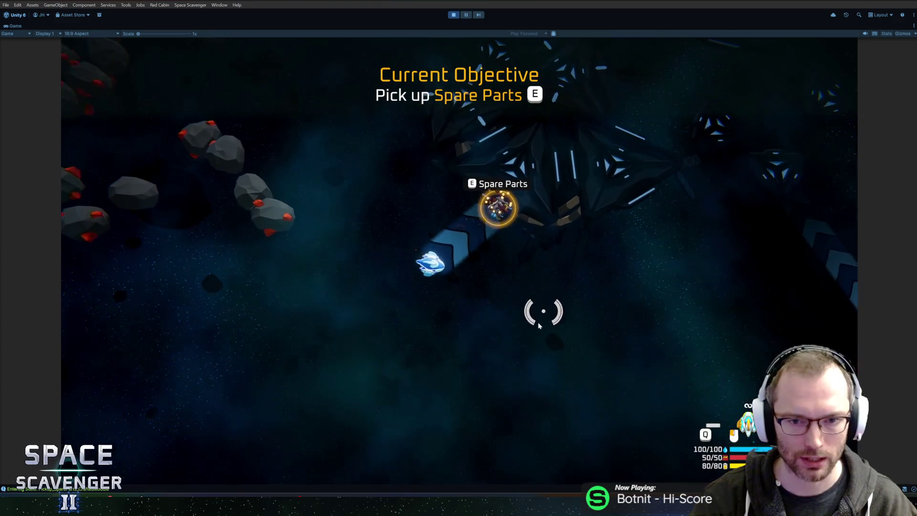
pyautogui.press('e')
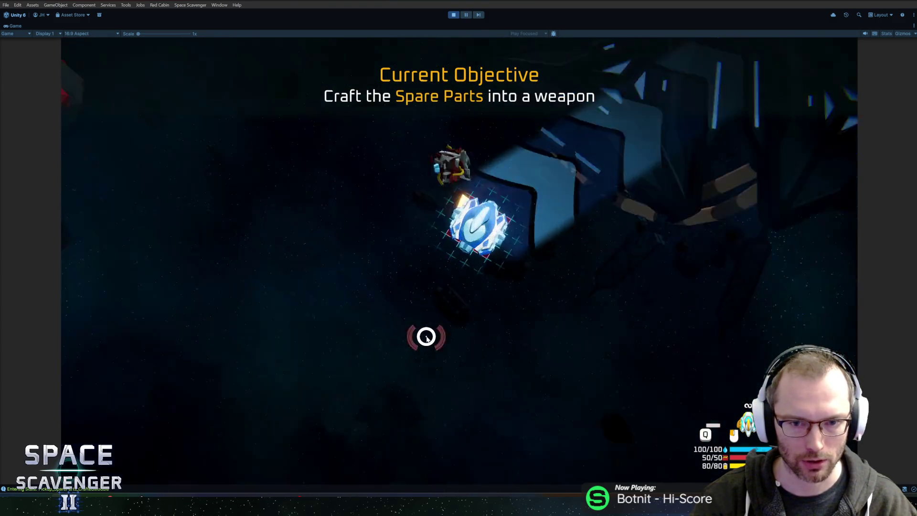
pyautogui.press('Escape')
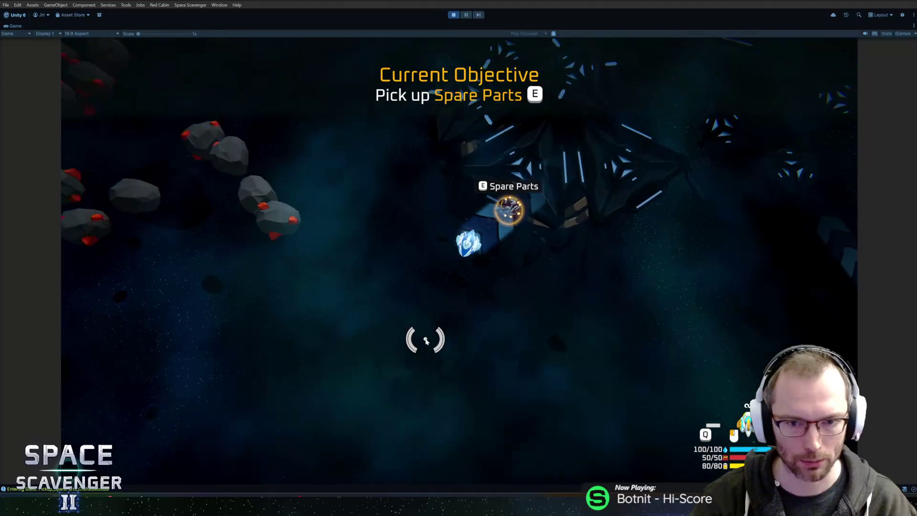
pyautogui.press('e')
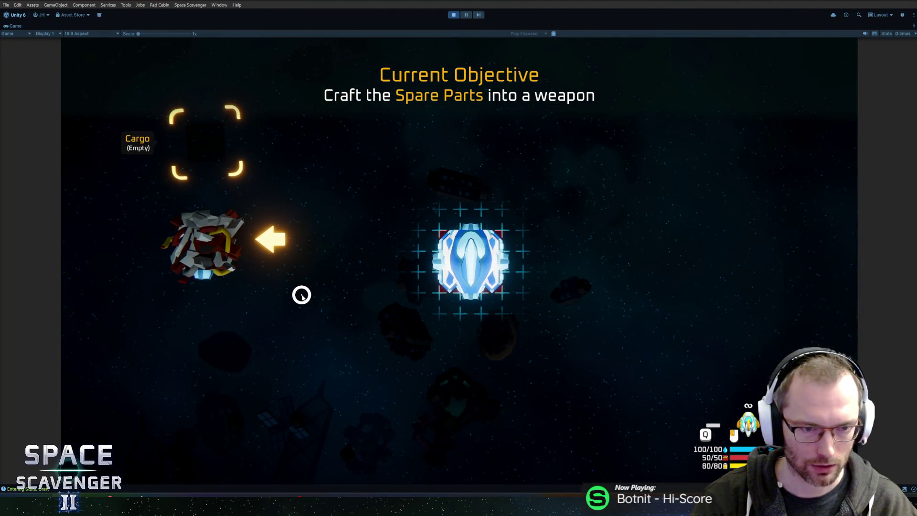
pyautogui.moveTo(229, 250)
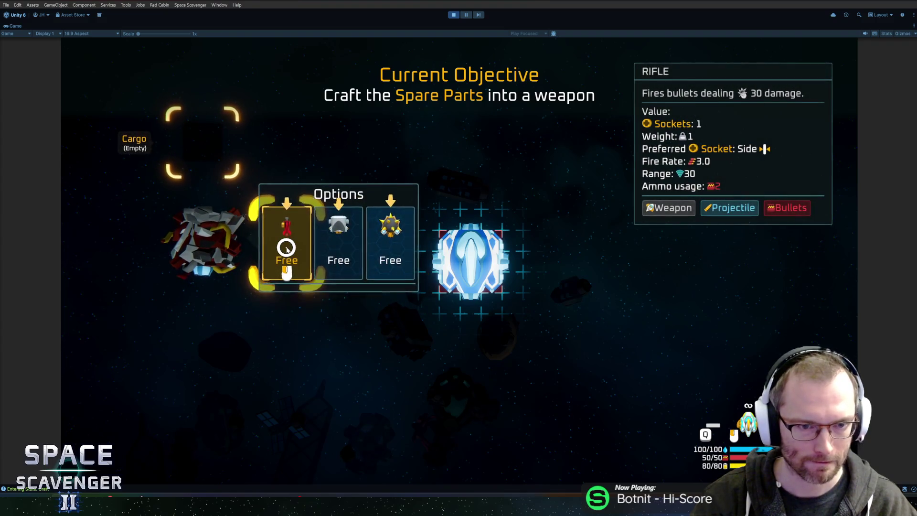
pyautogui.click(383, 239)
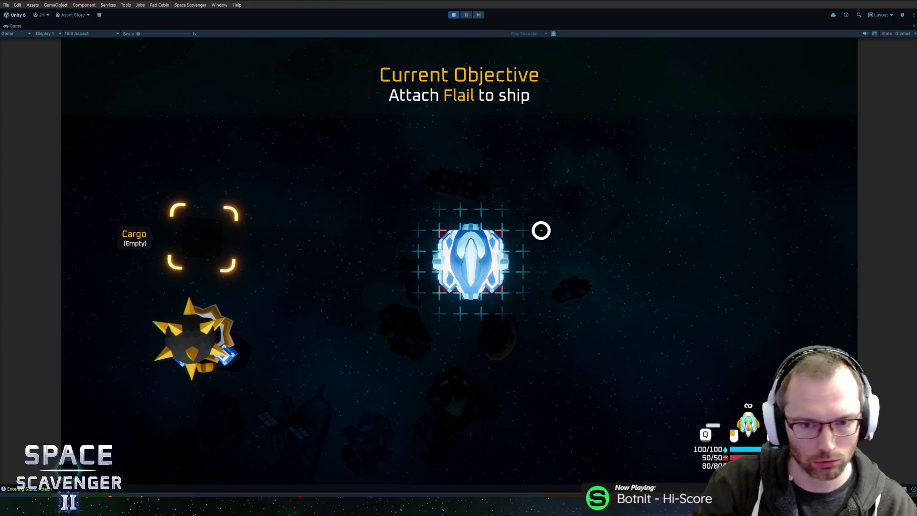
# Attach the Flail to the ship, smash the copper asteroids, and fly up to the Oxygen Station.
pyautogui.moveTo(195, 350)
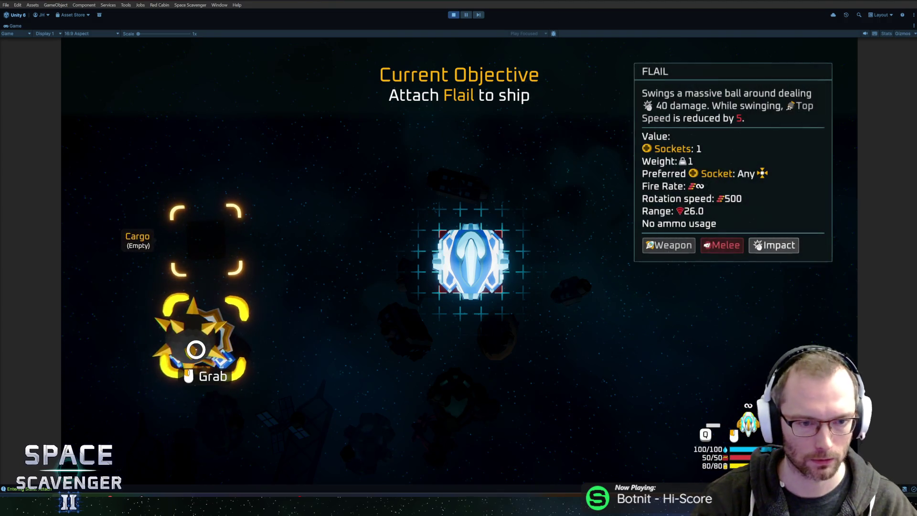
pyautogui.moveTo(231, 334)
pyautogui.mouseDown()
pyautogui.moveTo(396, 262)
pyautogui.moveTo(465, 301)
pyautogui.mouseUp()
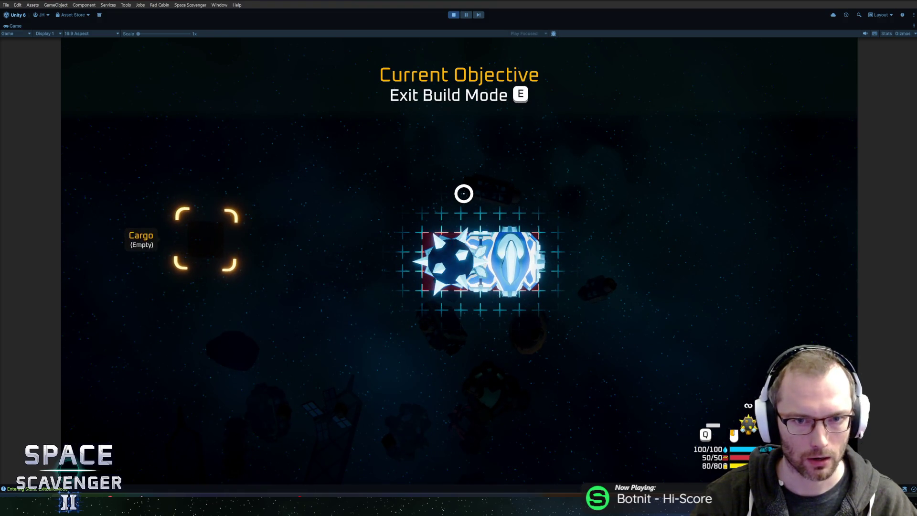
pyautogui.press('e')
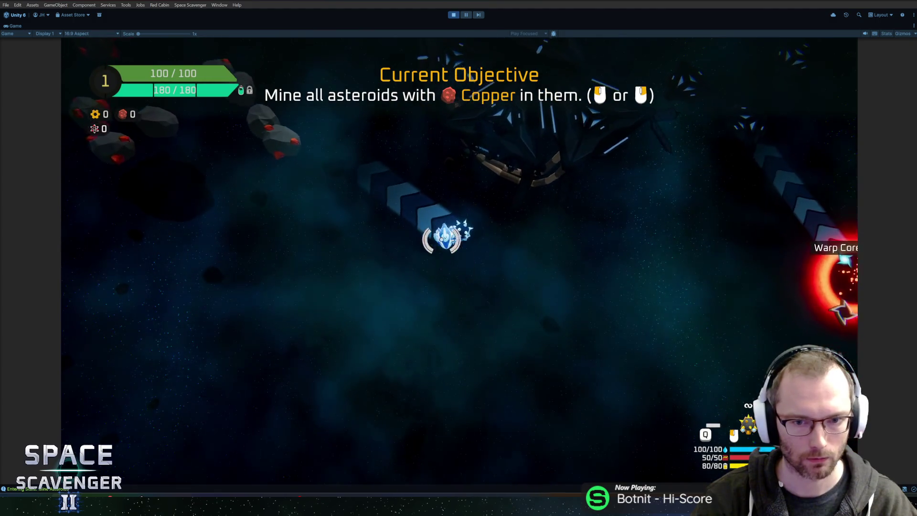
pyautogui.press('w')
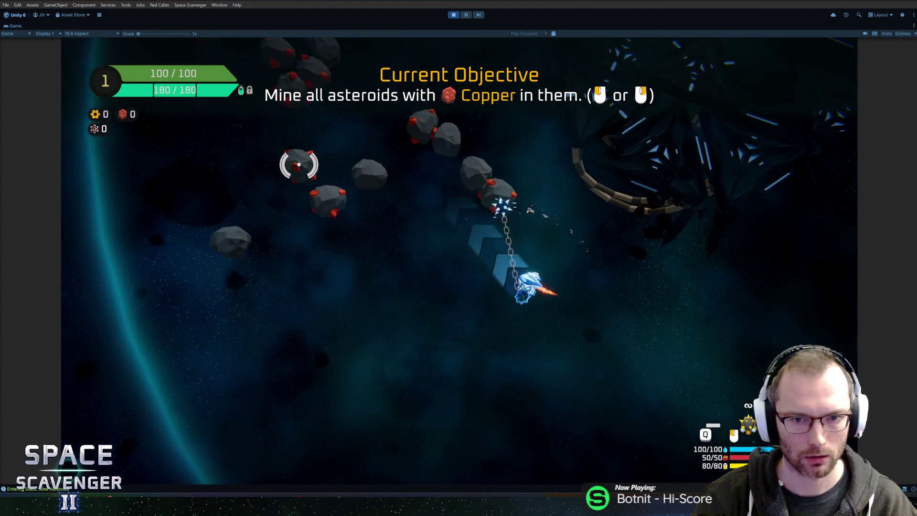
pyautogui.click(349, 195)
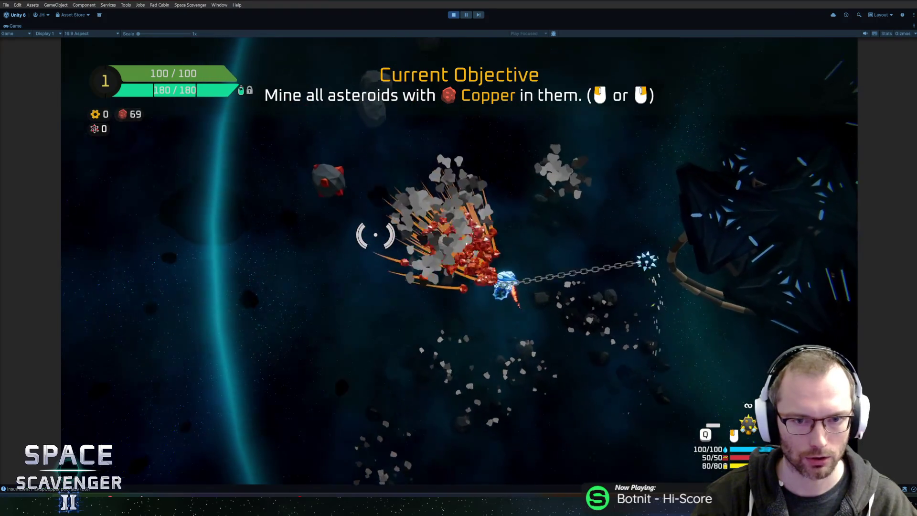
pyautogui.press('w')
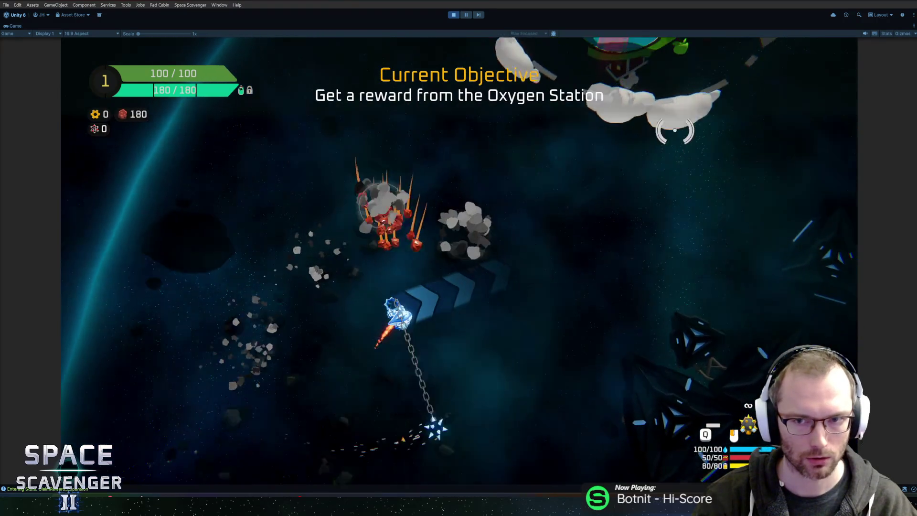
pyautogui.press('w')
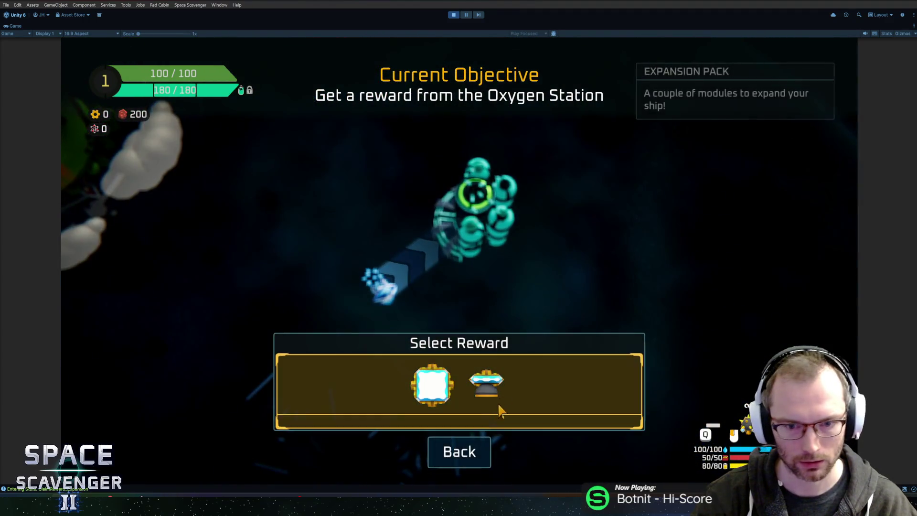
# Take the Expansion Pack reward and fit the cargo module and thruster onto the ship.
pyautogui.click(504, 409)
pyautogui.click(205, 301)
pyautogui.click(510, 292)
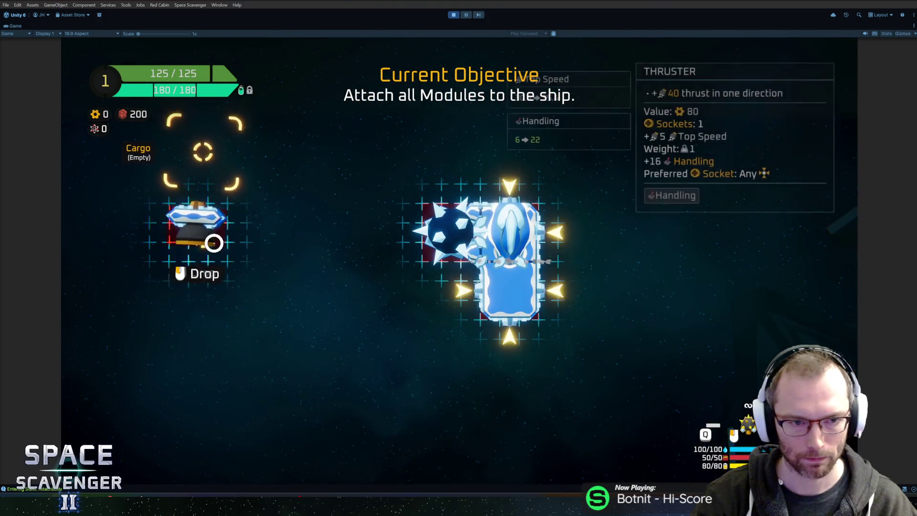
pyautogui.click(463, 340)
pyautogui.press('e')
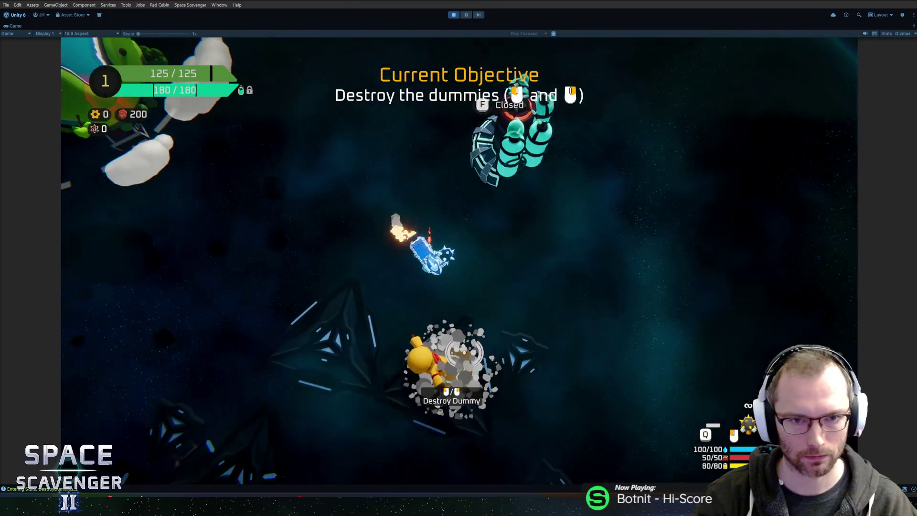
# Fly to the training dummies, check the Flail in build mode, and hit the first two dummies.
pyautogui.press('d')
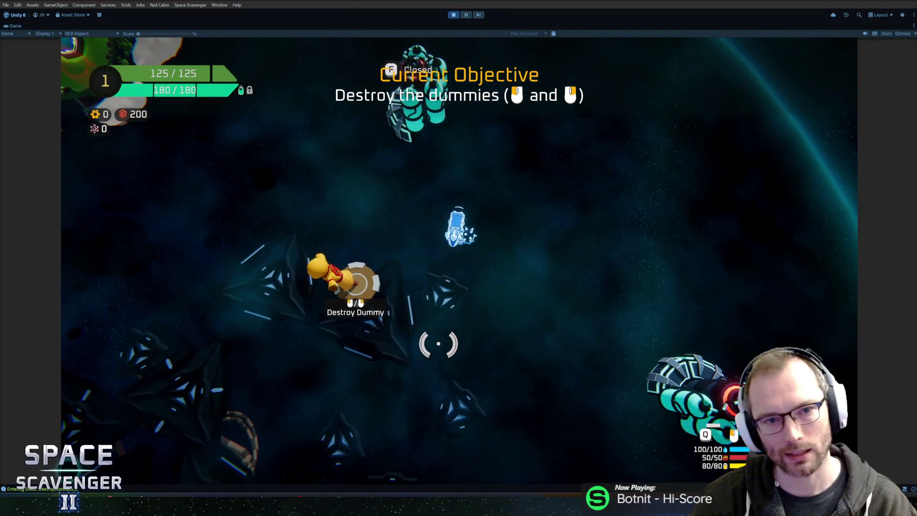
pyautogui.press('e')
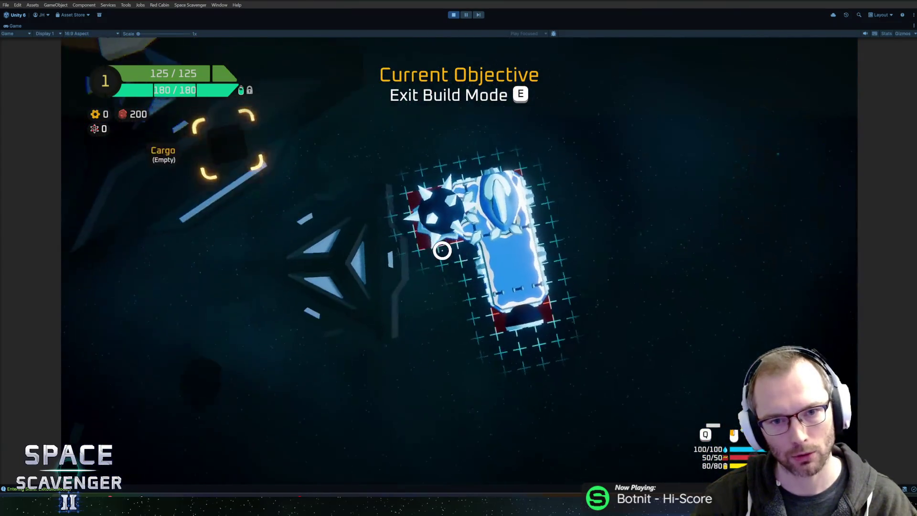
pyautogui.press('e')
pyautogui.press('e')
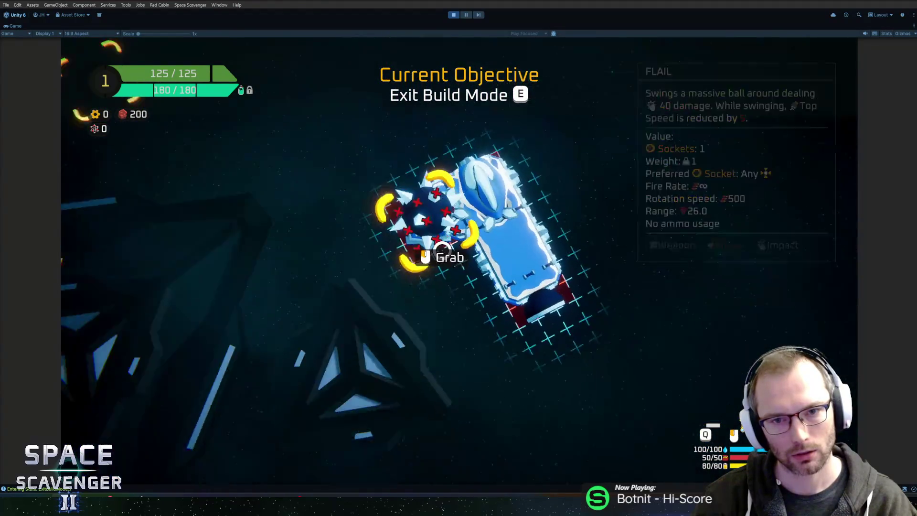
pyautogui.press('e')
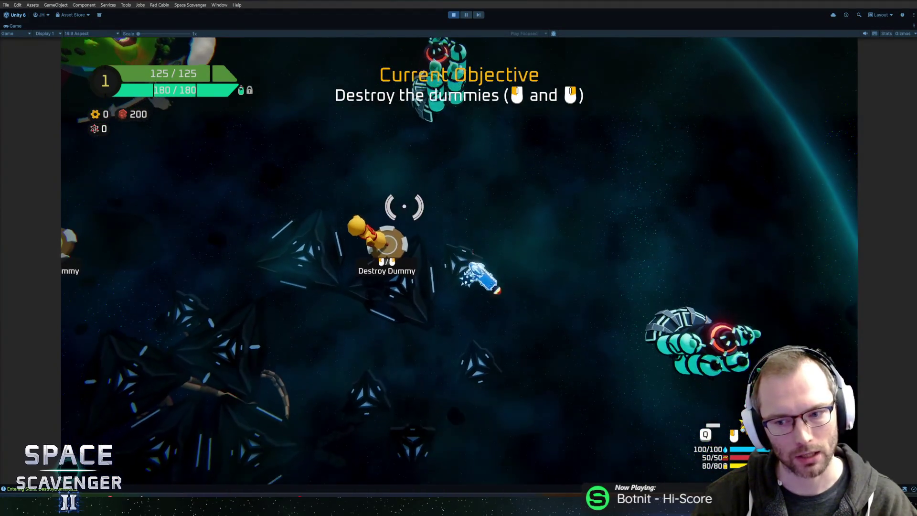
pyautogui.click(461, 199)
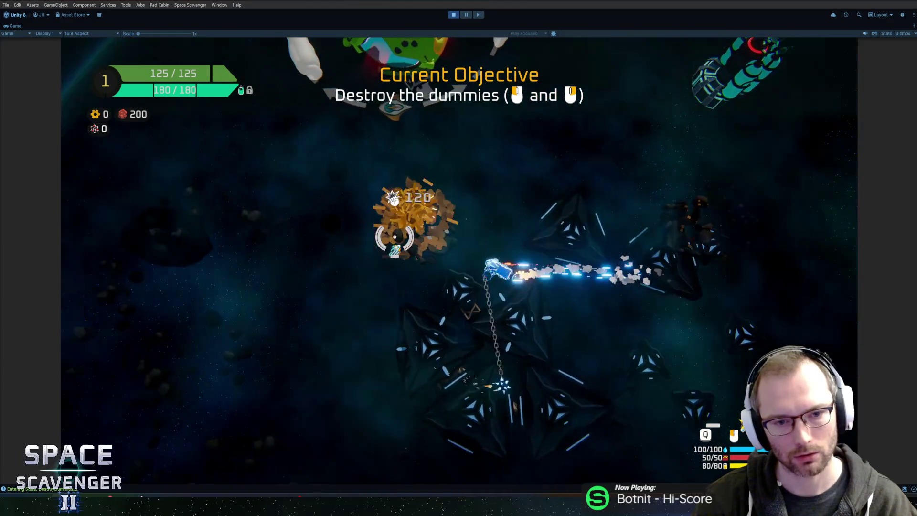
pyautogui.click(579, 382)
# Claim the Oxygen Station's solar panel reward and attach the Solar Panel to the ship.
pyautogui.press('w')
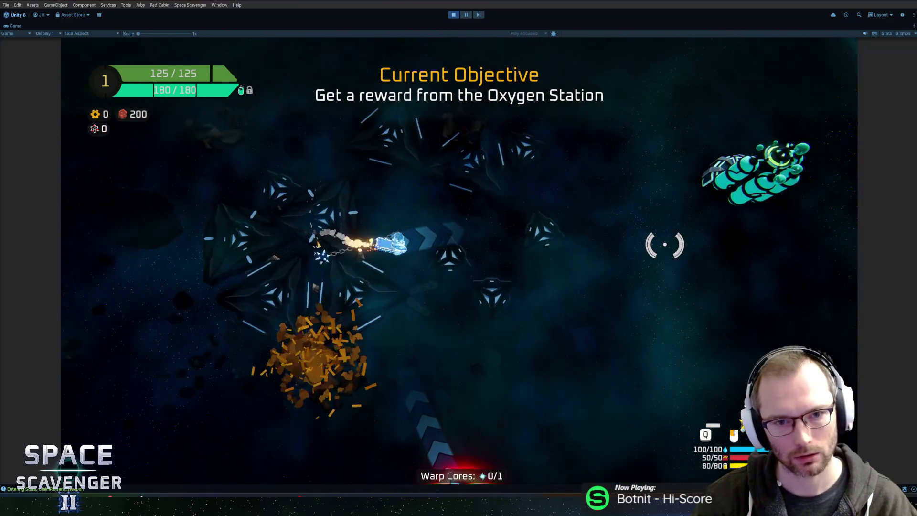
pyautogui.press('f')
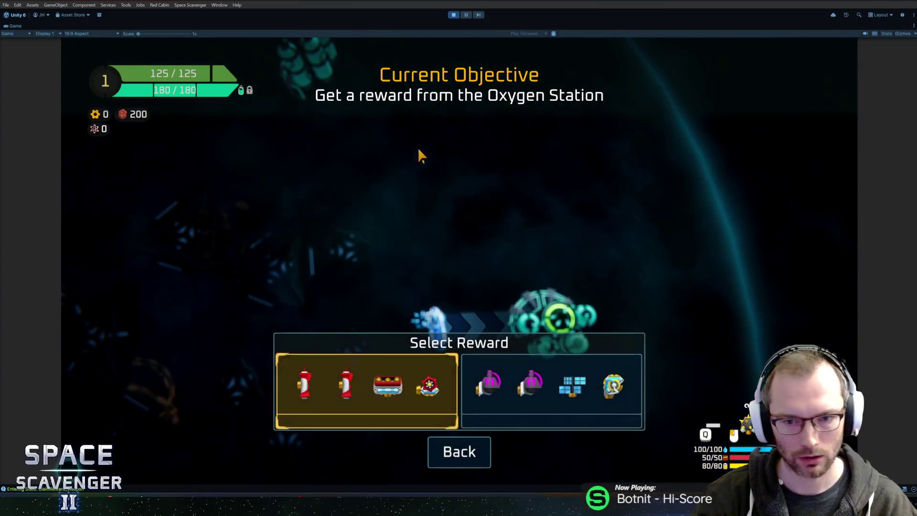
pyautogui.click(550, 396)
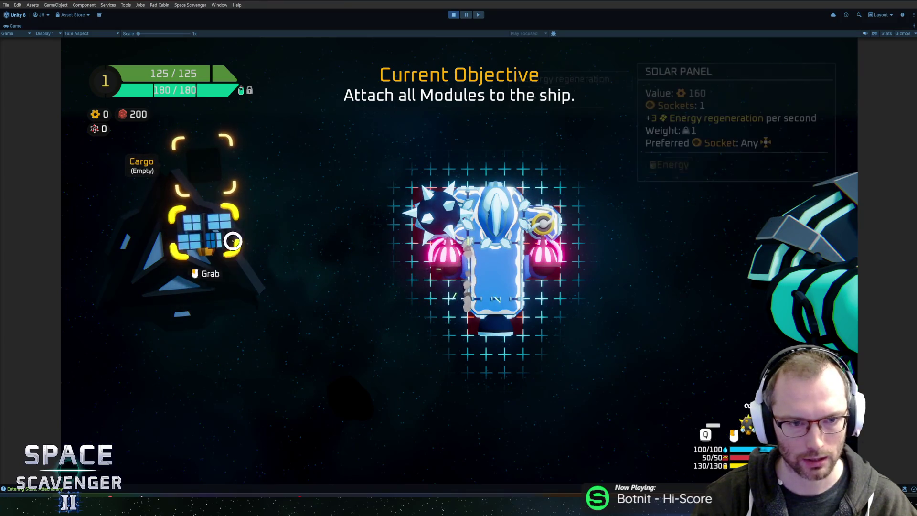
pyautogui.moveTo(241, 238); pyautogui.dragTo(502, 182)
pyautogui.press('Escape')
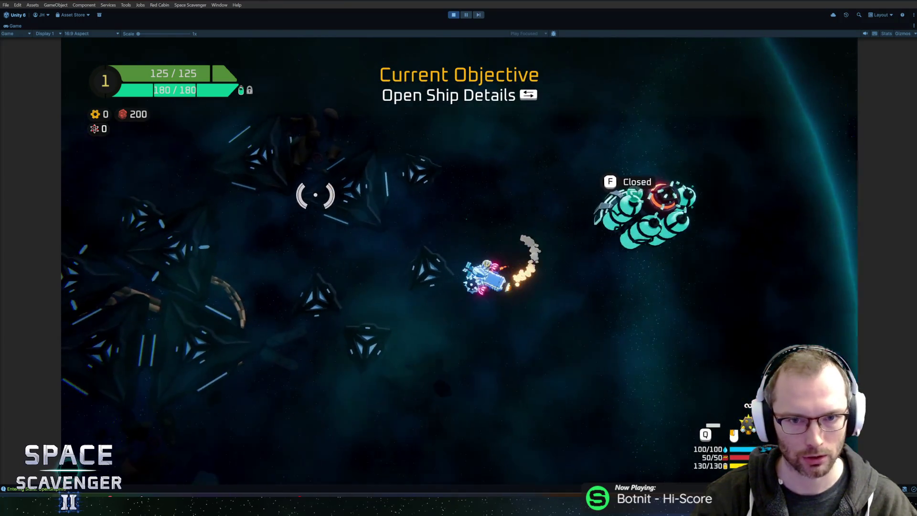
# Check the ship details, finish the remaining dummies, and make the first dash through the lightning line.
pyautogui.press('Tab')
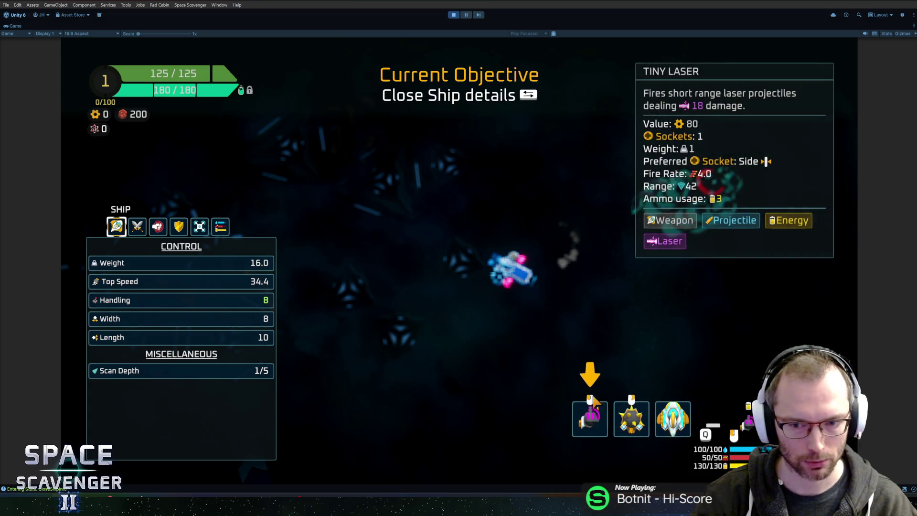
pyautogui.press('Tab')
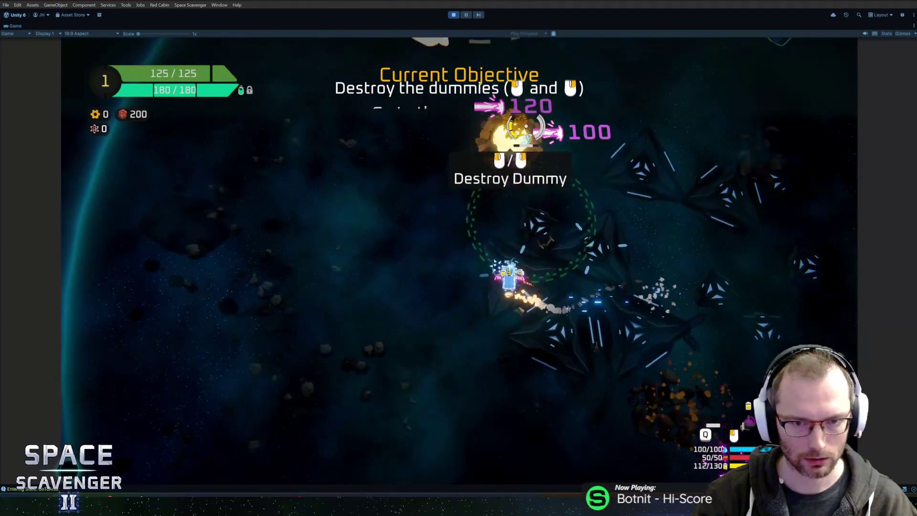
pyautogui.press('Tab')
pyautogui.press('Tab')
pyautogui.press('Tab')
pyautogui.press('Tab')
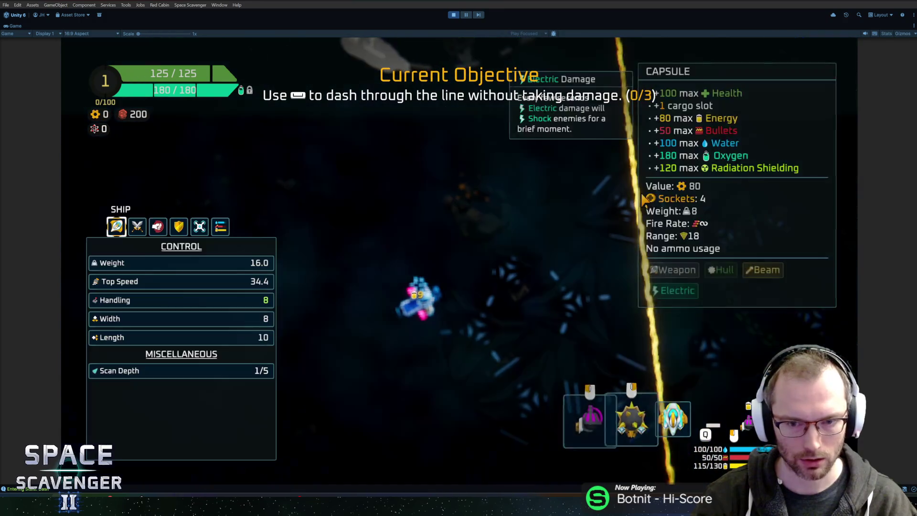
pyautogui.press('w')
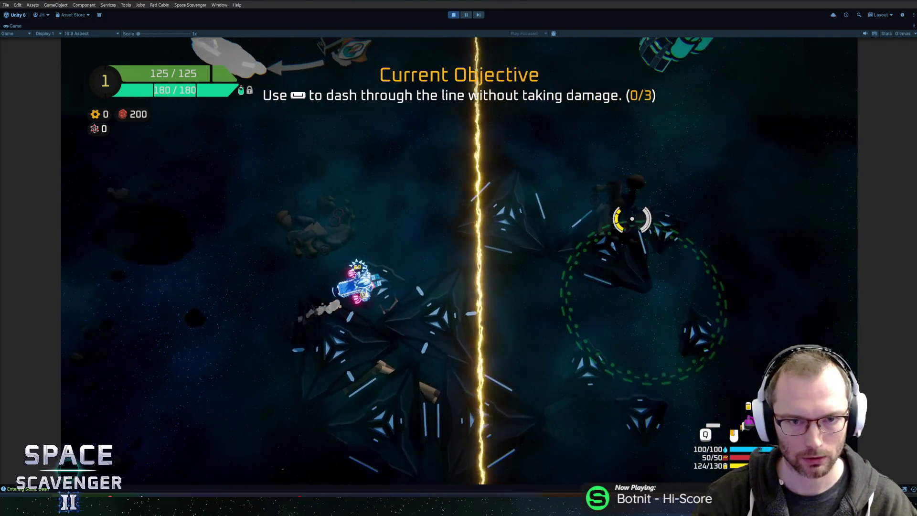
pyautogui.press('space')
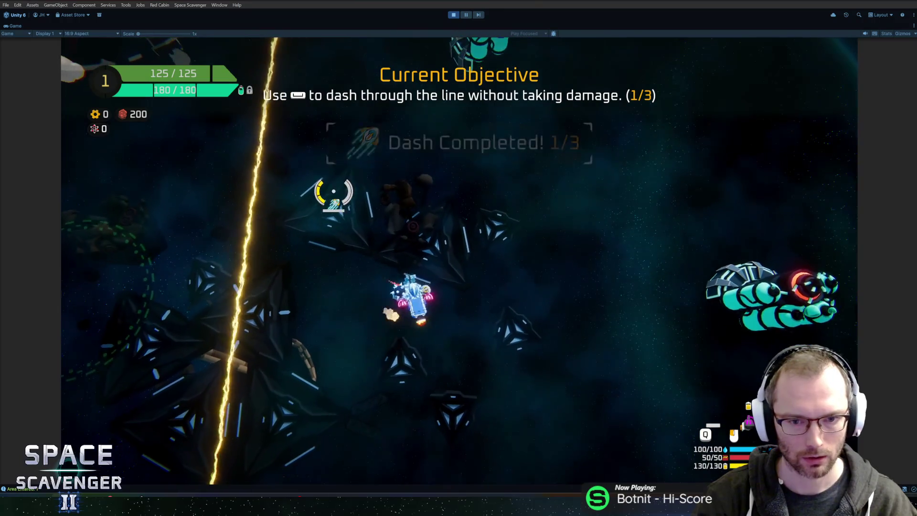
# Complete the second and third dashes, circle the planet to watch the scan icon, then un-maximize the Game view.
pyautogui.press('space')
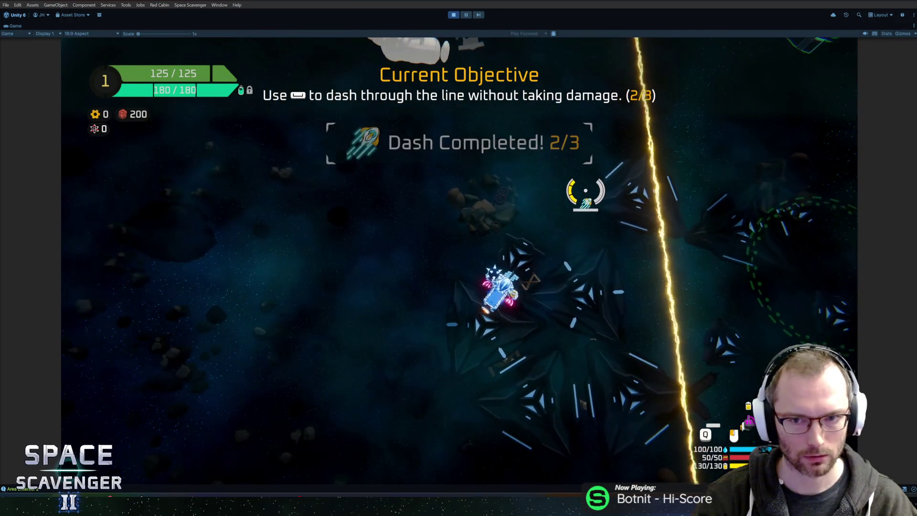
pyautogui.press('space')
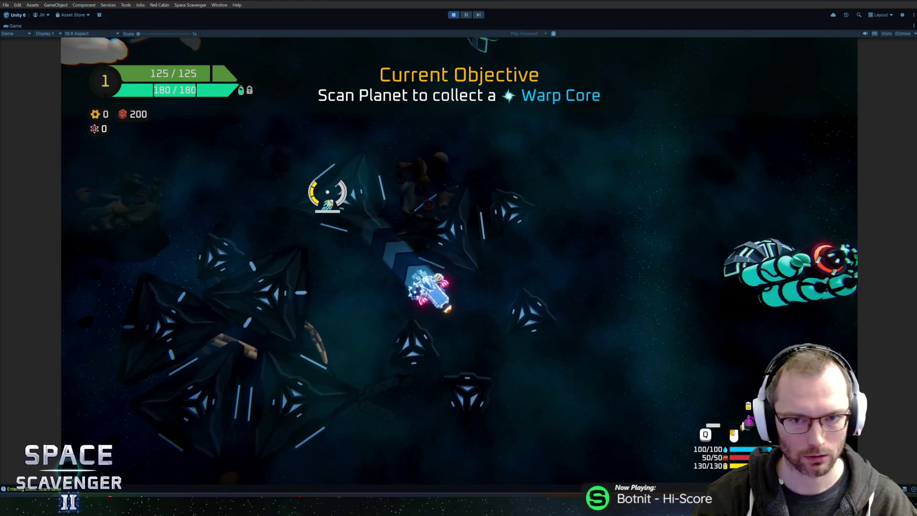
pyautogui.press('w')
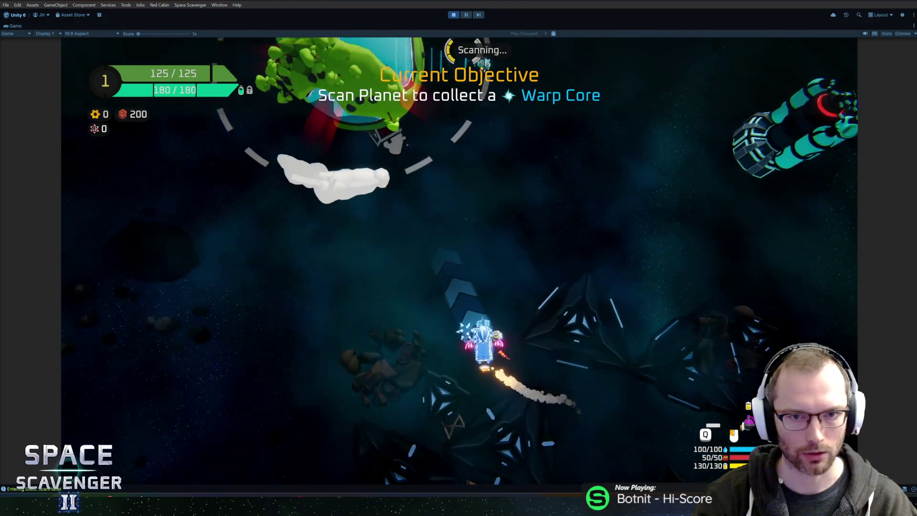
pyautogui.press('w')
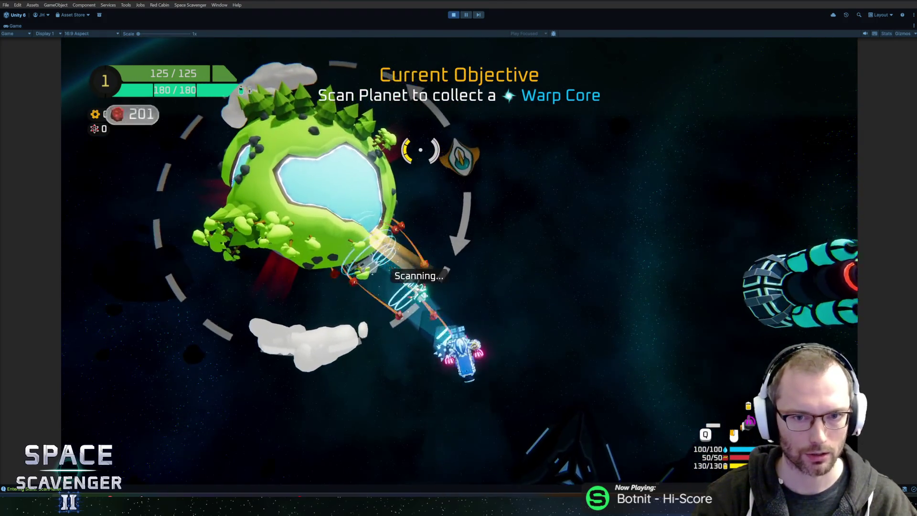
pyautogui.press('w')
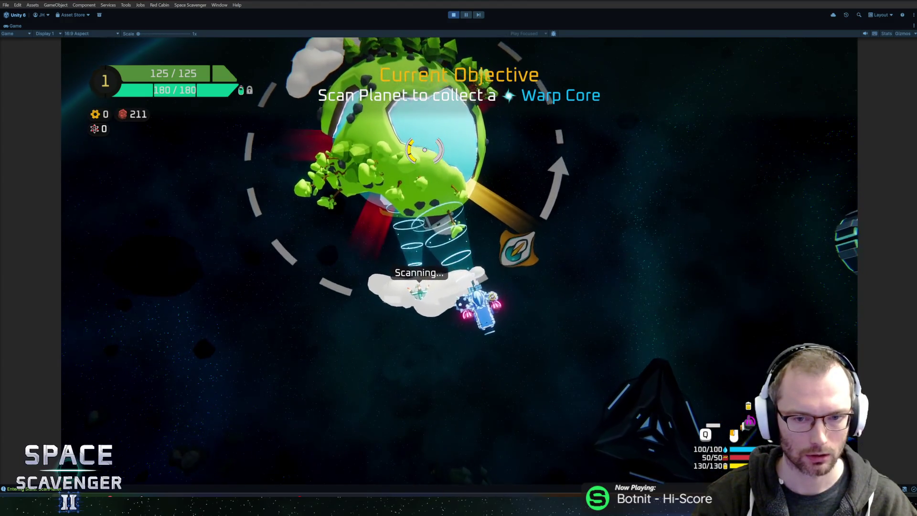
pyautogui.press('w')
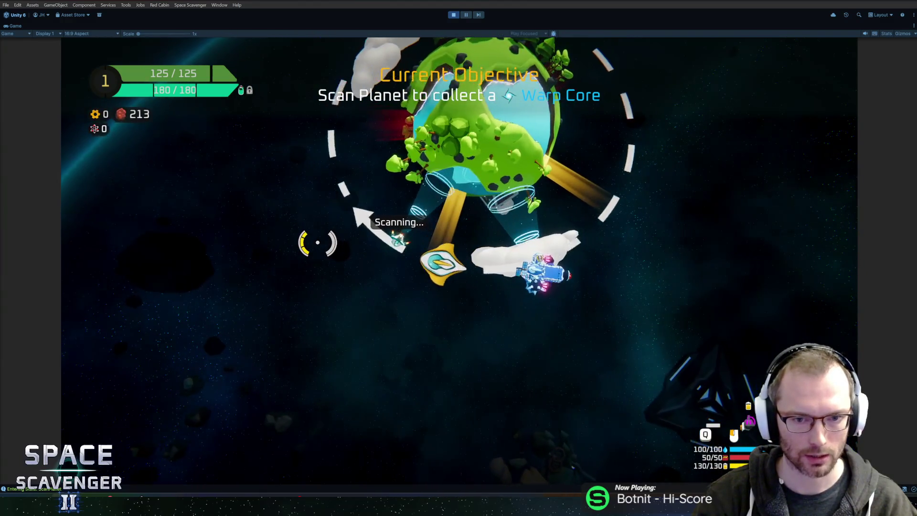
pyautogui.press('w')
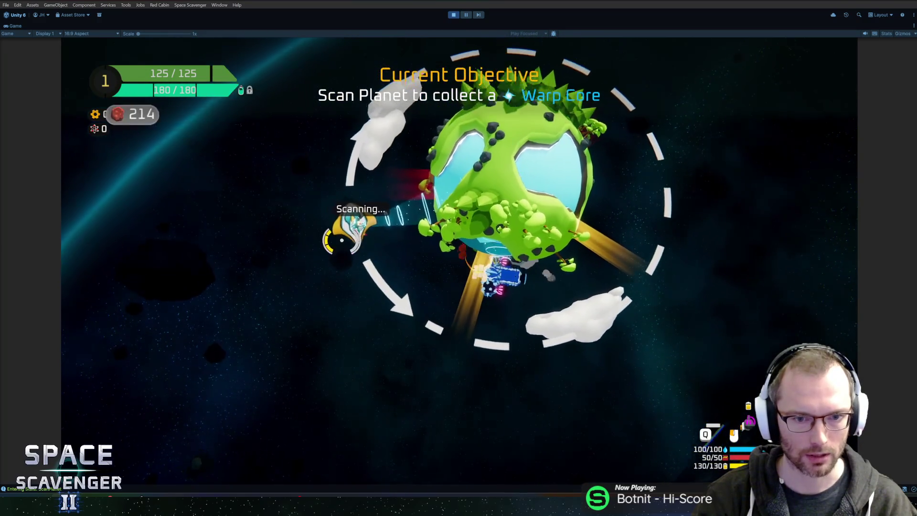
pyautogui.press('w')
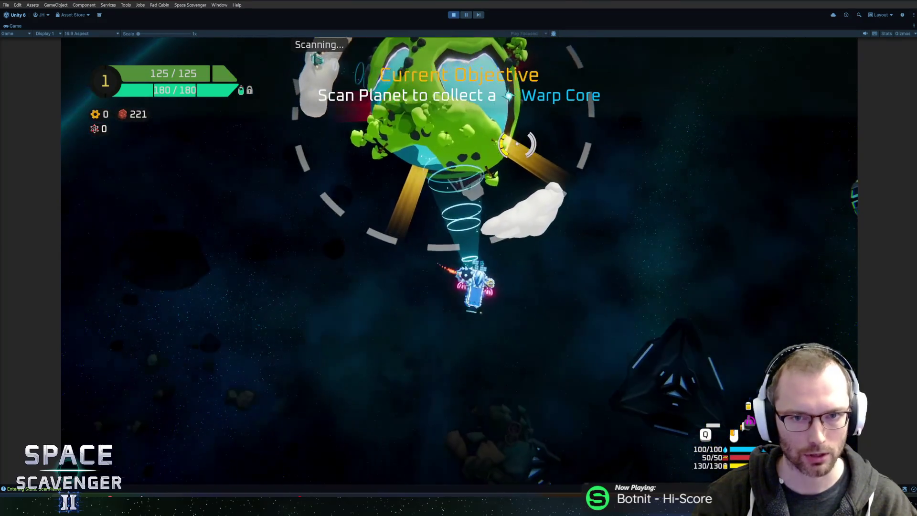
pyautogui.press('w')
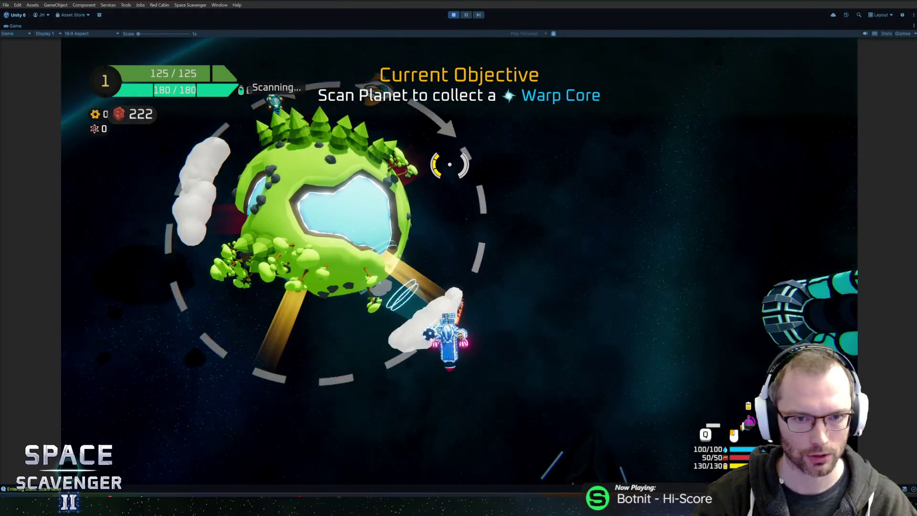
pyautogui.hotkey('shift', 'space')
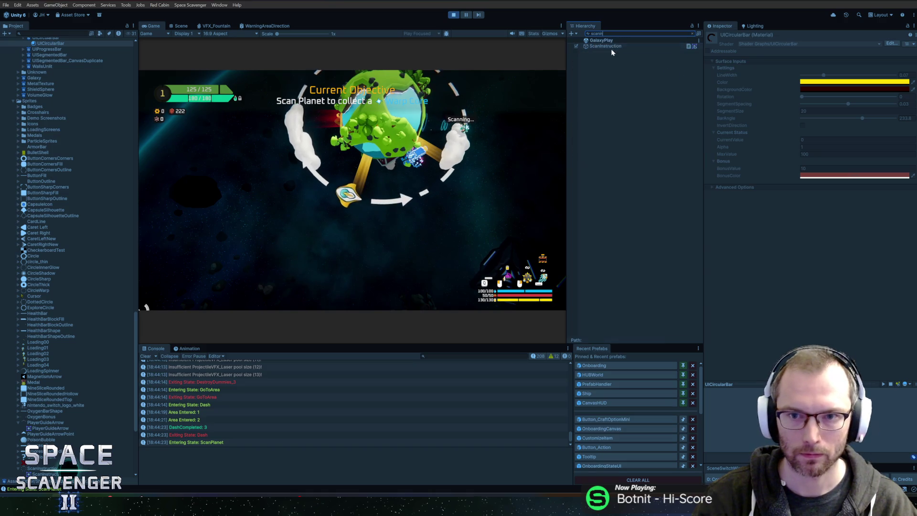
# Select ScanInstruction in the Hierarchy and drag its Position Z to about -3.6, then switch to Figma.
pyautogui.click(606, 47)
pyautogui.click(693, 34)
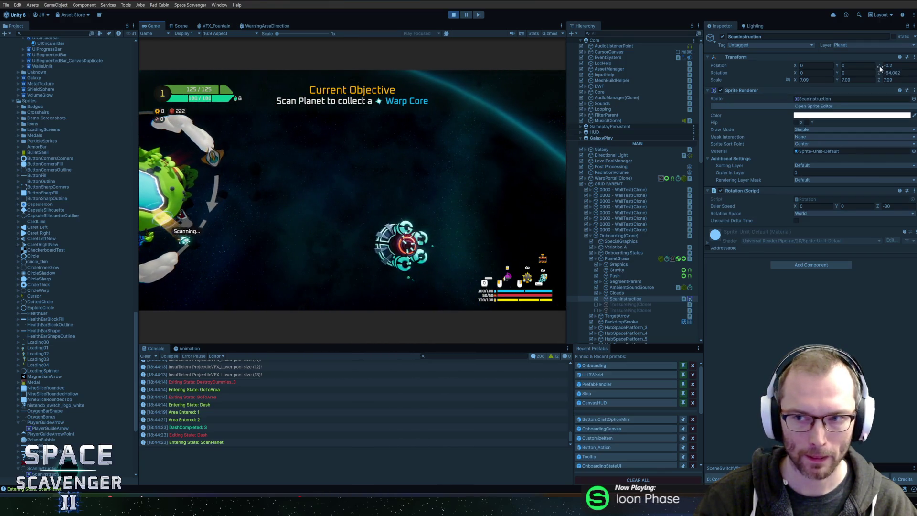
pyautogui.moveTo(881, 69); pyautogui.dragTo(860, 65)
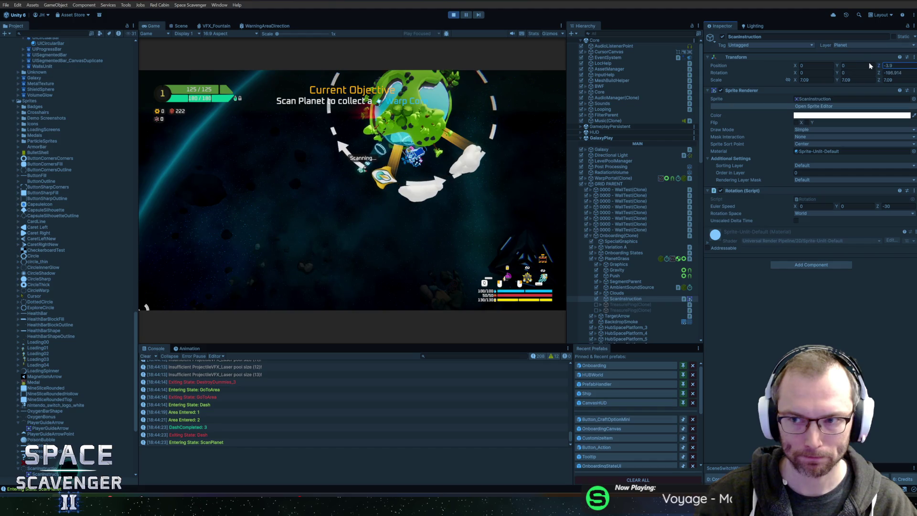
pyautogui.press('Return')
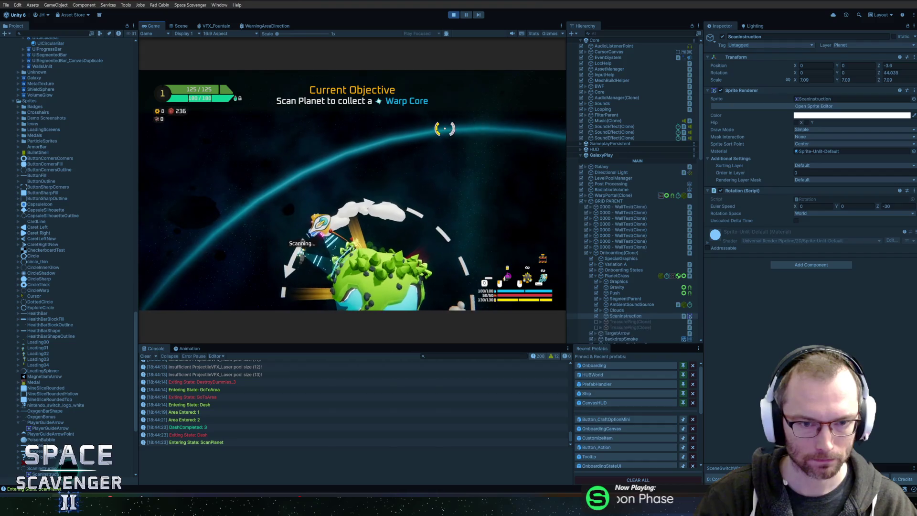
pyautogui.hotkey('alt', 'Tab')
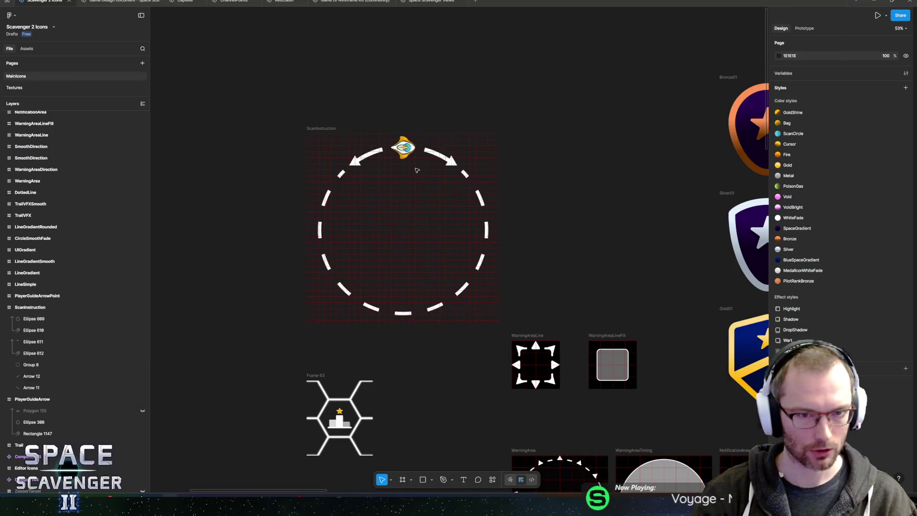
# Paste a copy of mask Ellipse 612 above Arrow 12 and remove the mask from the new Ellipse 613.
pyautogui.scroll(5, 416, 170)
pyautogui.scroll(-3, 380, 176)
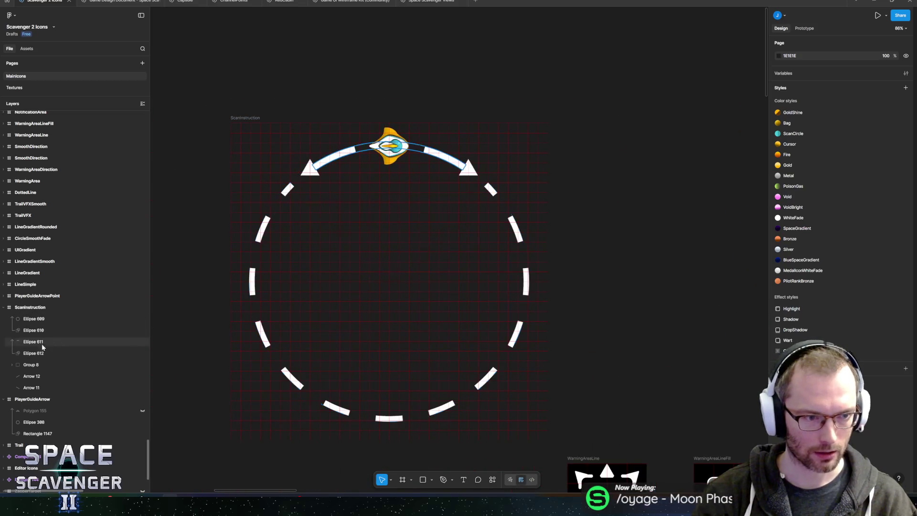
pyautogui.click(38, 364)
pyautogui.click(36, 378)
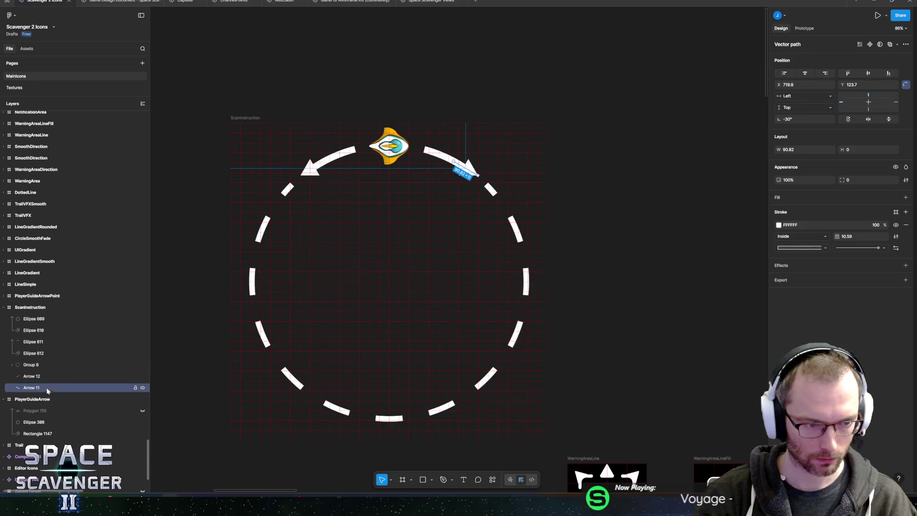
pyautogui.click(42, 356)
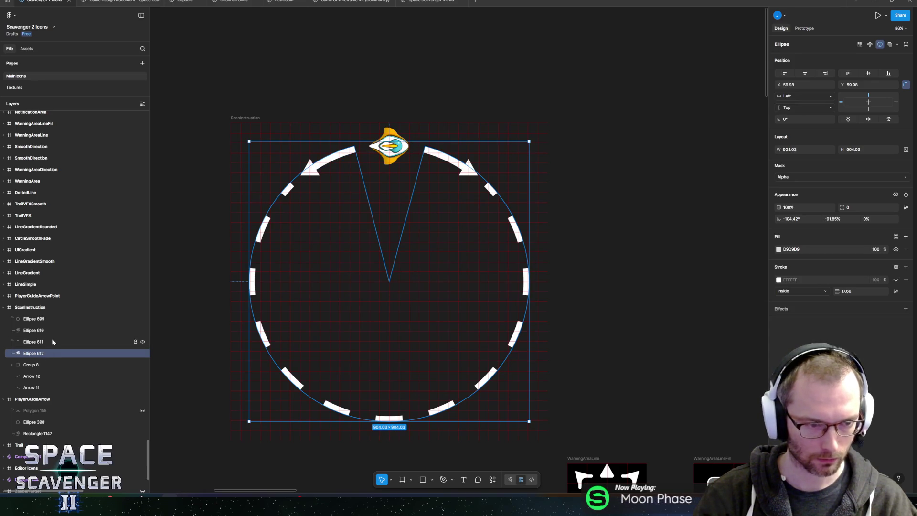
pyautogui.click(32, 377)
pyautogui.hotkey('ctrl', 'v')
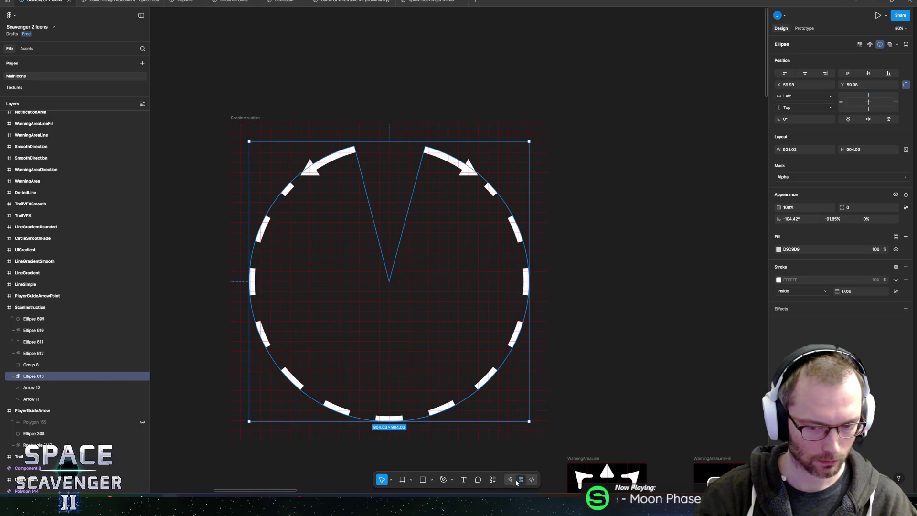
pyautogui.rightClick(43, 381)
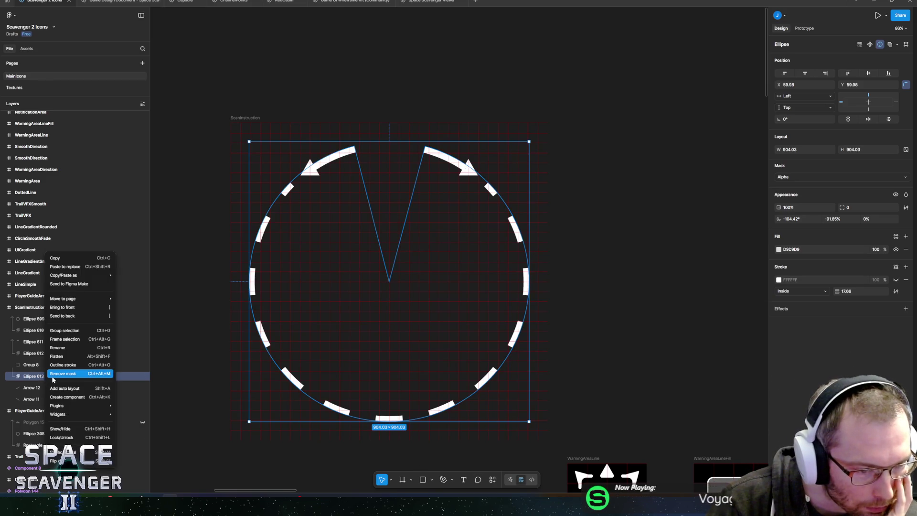
pyautogui.click(54, 374)
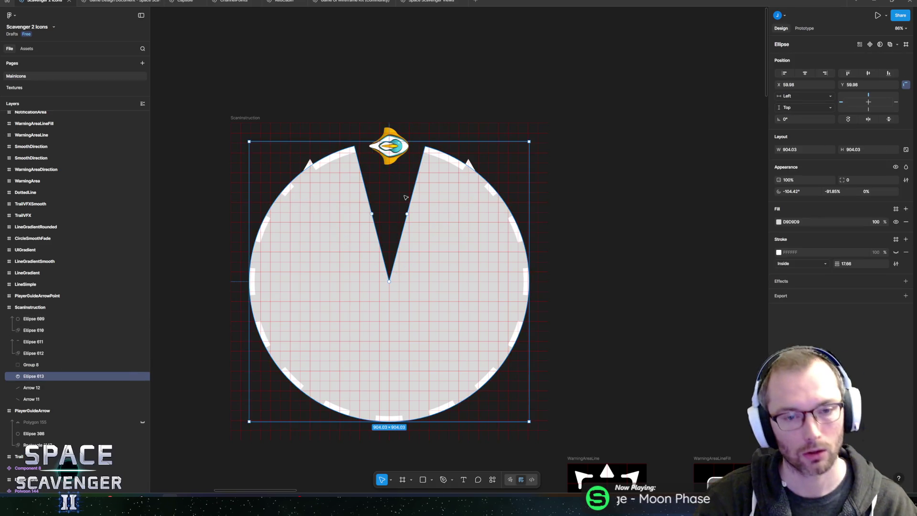
# Trim the grey ellipse's arc to a thin wedge under the ship, with height 666.83.
pyautogui.moveTo(409, 218)
pyautogui.mouseDown()
pyautogui.moveTo(434, 252)
pyautogui.moveTo(433, 273)
pyautogui.mouseUp()
pyautogui.hotkey('ctrl', 'z')
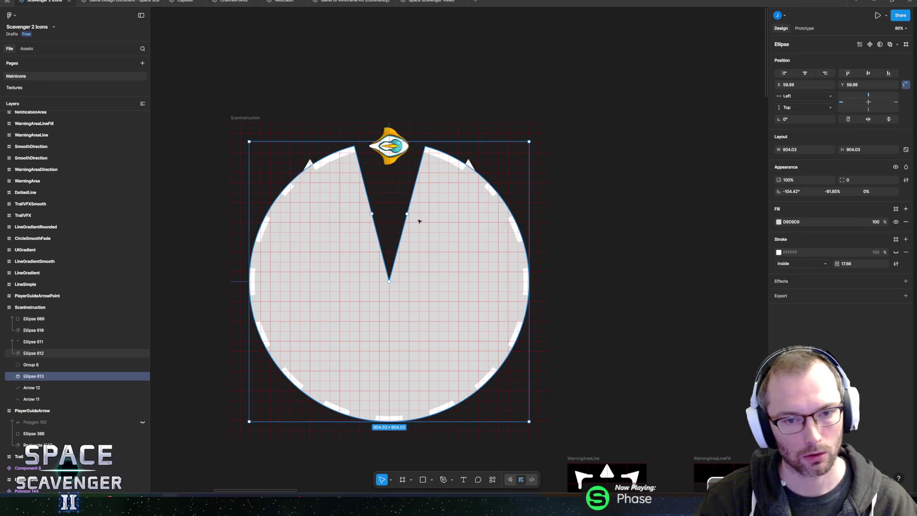
pyautogui.moveTo(410, 217)
pyautogui.mouseDown()
pyautogui.moveTo(428, 221)
pyautogui.moveTo(458, 283)
pyautogui.moveTo(383, 276)
pyautogui.moveTo(348, 236)
pyautogui.moveTo(392, 215)
pyautogui.moveTo(430, 293)
pyautogui.moveTo(382, 321)
pyautogui.mouseUp()
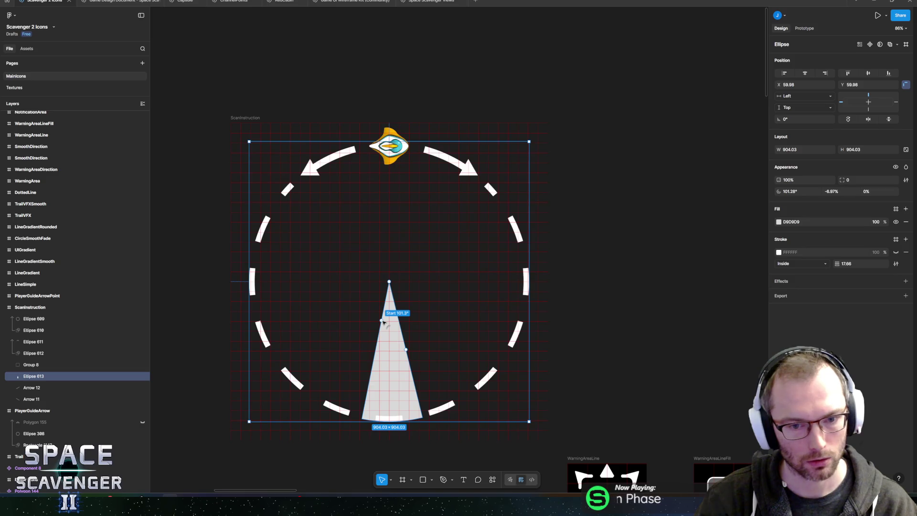
pyautogui.moveTo(383, 322); pyautogui.dragTo(382, 322)
pyautogui.moveTo(385, 362); pyautogui.dragTo(386, 224)
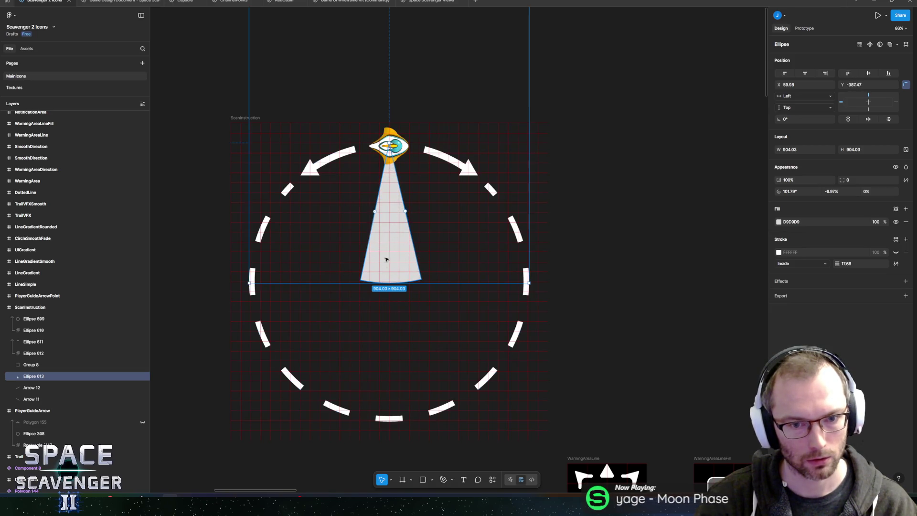
pyautogui.moveTo(388, 284)
pyautogui.mouseDown()
pyautogui.moveTo(396, 209)
pyautogui.moveTo(403, 231)
pyautogui.mouseUp()
# Fill the wedge teal 45CADC and duplicate it.
pyautogui.click(779, 221)
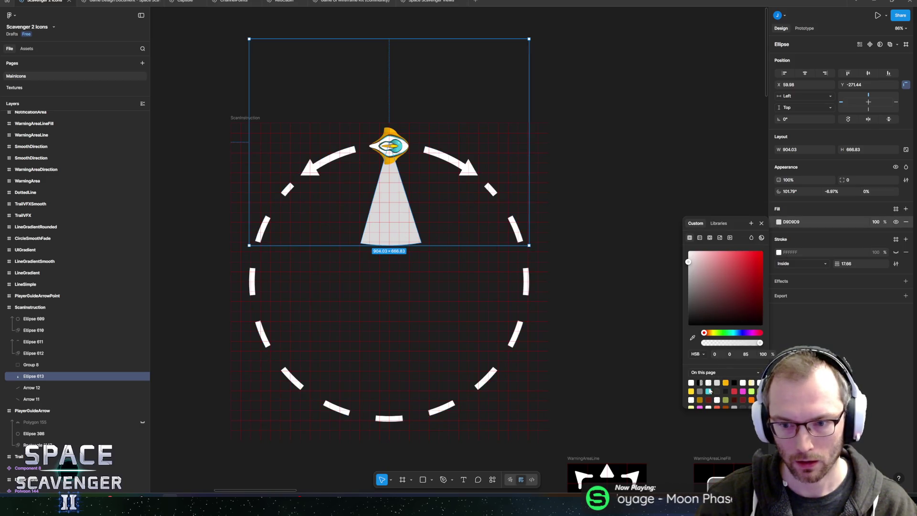
pyautogui.click(709, 391)
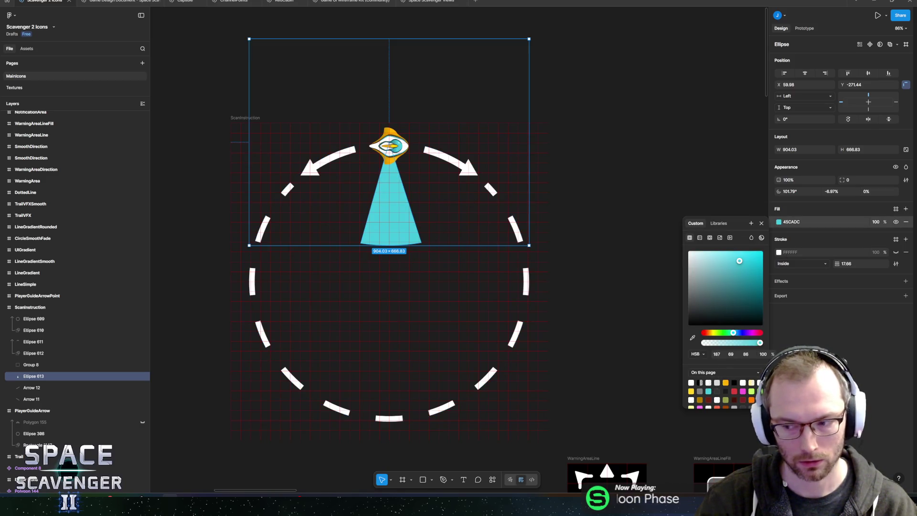
pyautogui.press('Escape')
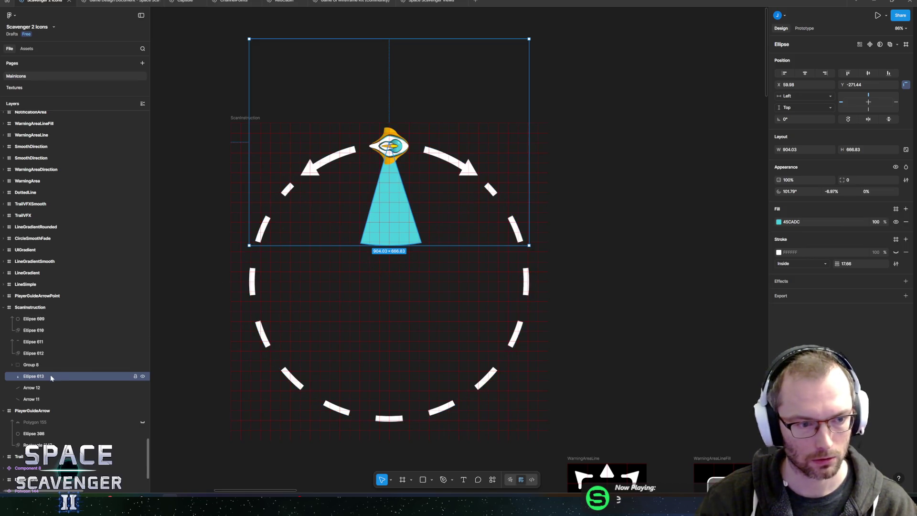
pyautogui.hotkey('ctrl', 'd')
pyautogui.keyDown('ctrl'); pyautogui.scroll(5, 352, 230); pyautogui.keyUp('ctrl')
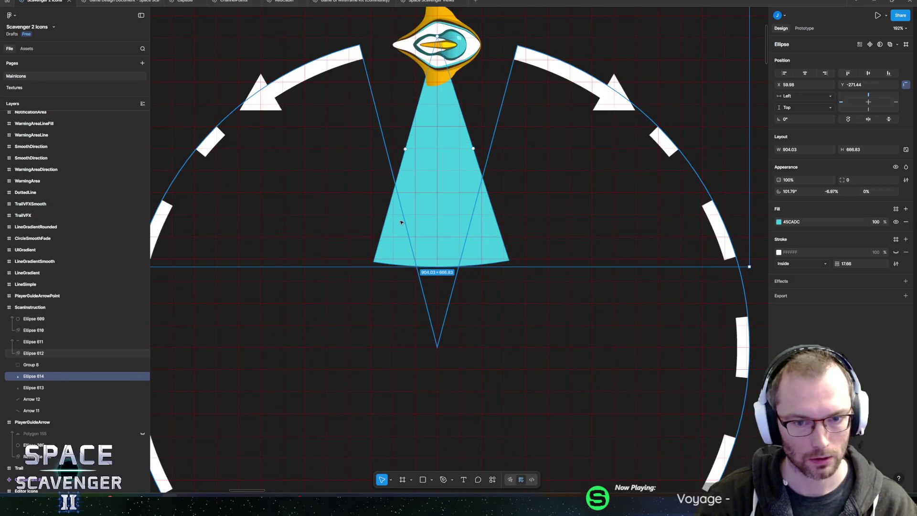
# Hide the duplicate cone's teal fill and add an Inner shadow effect.
pyautogui.click(897, 254)
pyautogui.click(896, 255)
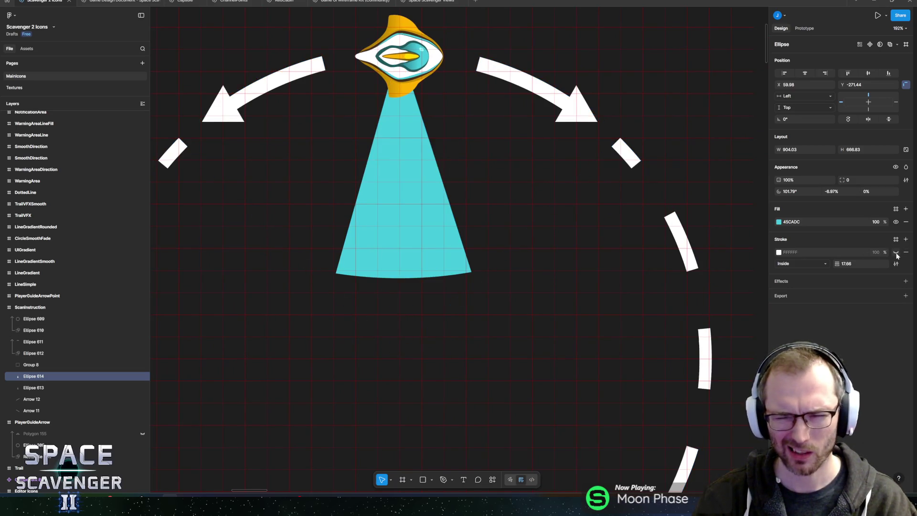
pyautogui.click(896, 226)
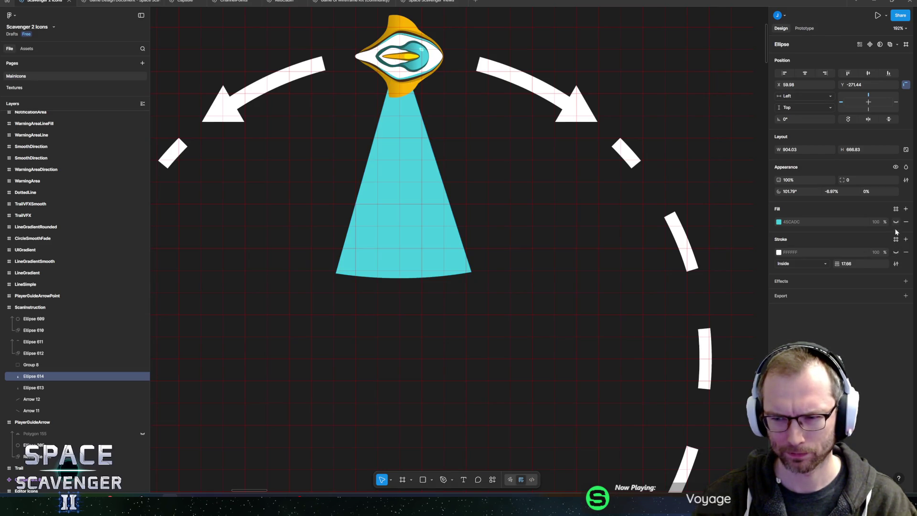
pyautogui.click(907, 282)
pyautogui.click(806, 294)
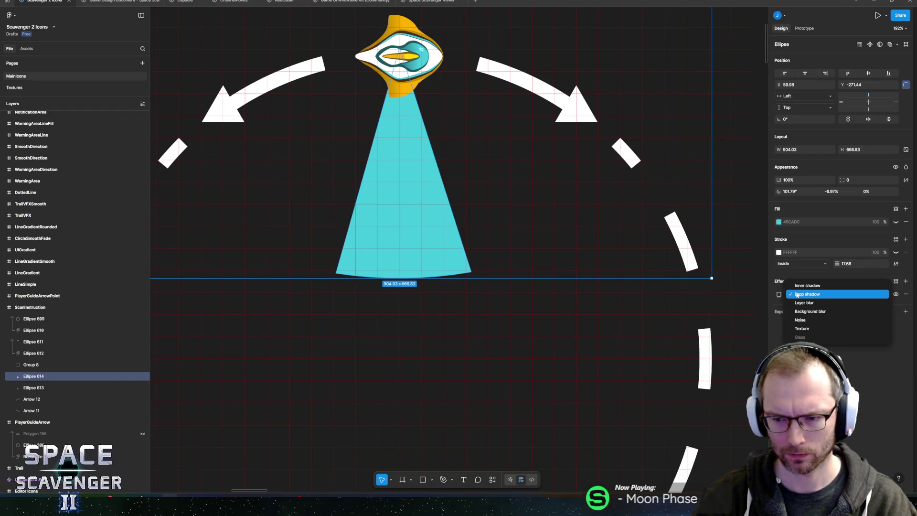
pyautogui.click(807, 290)
pyautogui.click(779, 294)
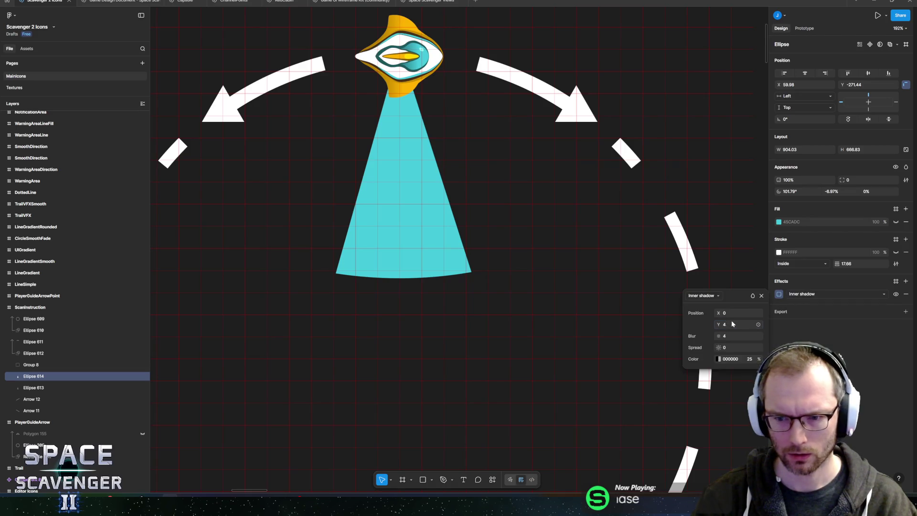
# Set the inner shadow to Y offset -20, colour FFFFFF, opacity 100.
pyautogui.click(734, 320)
pyautogui.write('-20')
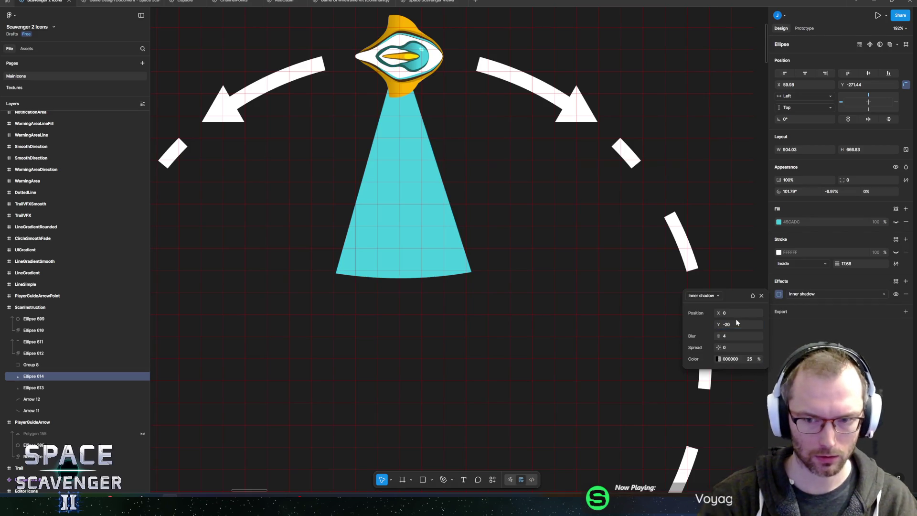
pyautogui.click(719, 359)
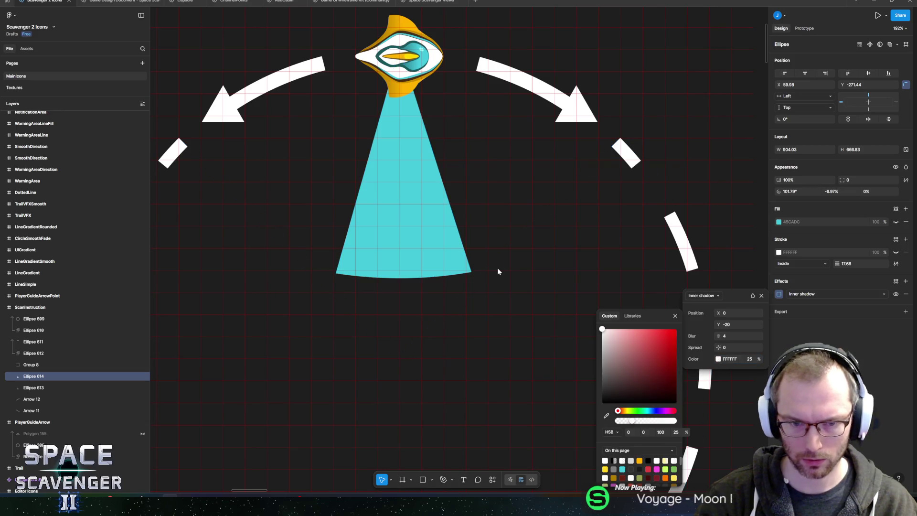
pyautogui.doubleClick(730, 359)
pyautogui.write('FFFFFF')
pyautogui.press('Return')
pyautogui.click(749, 359)
pyautogui.write('100')
pyautogui.press('Return')
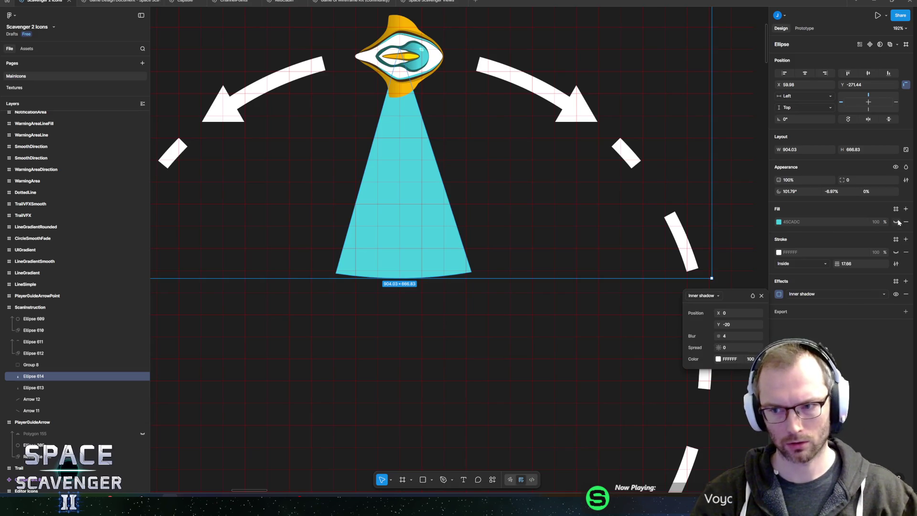
pyautogui.press('Escape')
# Narrow the ellipse to a white ~86% ratio band at the cone's base, without inner shadow or stroke.
pyautogui.scroll(-5, 420, 160)
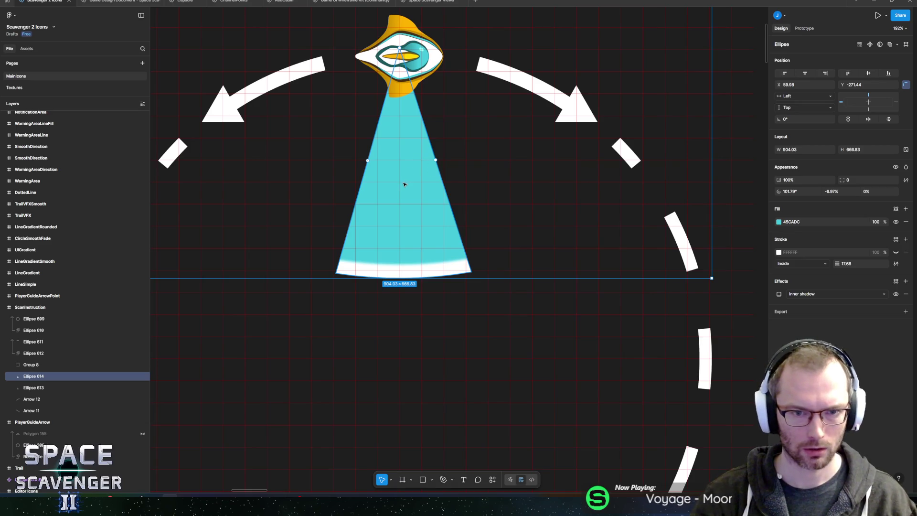
pyautogui.moveTo(400, 98)
pyautogui.mouseDown()
pyautogui.moveTo(400, 233)
pyautogui.moveTo(400, 223)
pyautogui.mouseUp()
pyautogui.scroll(5, 440, 236)
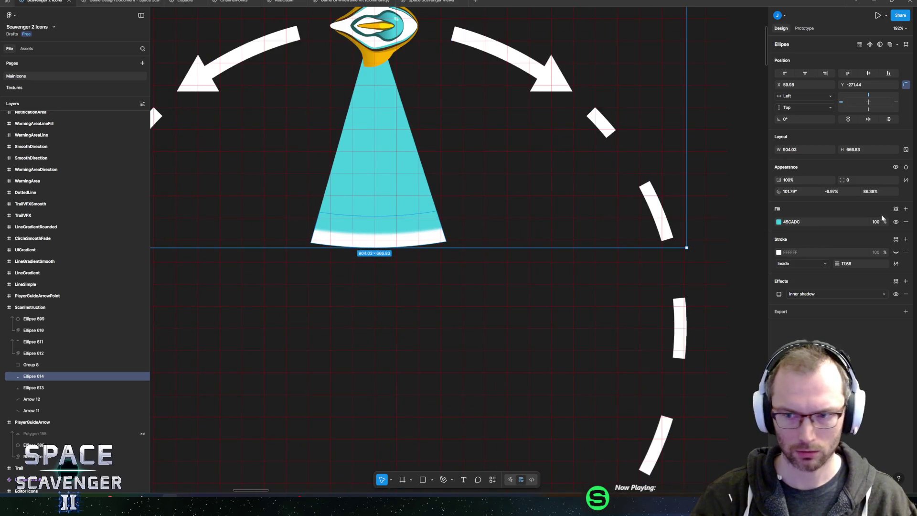
pyautogui.click(779, 221)
pyautogui.moveTo(710, 267); pyautogui.dragTo(554, 206)
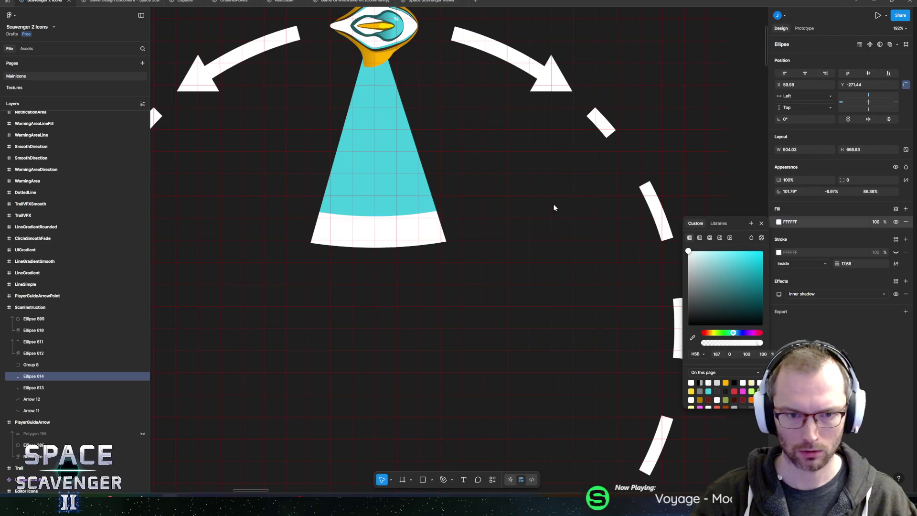
pyautogui.click(783, 296)
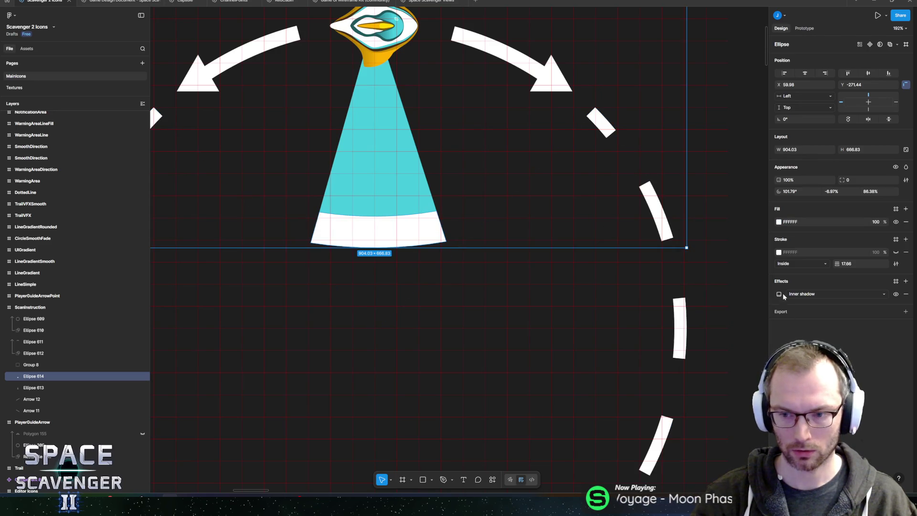
pyautogui.click(907, 295)
pyautogui.click(905, 252)
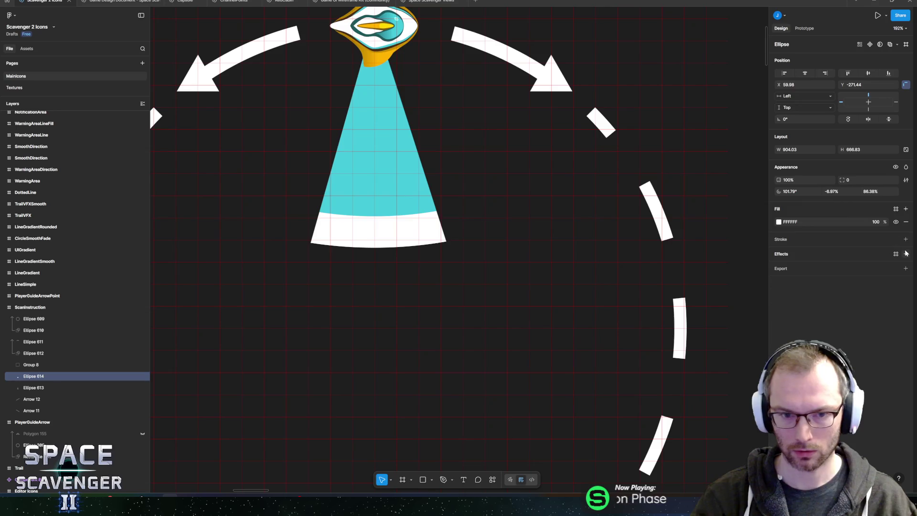
pyautogui.scroll(3, 607, 293)
pyautogui.hscroll(-3, 607, 292)
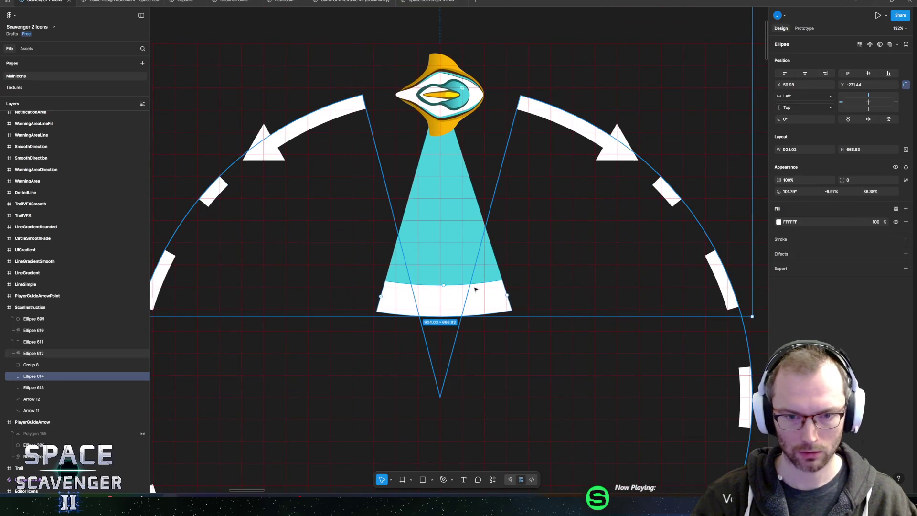
# Thin the white band to a 92.77% ratio and set its fill opacity to 50%.
pyautogui.moveTo(444, 285); pyautogui.dragTo(443, 300)
pyautogui.click(885, 224)
pyautogui.write('50')
pyautogui.press('Return')
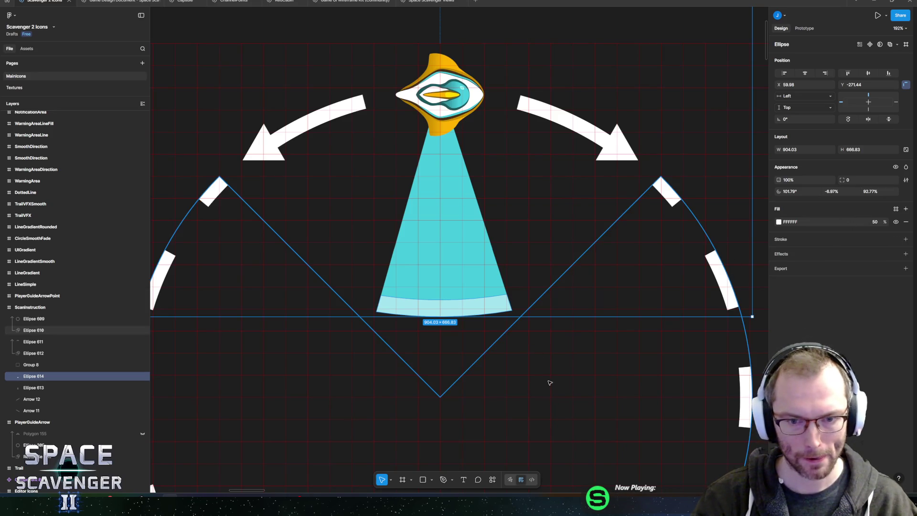
pyautogui.click(543, 379)
pyautogui.scroll(-5, 500, 324)
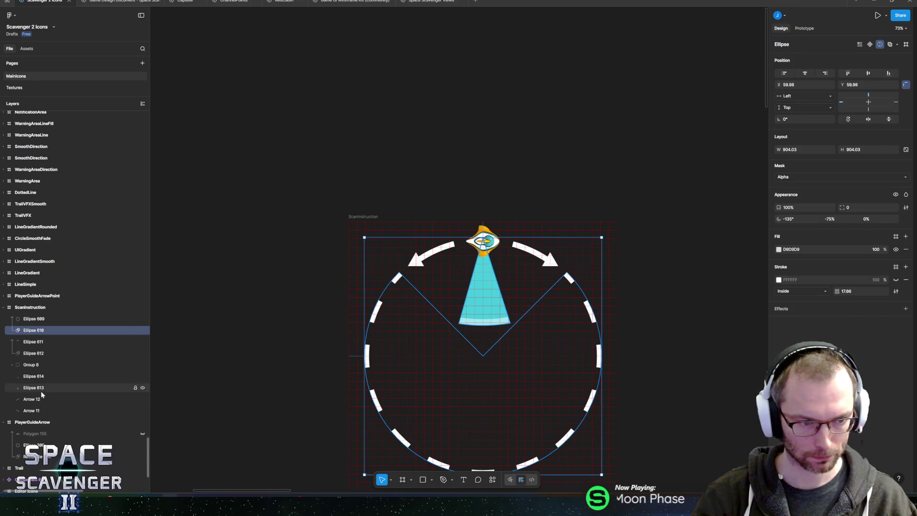
# Rename the band layer Ellipse 614 to 'Line'.
pyautogui.click(42, 378)
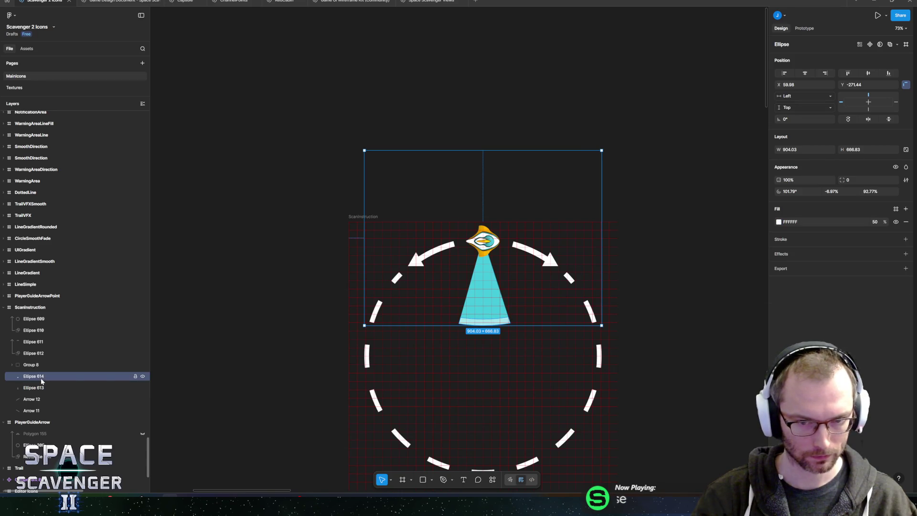
pyautogui.click(142, 377)
pyautogui.click(142, 377)
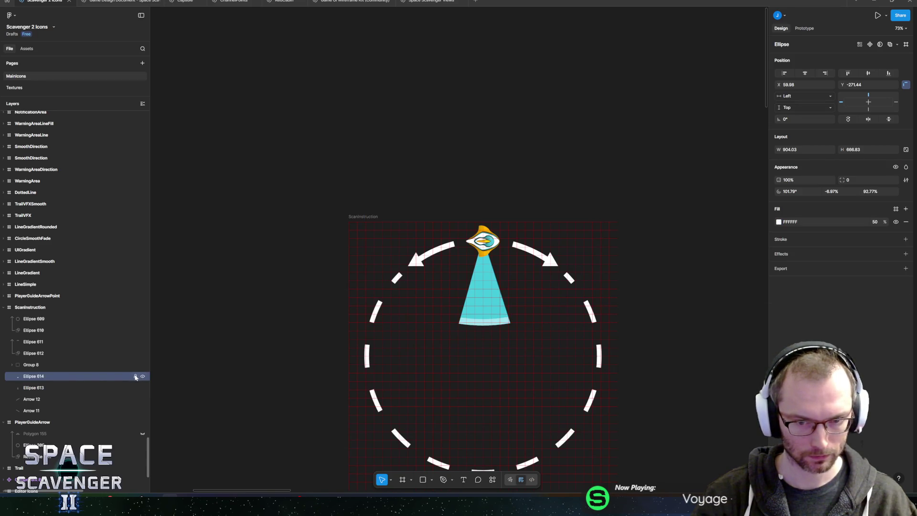
pyautogui.doubleClick(34, 376)
pyautogui.write('Line')
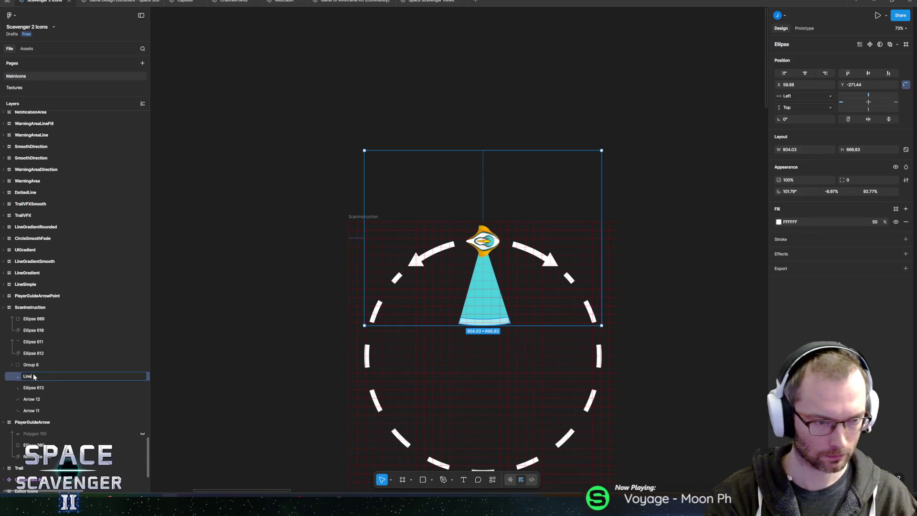
pyautogui.press('Return')
pyautogui.scroll(5, 482, 323)
pyautogui.scroll(3, 482, 323)
# Duplicate the Line band and scale the copy proportionally down to 599.53 × 442.23.
pyautogui.hotkey('ctrl', 'd')
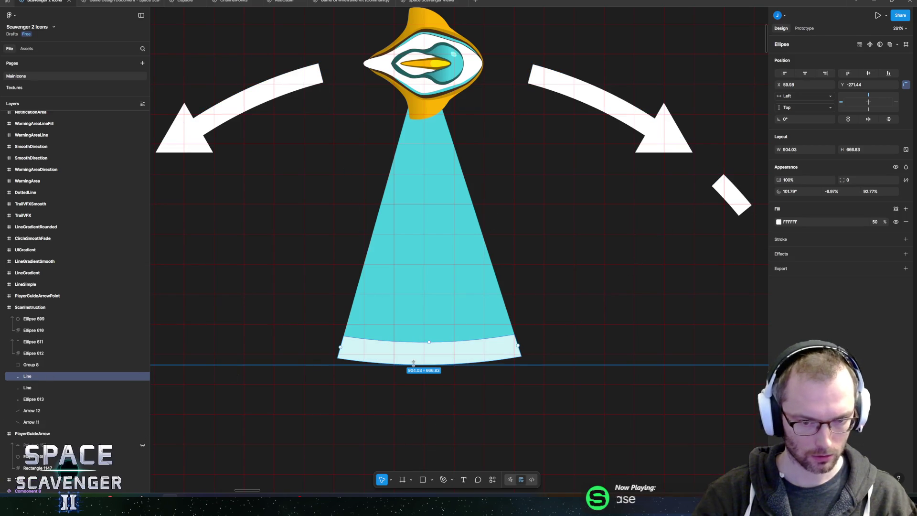
pyautogui.scroll(-5, 416, 363)
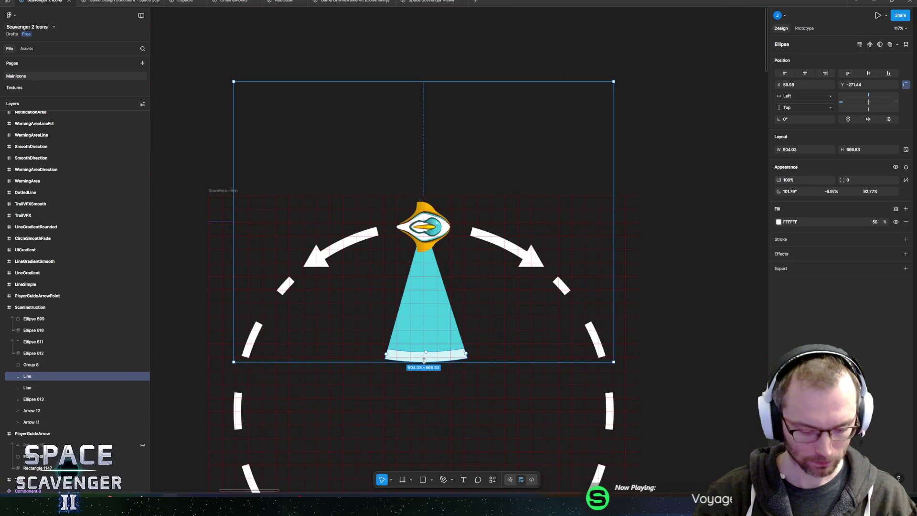
pyautogui.press('k')
pyautogui.moveTo(614, 363); pyautogui.dragTo(549, 292)
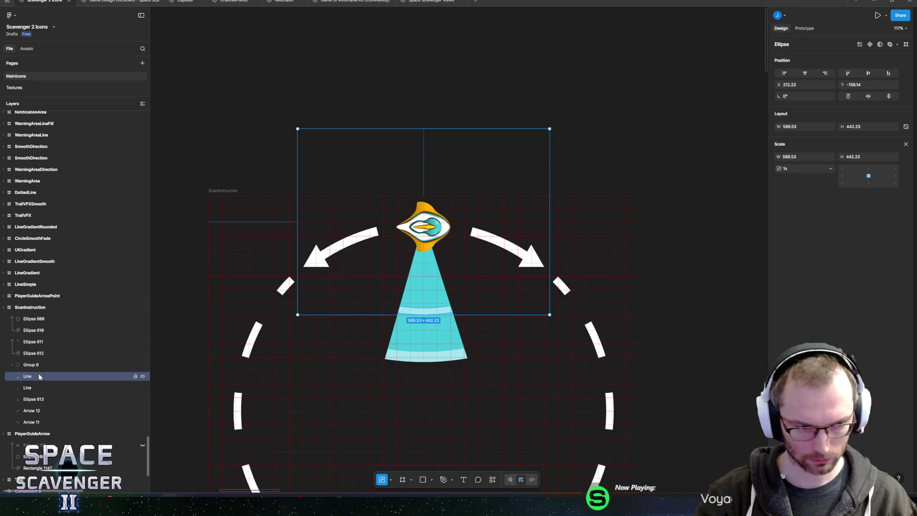
# Scale the band copy higher on the cone to 374.18 × 276 and thin the middle band.
pyautogui.moveTo(549, 313)
pyautogui.mouseDown()
pyautogui.moveTo(519, 274)
pyautogui.moveTo(497, 271)
pyautogui.moveTo(477, 239)
pyautogui.moveTo(502, 275)
pyautogui.mouseUp()
pyautogui.keyDown('ctrl'); pyautogui.scroll(5, 383, 276); pyautogui.keyUp('ctrl')
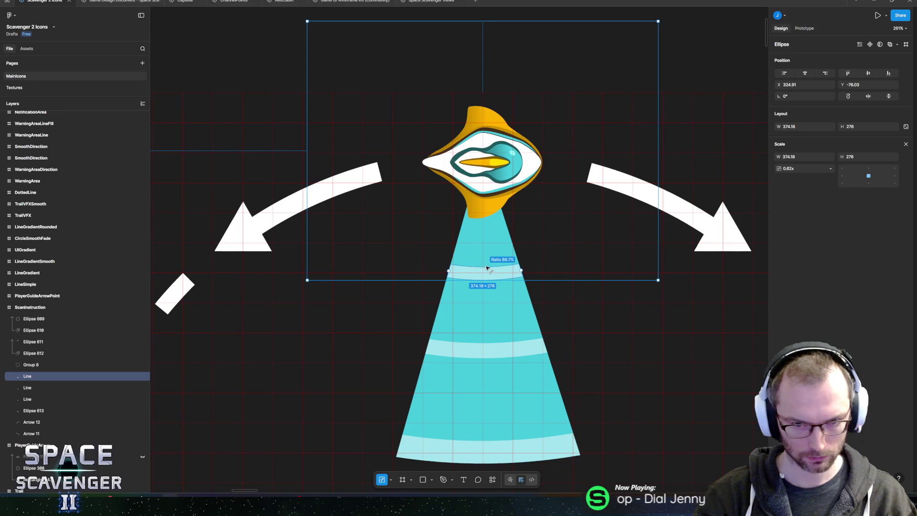
pyautogui.click(484, 352)
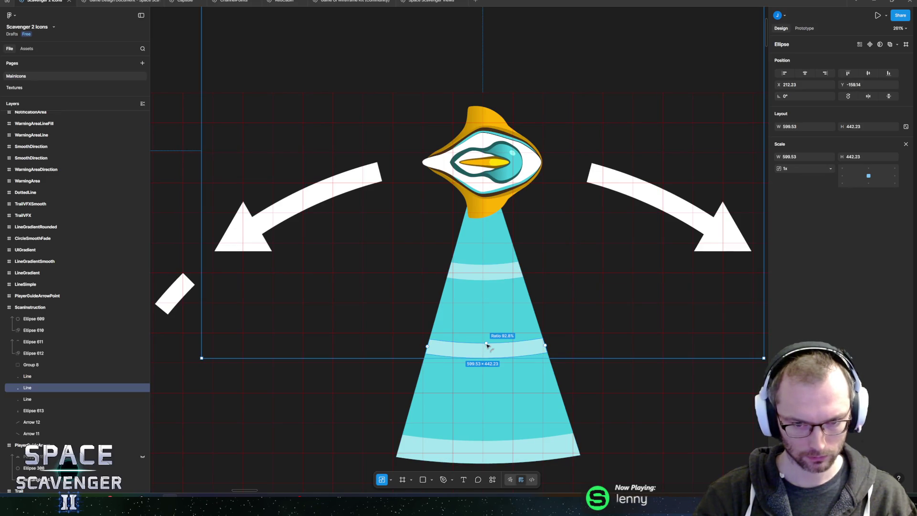
pyautogui.moveTo(486, 337); pyautogui.dragTo(486, 343)
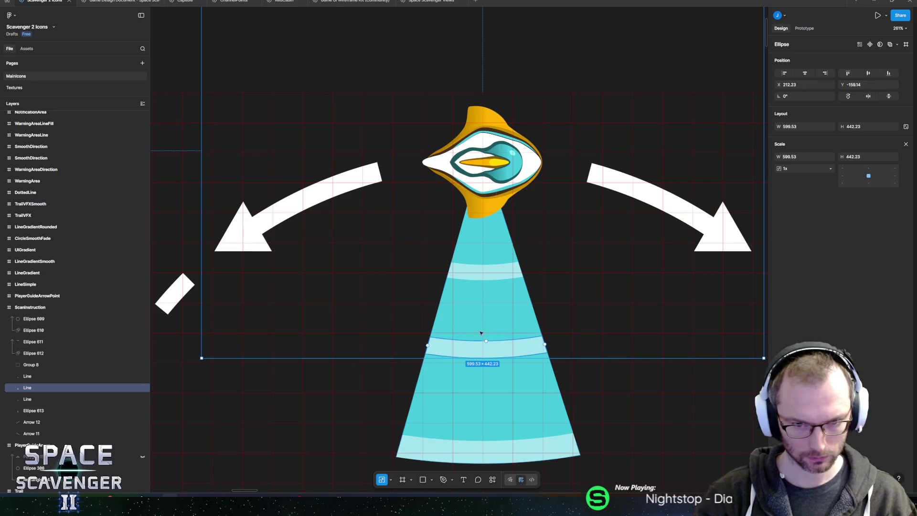
pyautogui.keyDown('ctrl'); pyautogui.scroll(-5, 483, 285); pyautogui.keyUp('ctrl')
pyautogui.keyDown('ctrl'); pyautogui.scroll(-2, 483, 286); pyautogui.keyUp('ctrl')
pyautogui.click(495, 209)
pyautogui.keyDown('ctrl'); pyautogui.scroll(4, 506, 274); pyautogui.keyUp('ctrl')
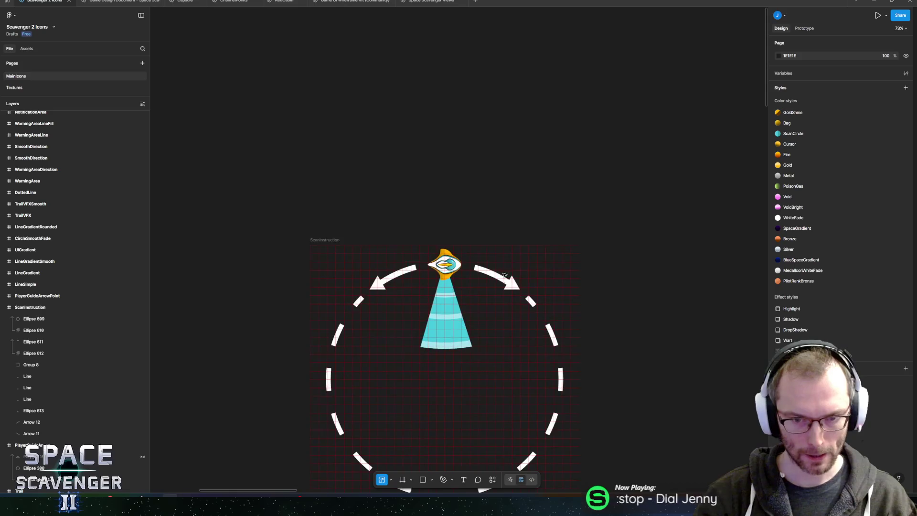
# Switch the cone Ellipse 613's fill to a horizontal linear gradient.
pyautogui.click(324, 240)
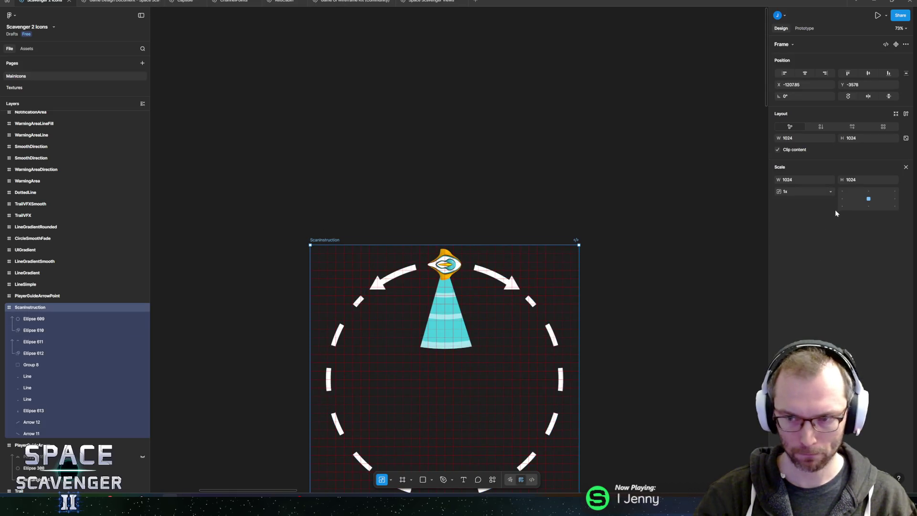
pyautogui.click(445, 329)
pyautogui.keyDown('ctrl'); pyautogui.scroll(5, 425, 362); pyautogui.keyUp('ctrl')
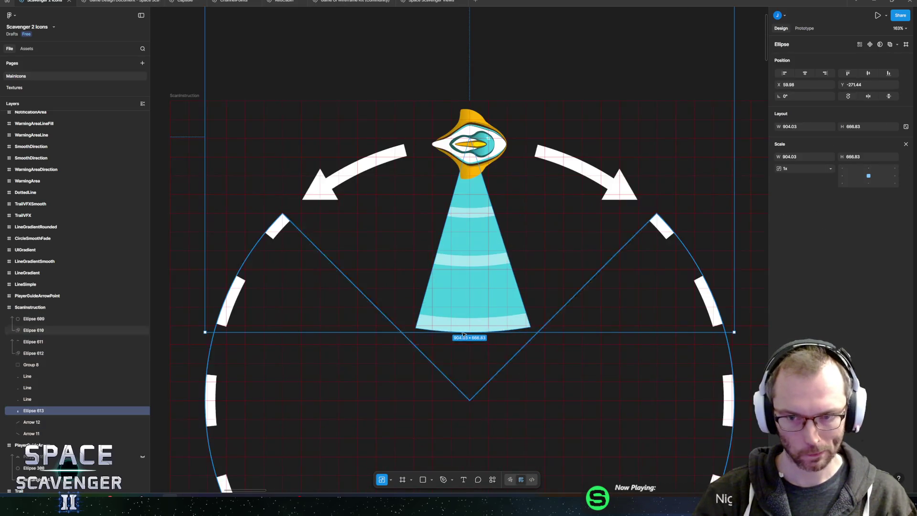
pyautogui.click(778, 222)
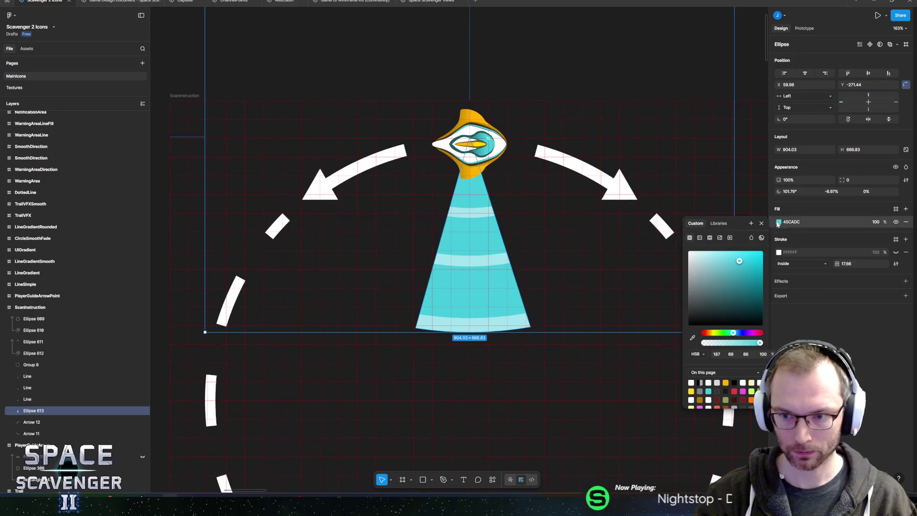
pyautogui.click(700, 240)
pyautogui.hscroll(3, 568, 261)
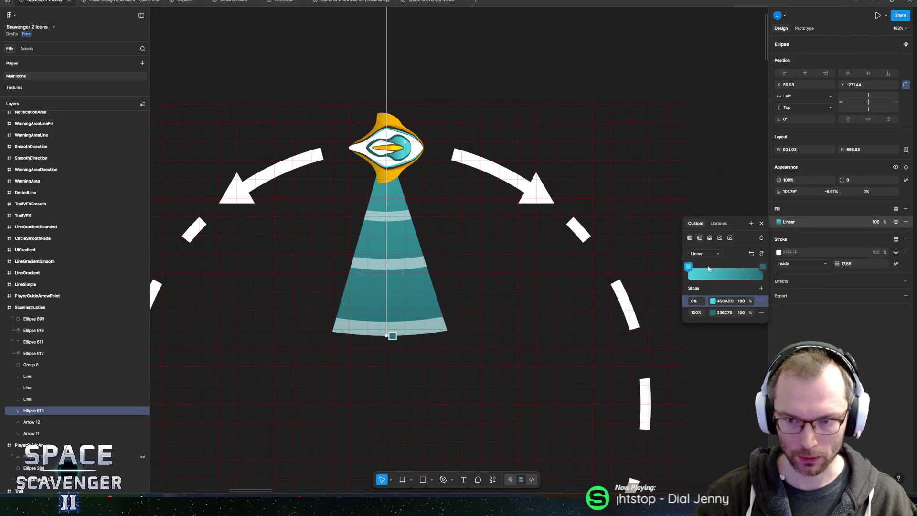
pyautogui.click(762, 256)
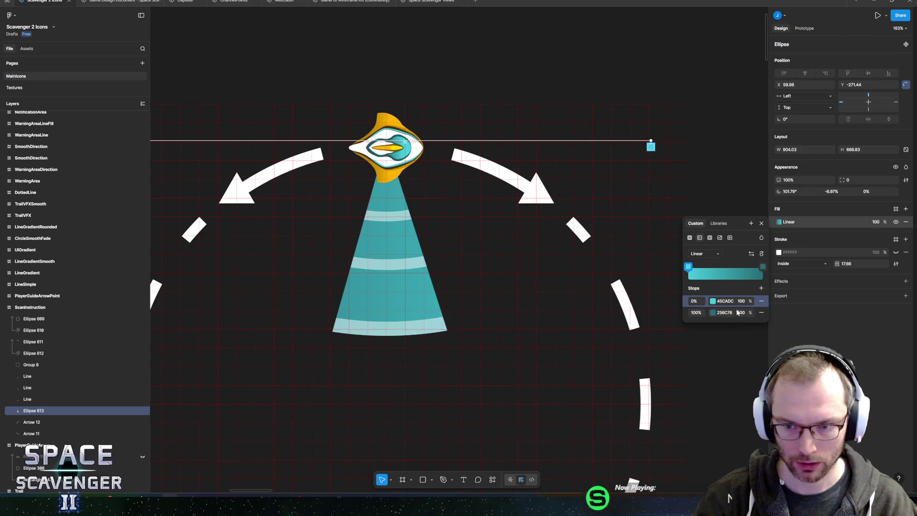
# Add a 50% gradient stop and set the 0% and 100% stops to 0 opacity.
pyautogui.click(726, 271)
pyautogui.click(726, 270)
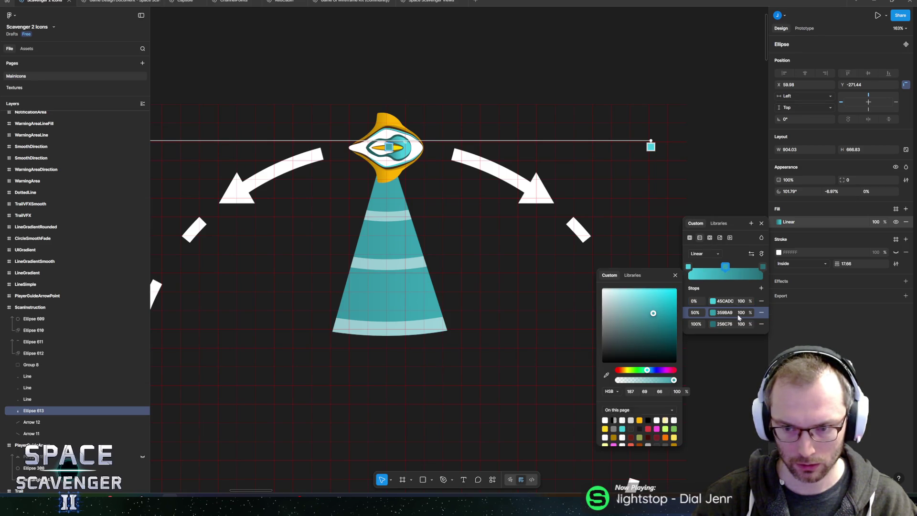
pyautogui.click(748, 314)
pyautogui.click(741, 301)
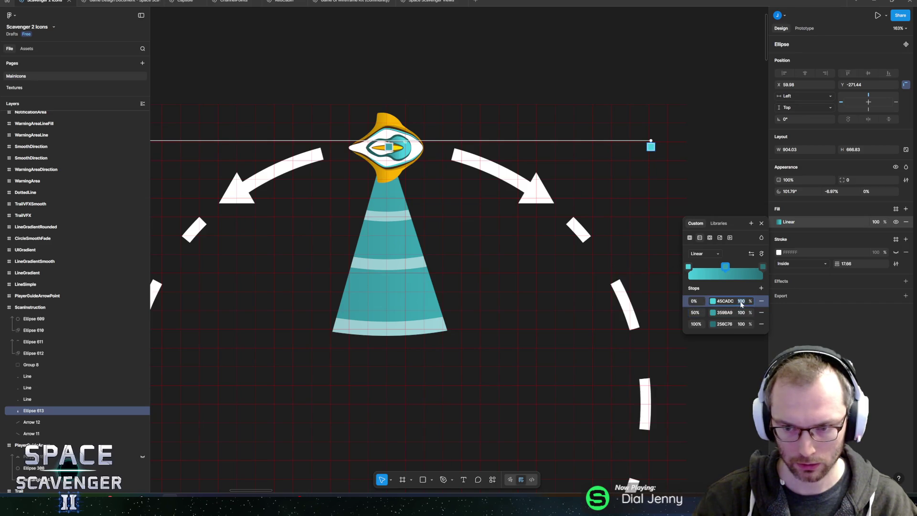
pyautogui.write('0')
pyautogui.press('Return')
pyautogui.press('Tab')
pyautogui.press('Tab')
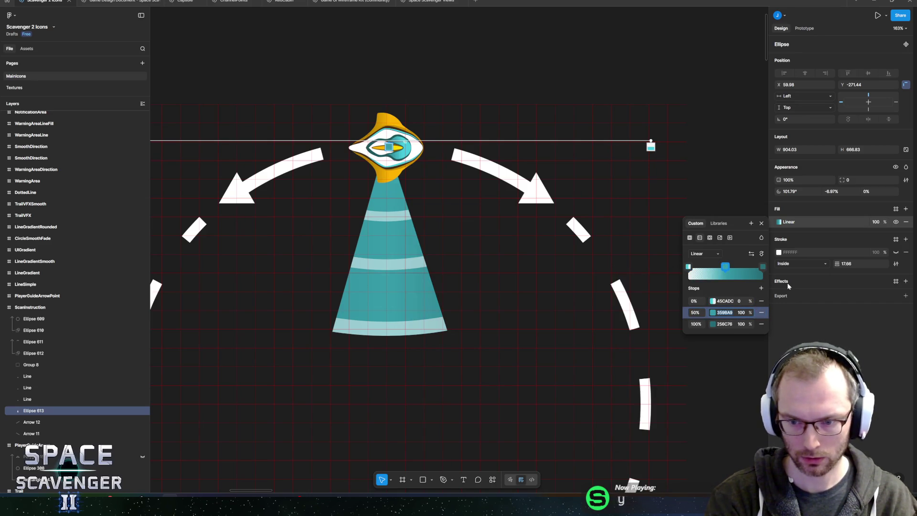
pyautogui.press('Tab')
pyautogui.write('0')
pyautogui.press('Return')
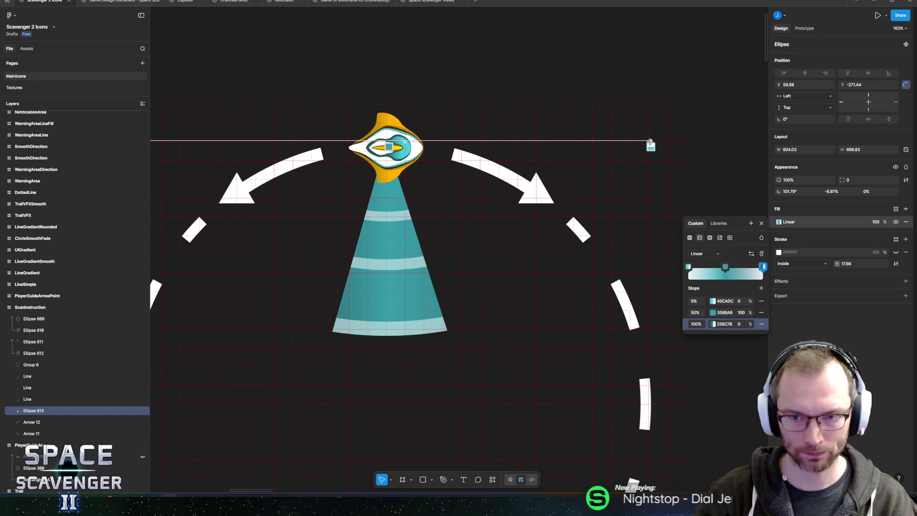
# Stretch the gradient's start and end handles across the cone and add a drop shadow effect.
pyautogui.moveTo(651, 142); pyautogui.dragTo(474, 141)
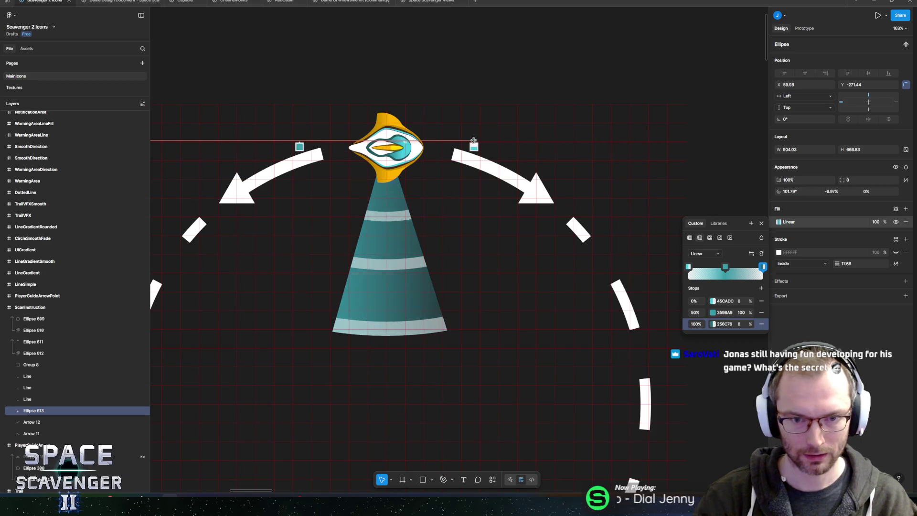
pyautogui.hscroll(-5, 436, 158)
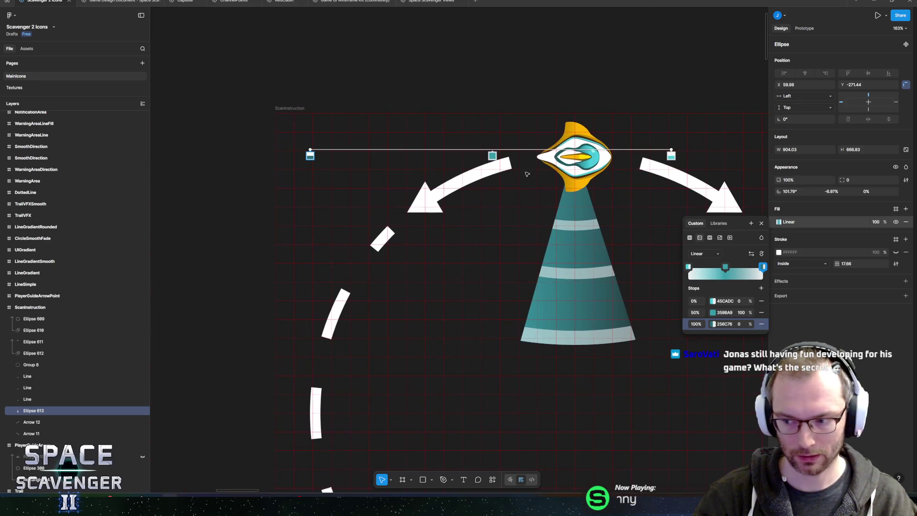
pyautogui.moveTo(310, 151); pyautogui.dragTo(486, 145)
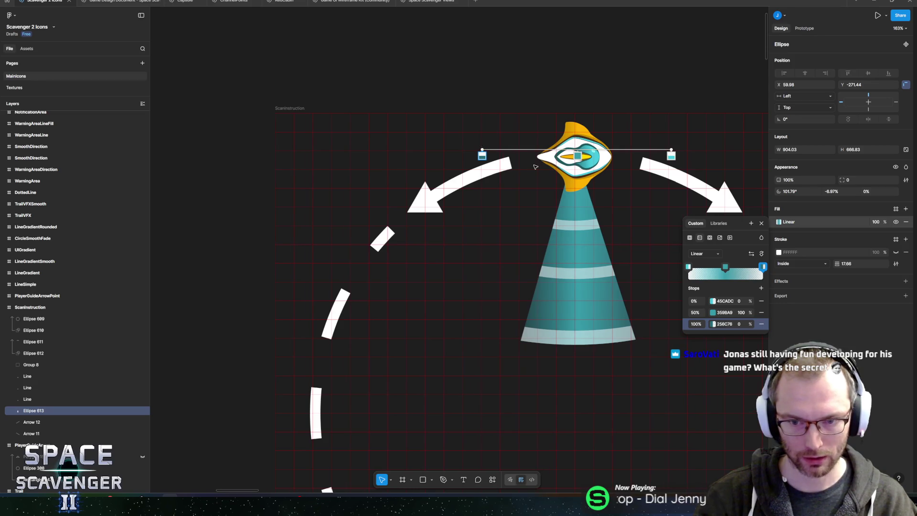
pyautogui.hscroll(3, 447, 251)
pyautogui.press('Escape')
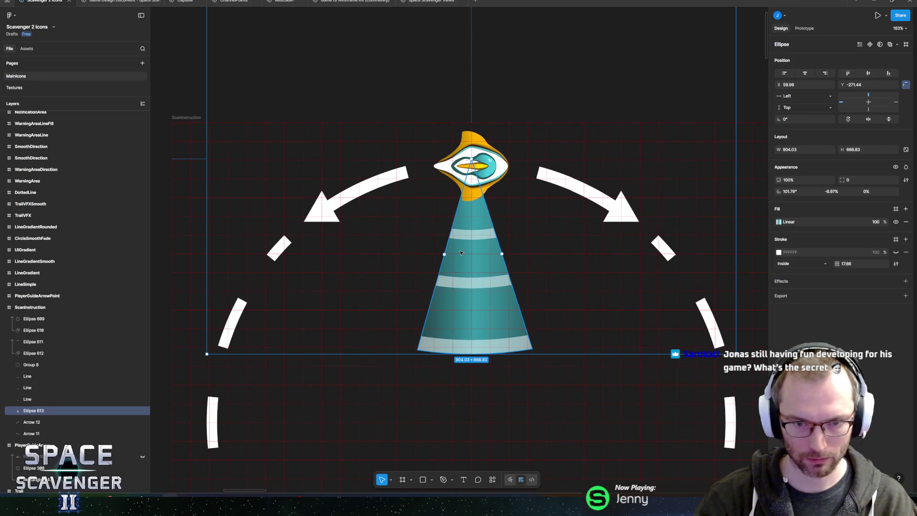
pyautogui.hscroll(2, 461, 253)
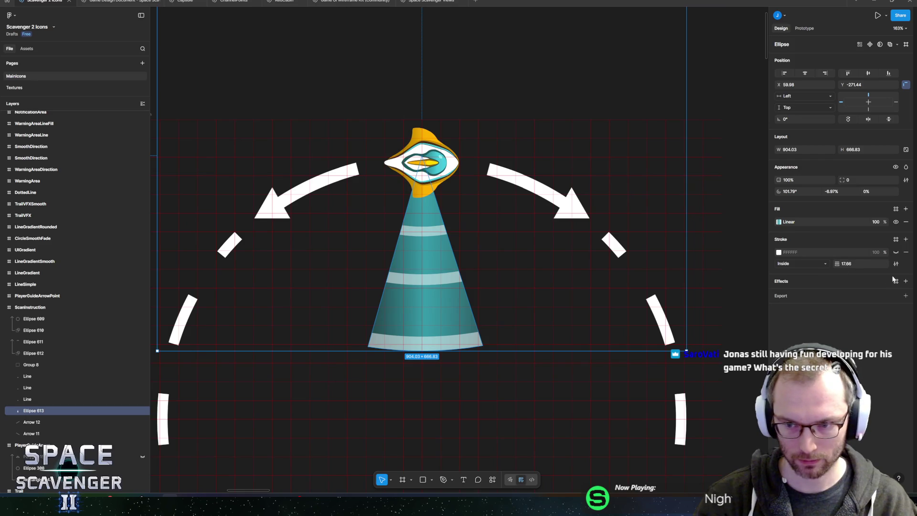
pyautogui.click(906, 282)
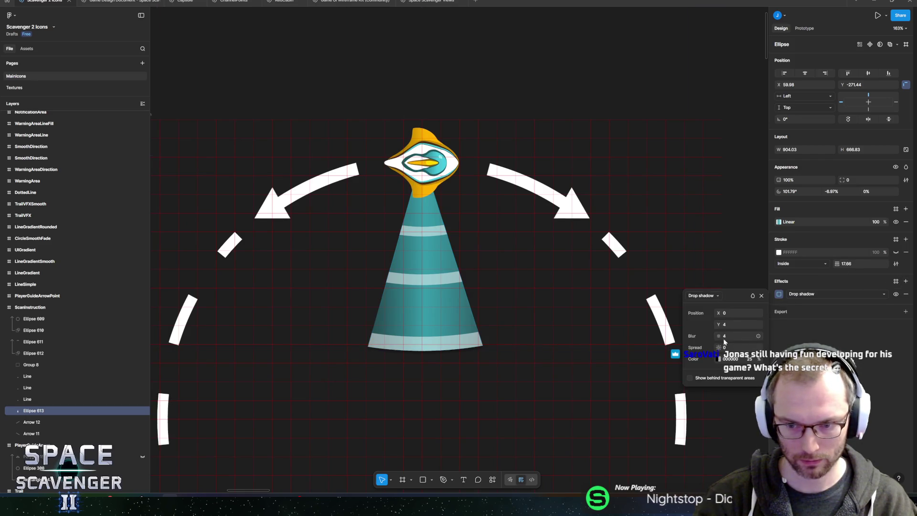
# Change the cone's effect to Layer blur with a blur amount of 8.
pyautogui.click(784, 295)
pyautogui.click(812, 294)
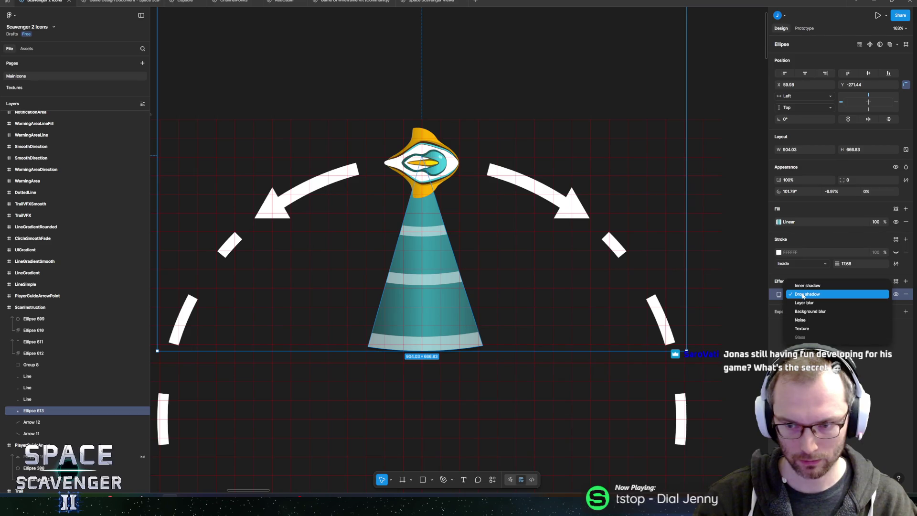
pyautogui.click(809, 309)
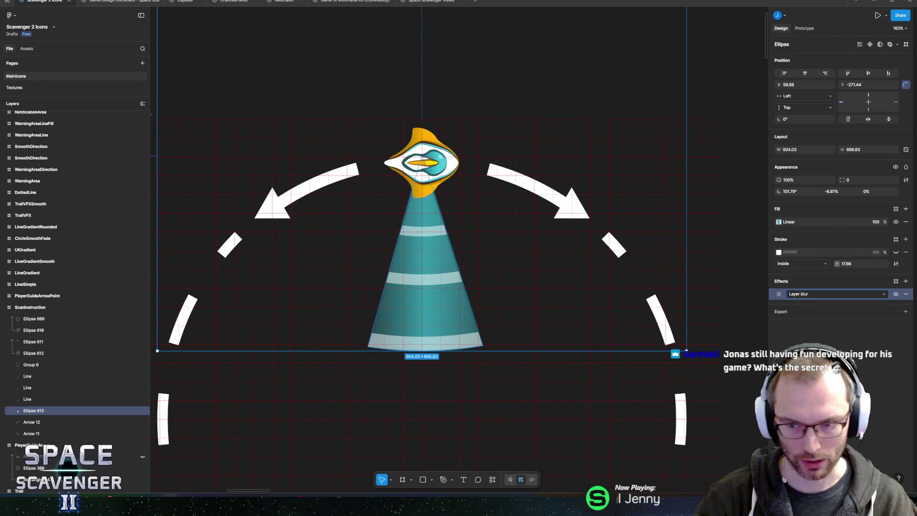
pyautogui.click(778, 294)
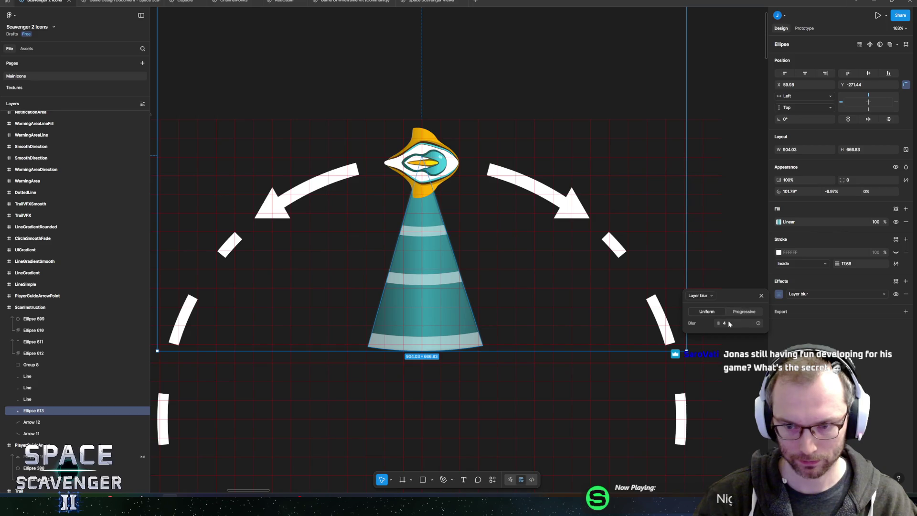
pyautogui.write('8')
pyautogui.press('Return')
pyautogui.scroll(-5, 502, 174)
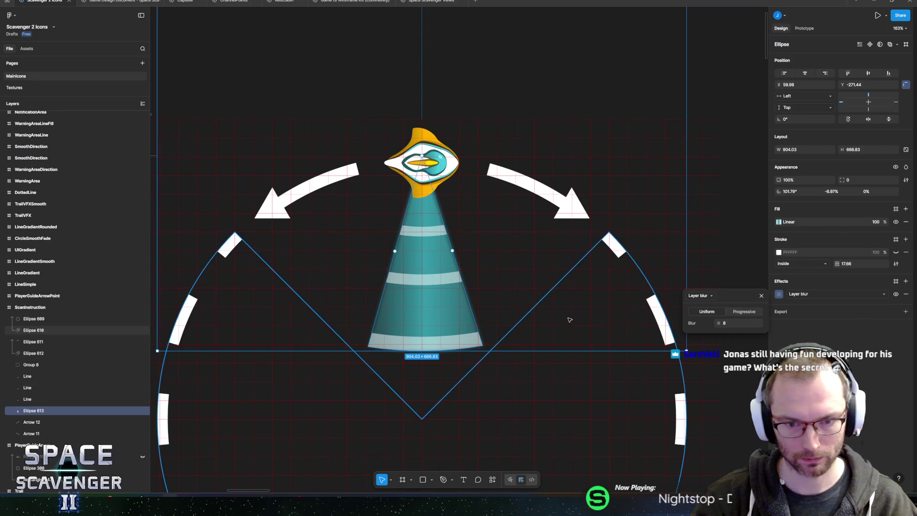
# Select the cone's stripe Line layers.
pyautogui.click(363, 90)
pyautogui.scroll(-2, 365, 98)
pyautogui.scroll(-1, 364, 98)
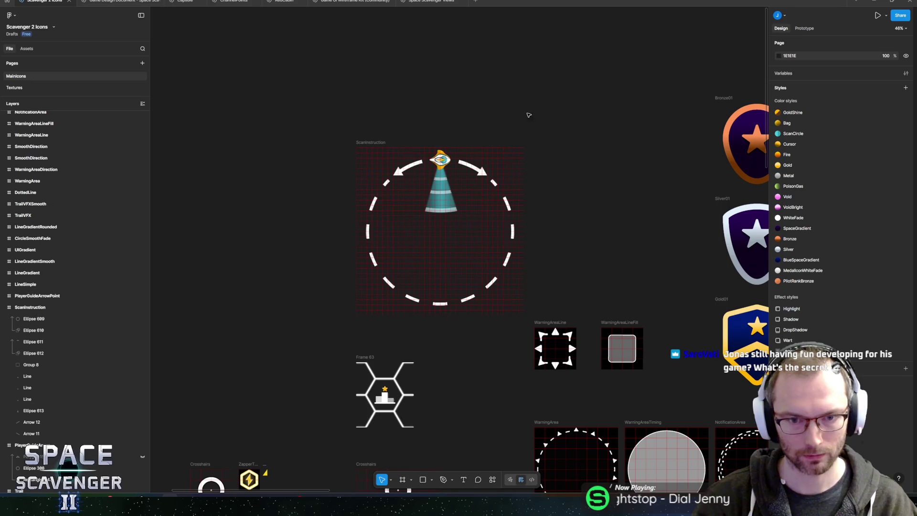
pyautogui.scroll(4, 434, 174)
pyautogui.click(433, 174)
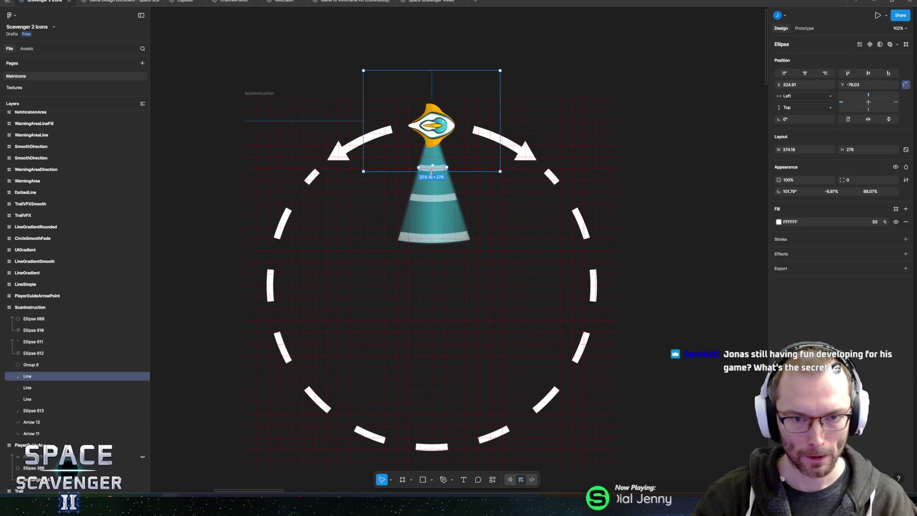
pyautogui.scroll(3, 434, 174)
pyautogui.click(27, 388)
pyautogui.click(28, 399)
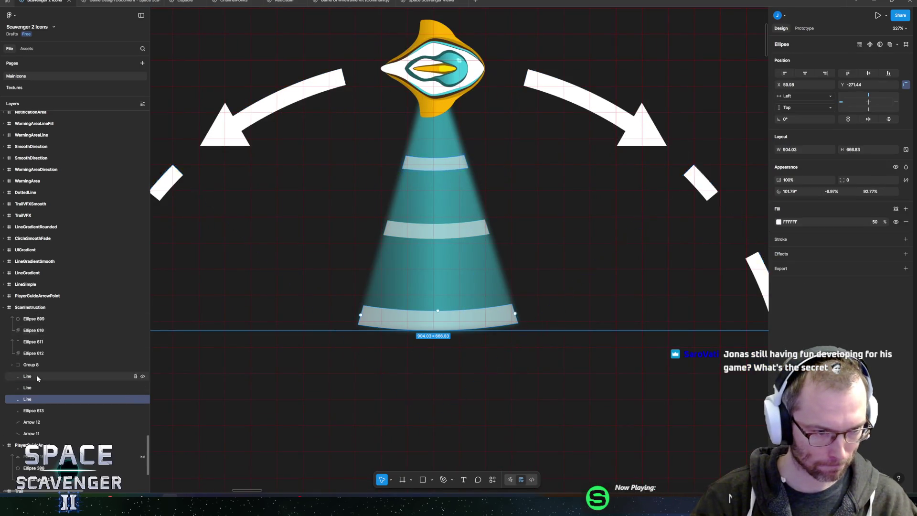
# Tint the three stripe lines pale blue.
pyautogui.keyDown('shift'); pyautogui.click(37, 374); pyautogui.keyUp('shift')
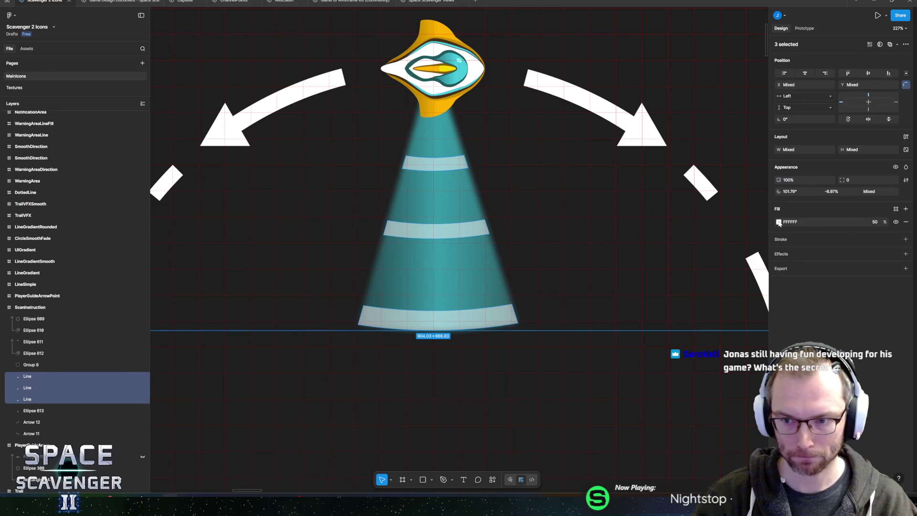
pyautogui.click(779, 222)
pyautogui.click(736, 333)
pyautogui.moveTo(690, 252); pyautogui.dragTo(708, 237)
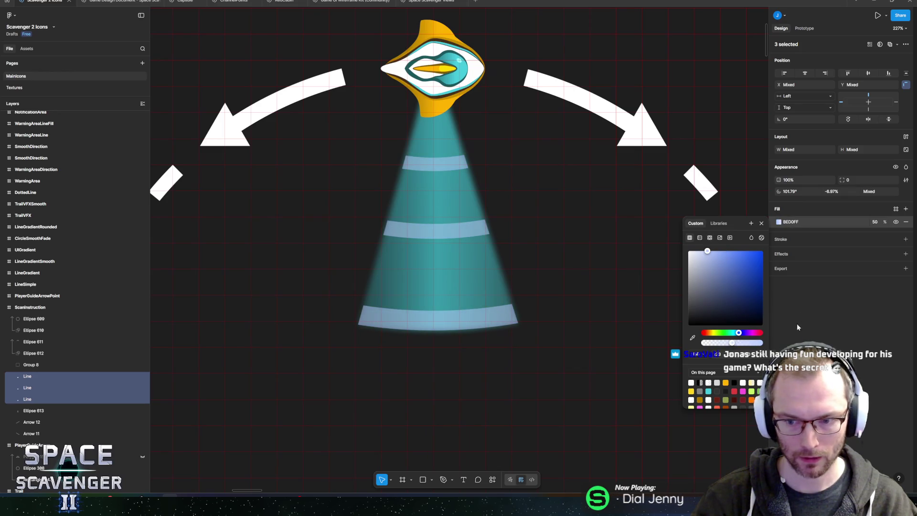
# Inspect the middle colour stop of the cone's gradient fill.
pyautogui.click(33, 410)
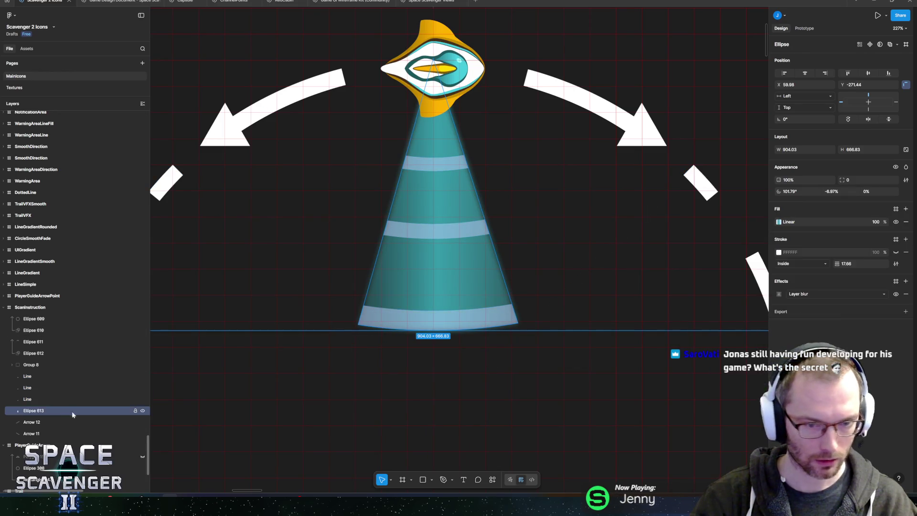
pyautogui.click(779, 222)
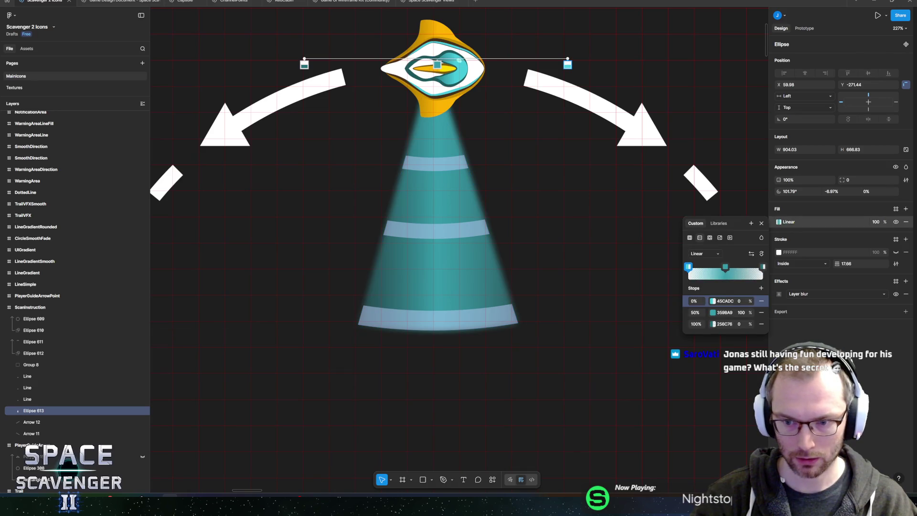
pyautogui.click(725, 267)
pyautogui.click(714, 314)
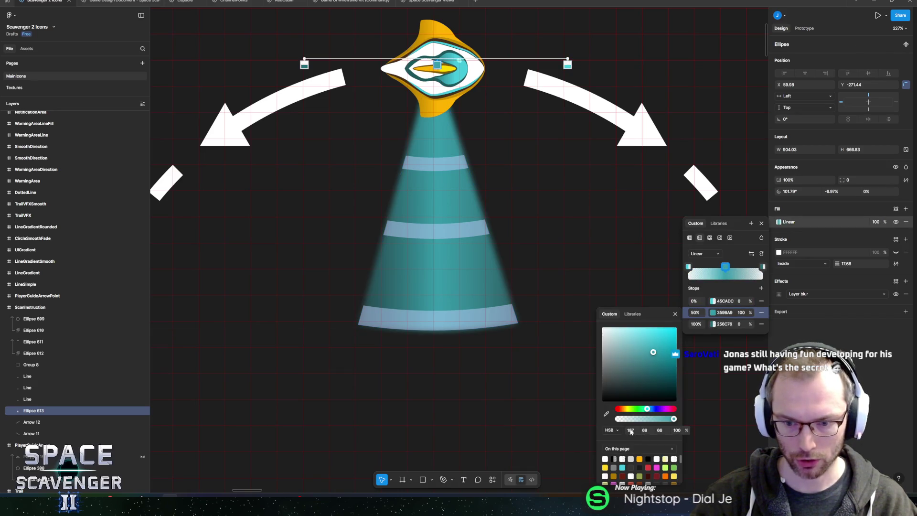
pyautogui.press('Escape')
# Set the three stripe lines' fill to pale cyan BEF7FF at 25% opacity.
pyautogui.click(47, 376)
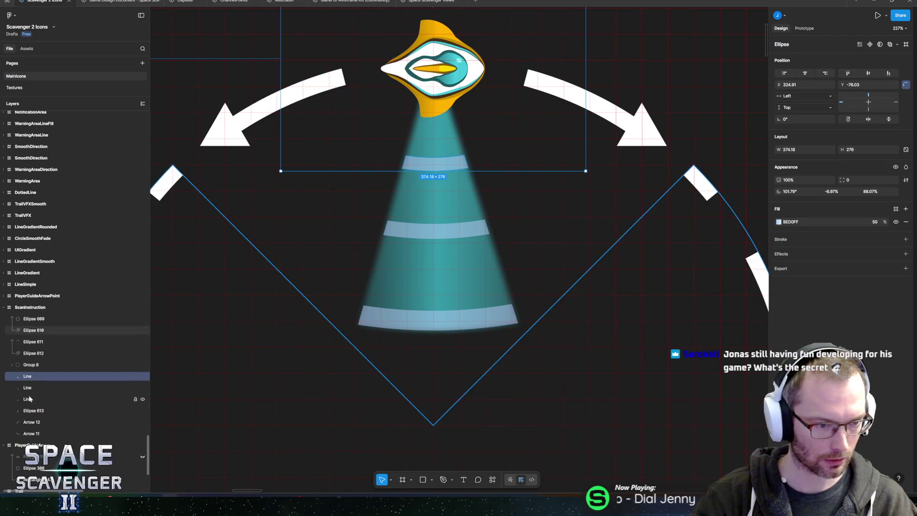
pyautogui.keyDown('shift'); pyautogui.click(47, 398); pyautogui.keyUp('shift')
pyautogui.click(779, 222)
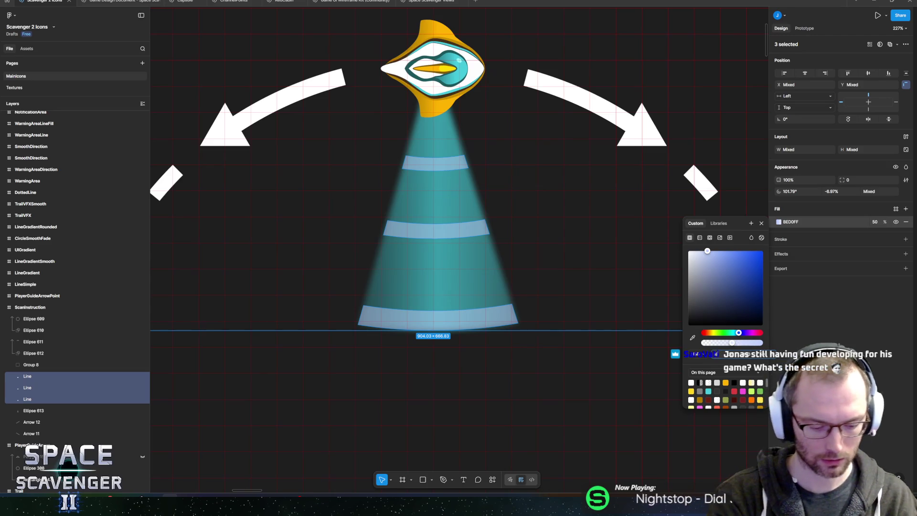
pyautogui.click(733, 332)
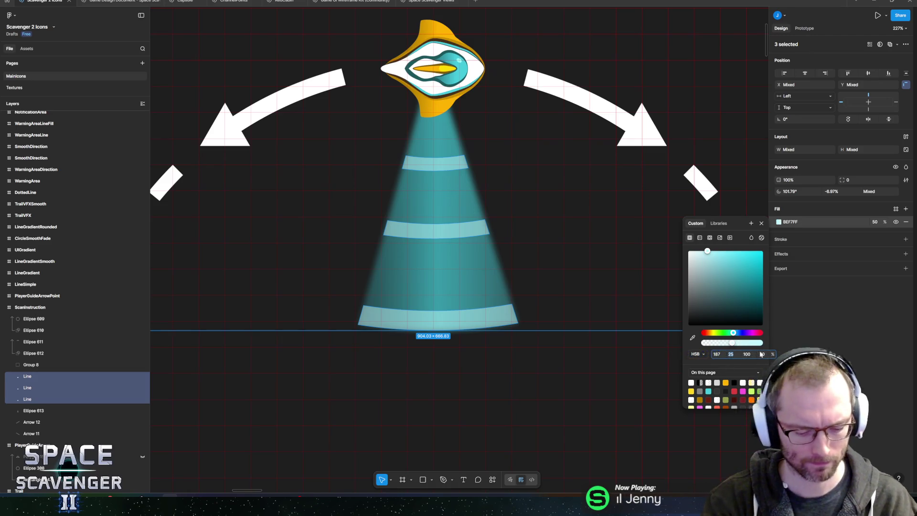
pyautogui.click(762, 354)
pyautogui.write('25')
pyautogui.press('Return')
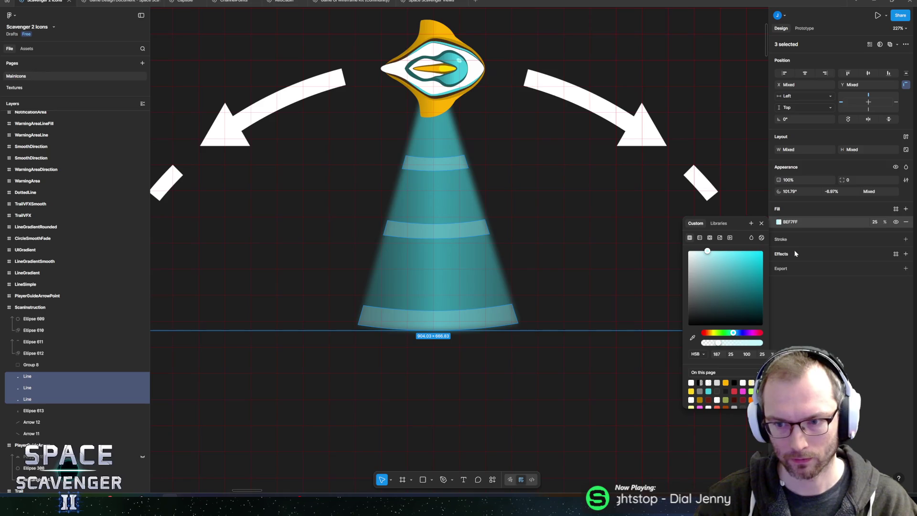
# Add a Layer blur of 2 to the stripe lines.
pyautogui.click(907, 254)
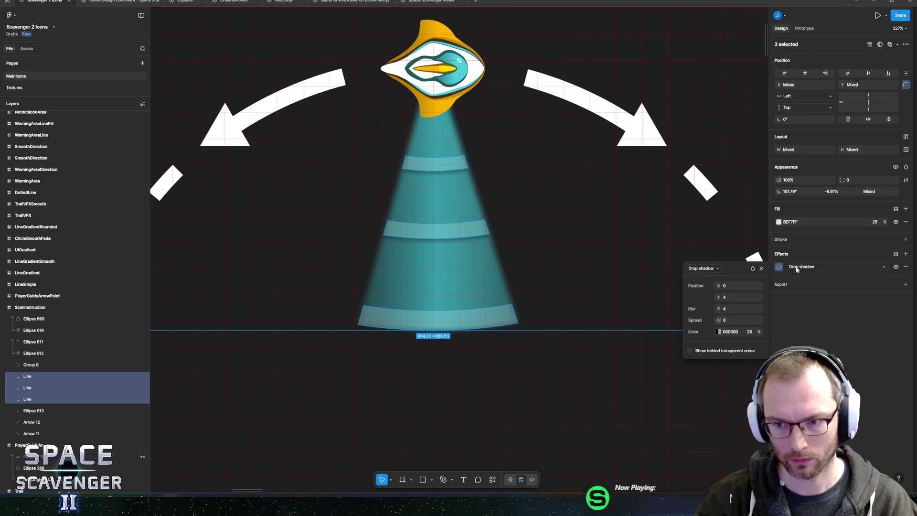
pyautogui.click(797, 267)
pyautogui.click(806, 276)
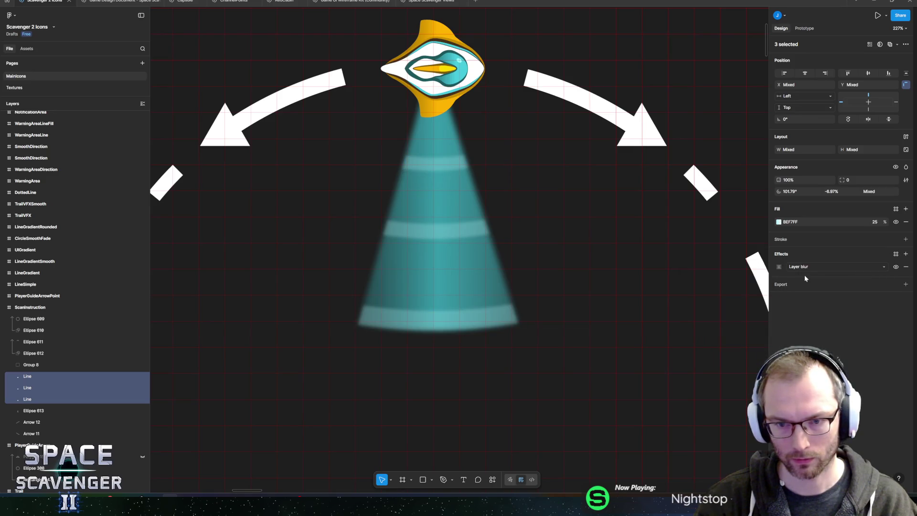
pyautogui.click(779, 267)
pyautogui.click(741, 295)
pyautogui.write('2')
pyautogui.press('Return')
pyautogui.press('Escape')
pyautogui.scroll(-5, 620, 348)
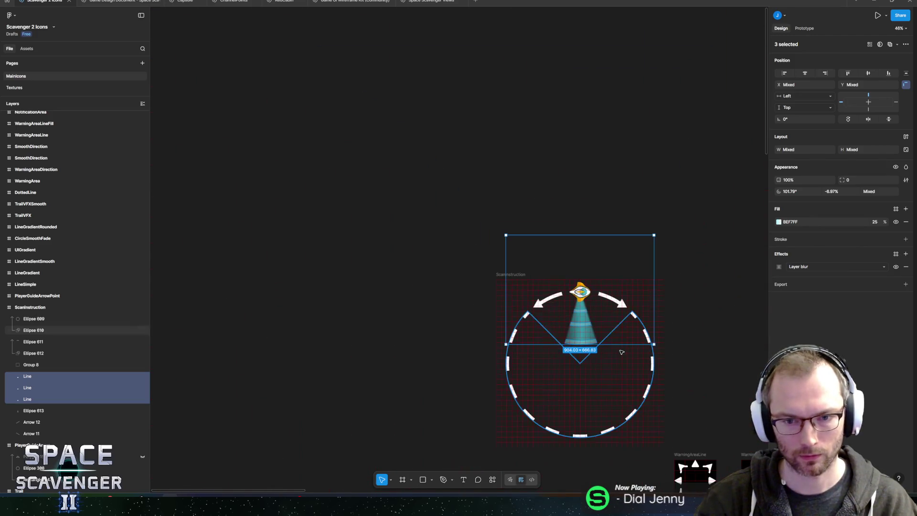
pyautogui.click(500, 223)
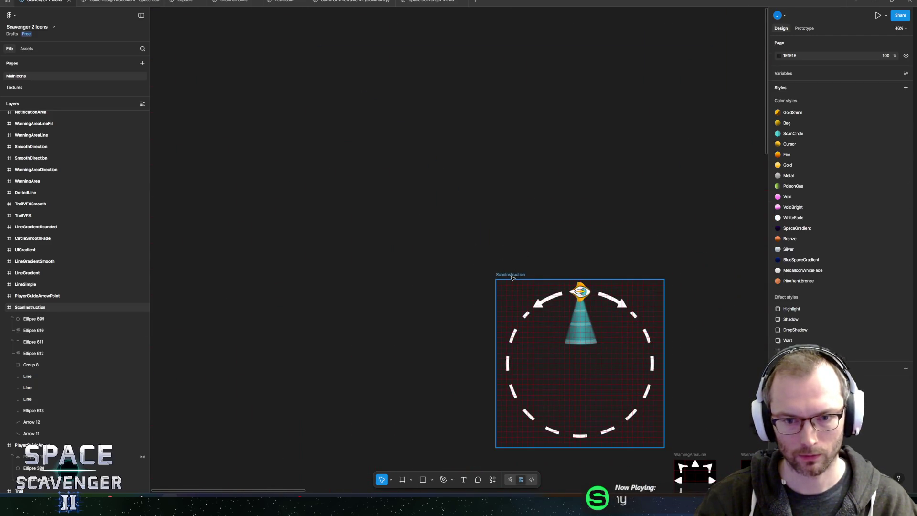
# Re-export the ScanInstruction frame over the existing image file and switch to Unity.
pyautogui.click(511, 275)
pyautogui.click(841, 338)
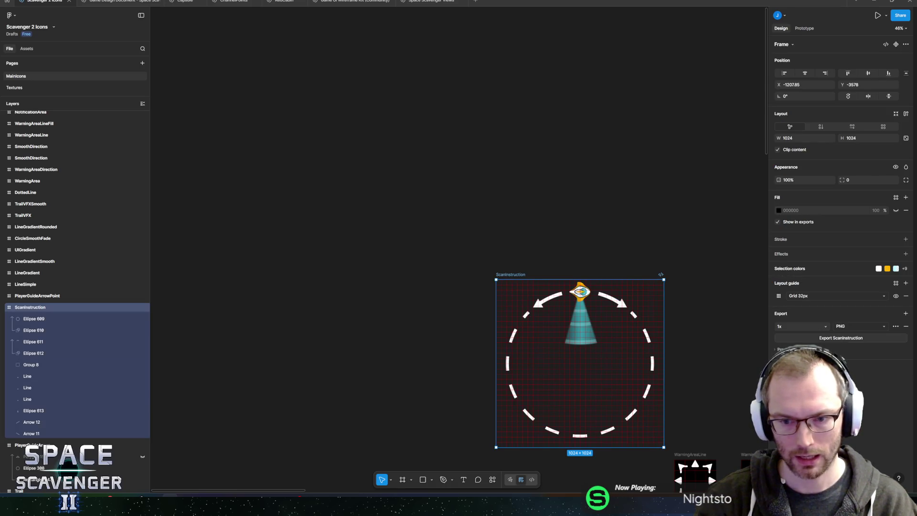
pyautogui.press('Return')
pyautogui.click(467, 251)
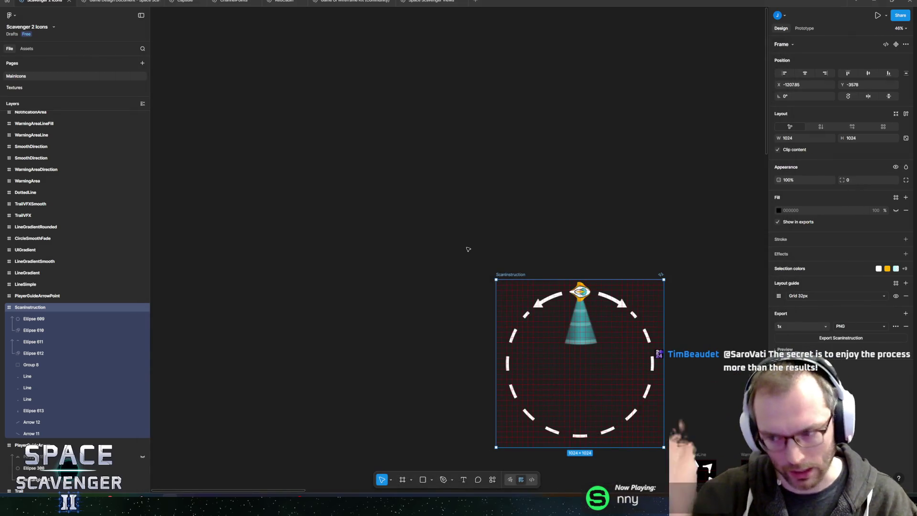
pyautogui.hotkey('alt', 'Tab')
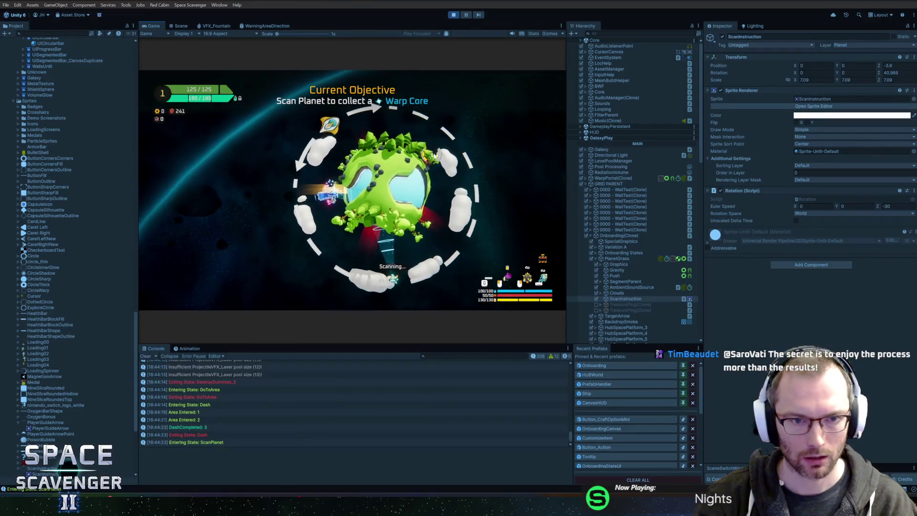
# Check the new scan icon in Unity's maximized game view, then stop Play mode.
pyautogui.hotkey('alt', 'Tab')
pyautogui.hotkey('alt', 'Tab')
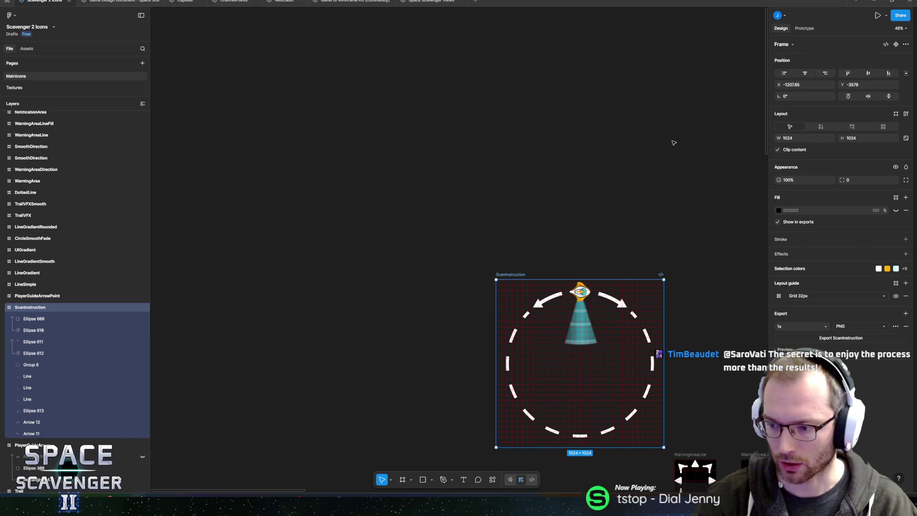
pyautogui.hotkey('alt', 'Tab')
pyautogui.hotkey('alt', 'Tab')
pyautogui.hotkey('alt', 'Tab')
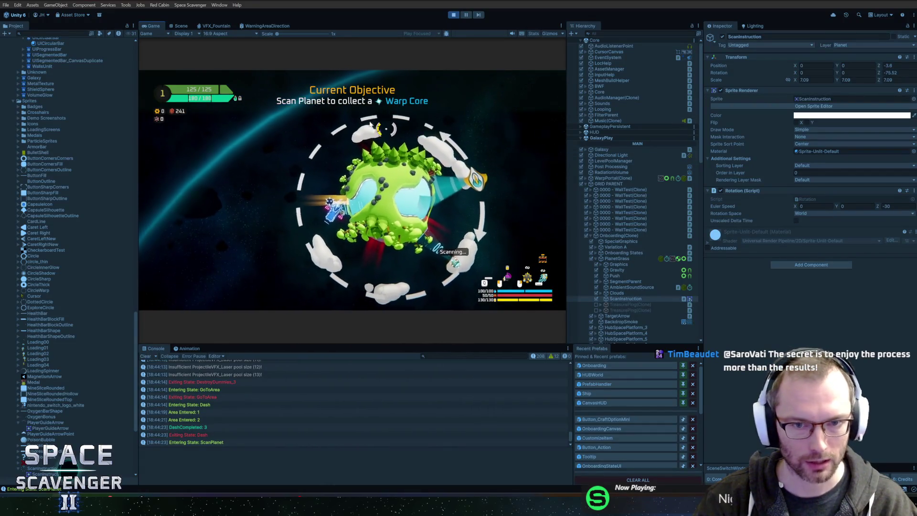
pyautogui.hotkey('shift', 'space')
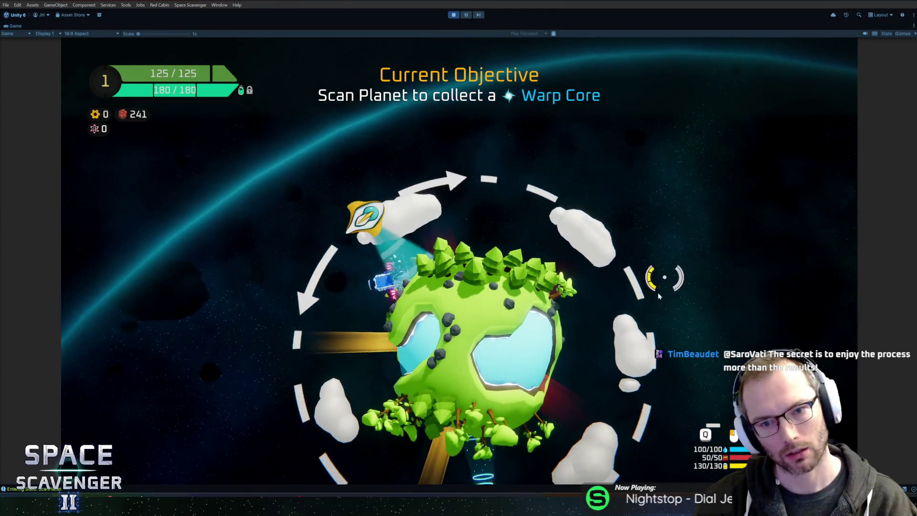
pyautogui.hotkey('ctrl', 'p')
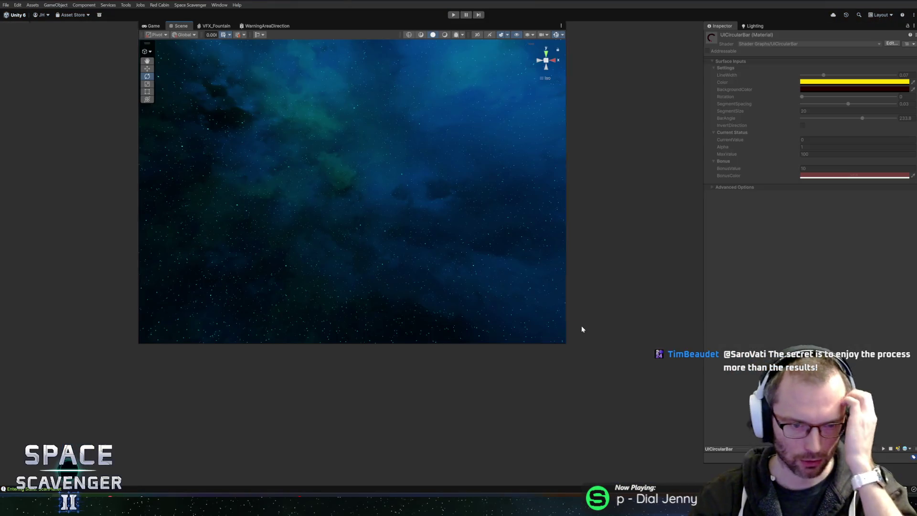
pyautogui.hotkey('alt', 'Tab')
pyautogui.hotkey('alt', 'Tab')
pyautogui.hotkey('alt', 'Tab')
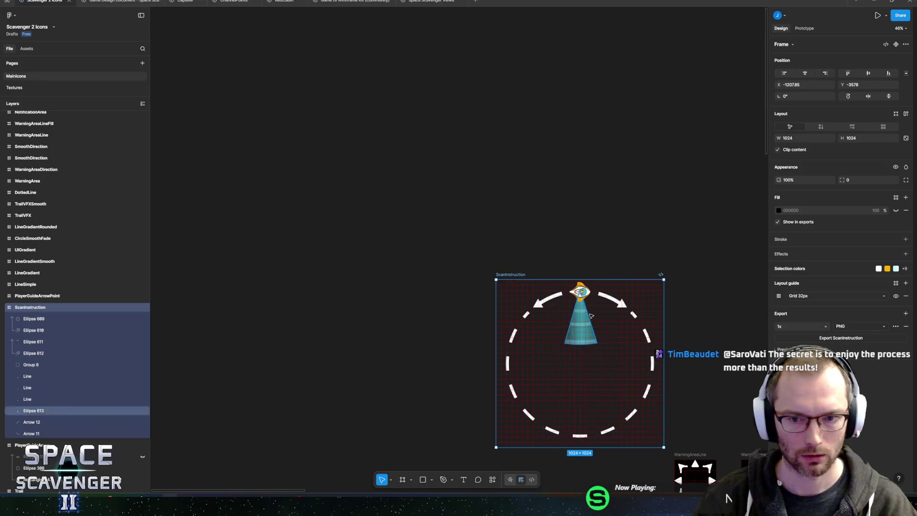
# Duplicate the ScanInstruction frame beside the original.
pyautogui.moveTo(591, 315); pyautogui.dragTo(526, 216)
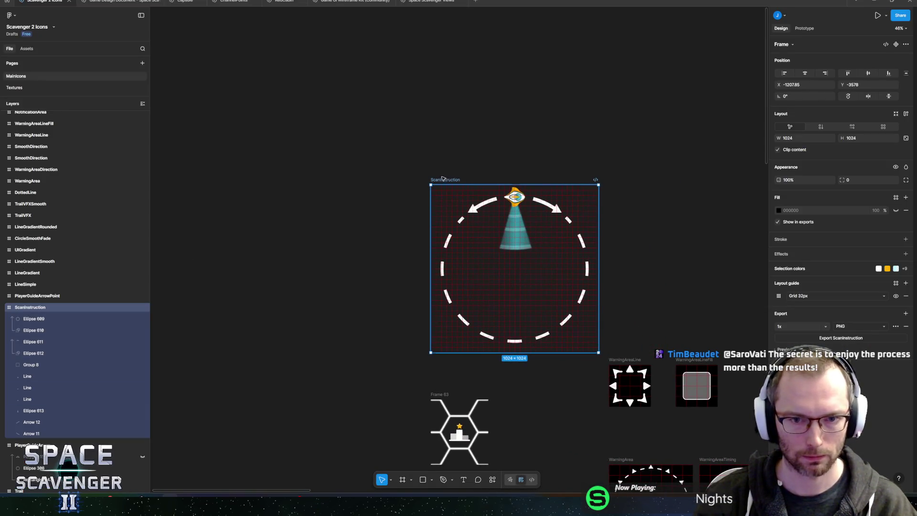
pyautogui.moveTo(546, 181); pyautogui.dragTo(432, 178)
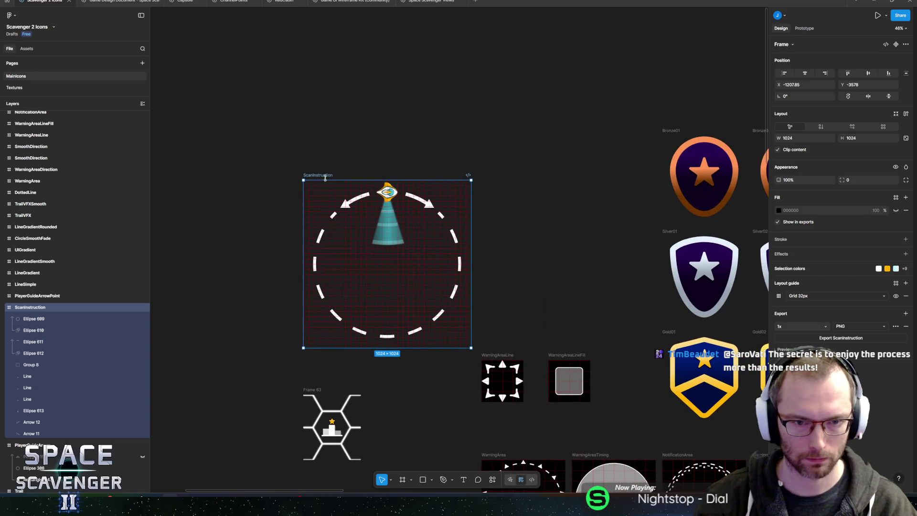
pyautogui.moveTo(330, 179); pyautogui.dragTo(265, 110)
pyautogui.hotkey('ctrl', 'd')
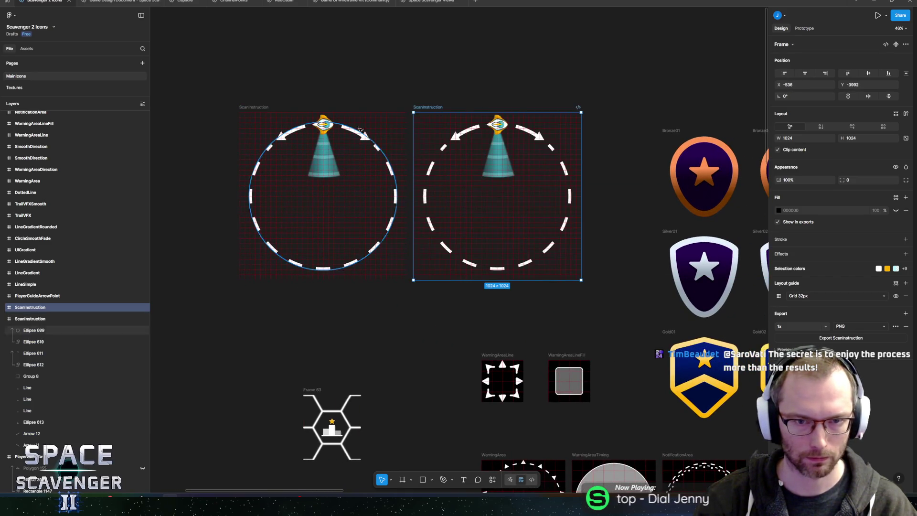
pyautogui.scroll(5, 521, 134)
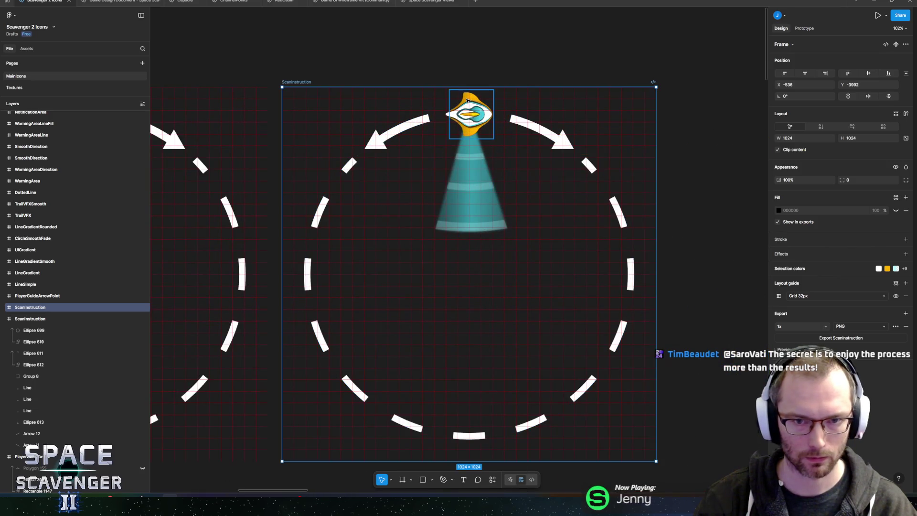
# Group the copy's ship, cone and stripe layers as Group 318 and hide it.
pyautogui.click(472, 121)
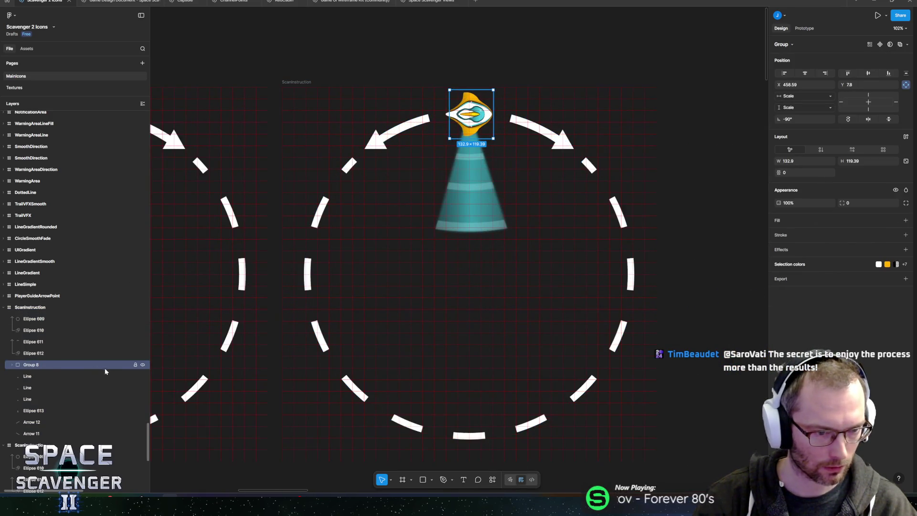
pyautogui.keyDown('shift'); pyautogui.click(43, 426); pyautogui.keyUp('shift')
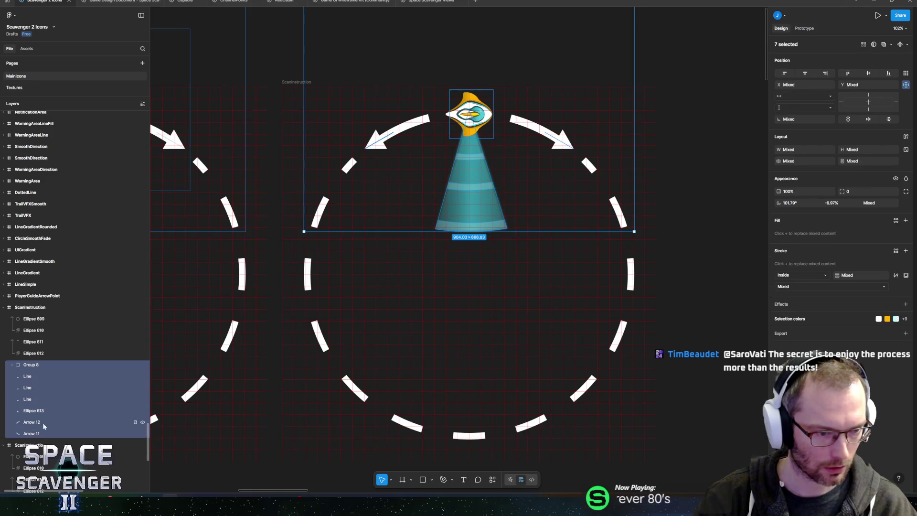
pyautogui.click(18, 411)
pyautogui.keyDown('shift'); pyautogui.click(33, 366); pyautogui.keyUp('shift')
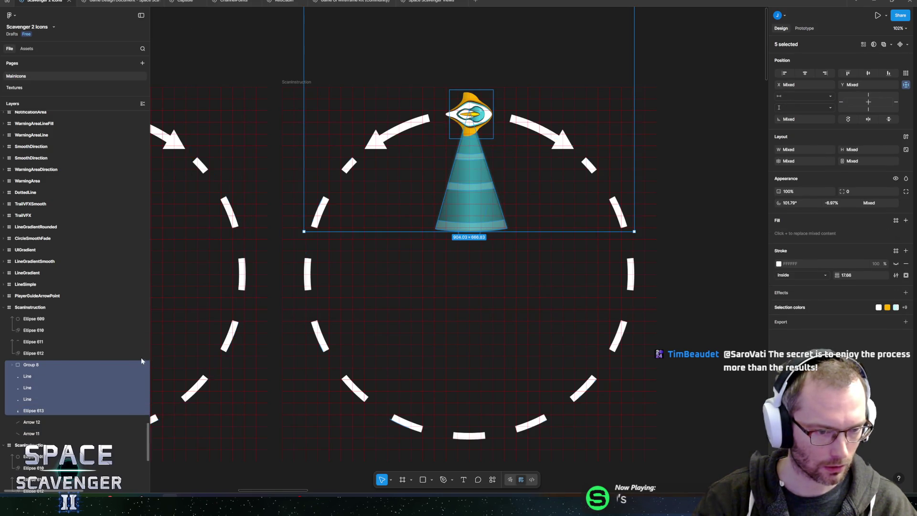
pyautogui.hotkey('ctrl', 'g')
pyautogui.click(142, 365)
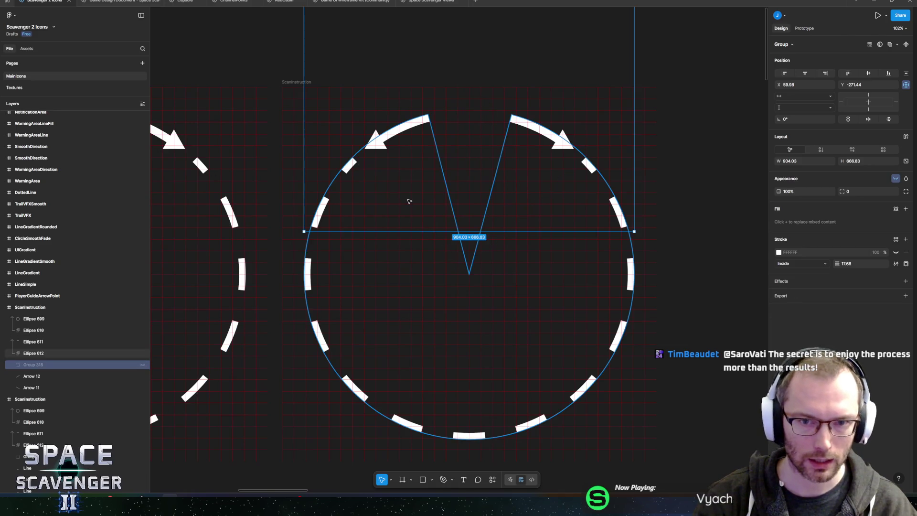
pyautogui.click(353, 170)
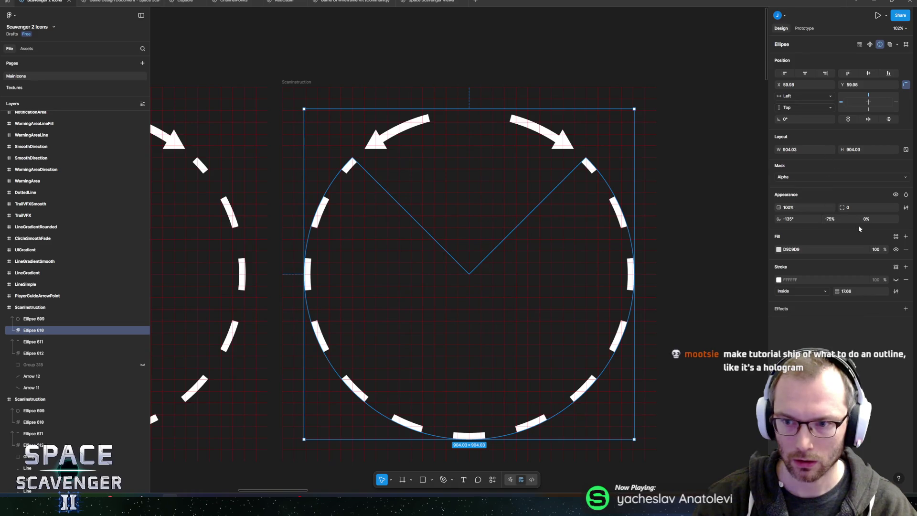
pyautogui.moveTo(843, 207); pyautogui.dragTo(42, 208)
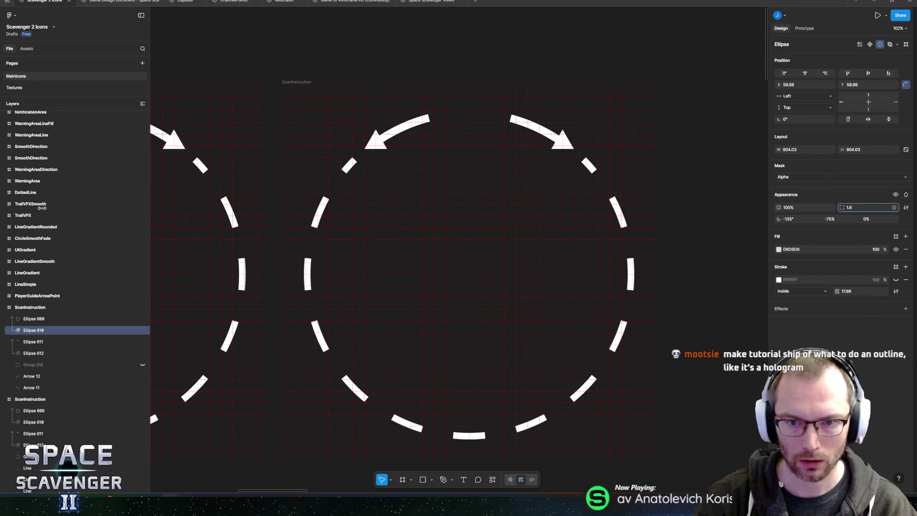
pyautogui.moveTo(587, 220)
pyautogui.mouseDown()
pyautogui.moveTo(108, 200)
pyautogui.moveTo(655, 168)
pyautogui.moveTo(456, 456)
pyautogui.moveTo(869, 219)
pyautogui.mouseUp()
pyautogui.click(33, 319)
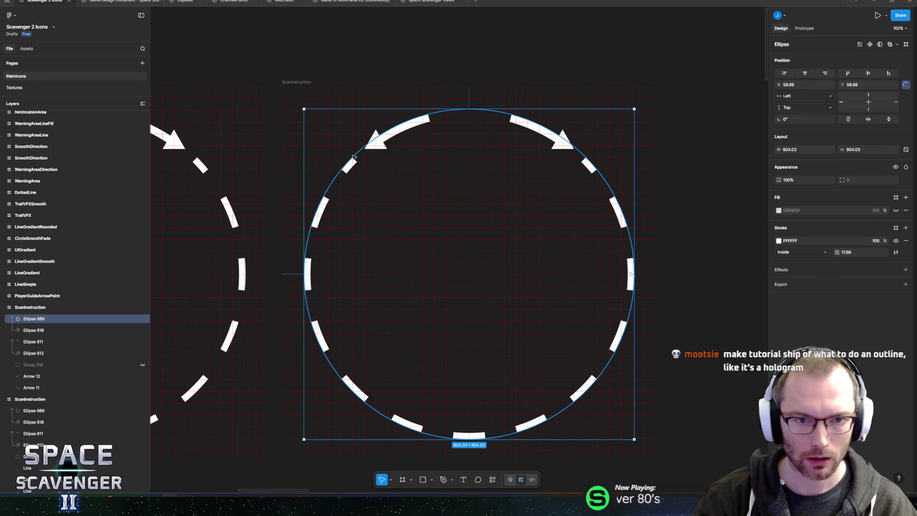
pyautogui.rightClick(325, 205)
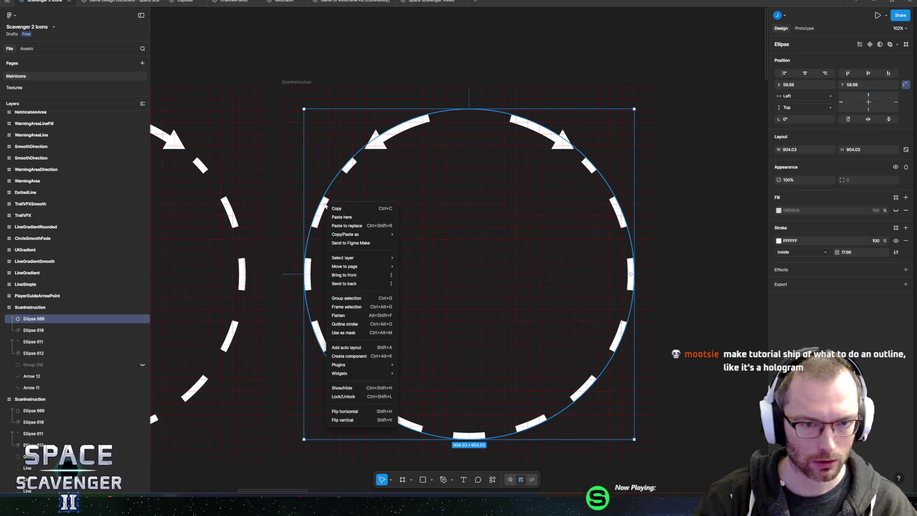
pyautogui.click(345, 324)
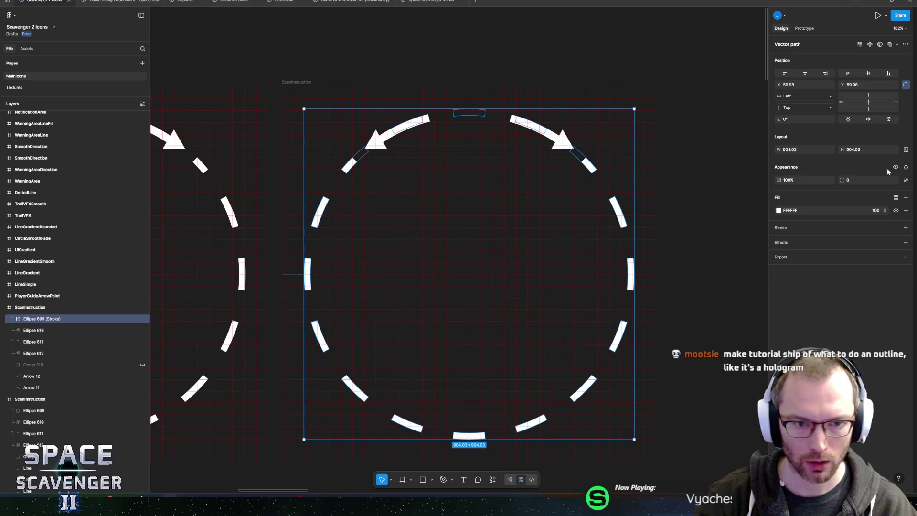
pyautogui.moveTo(842, 180)
pyautogui.mouseDown()
pyautogui.moveTo(27, 181)
pyautogui.moveTo(792, 185)
pyautogui.moveTo(621, 111)
pyautogui.mouseUp()
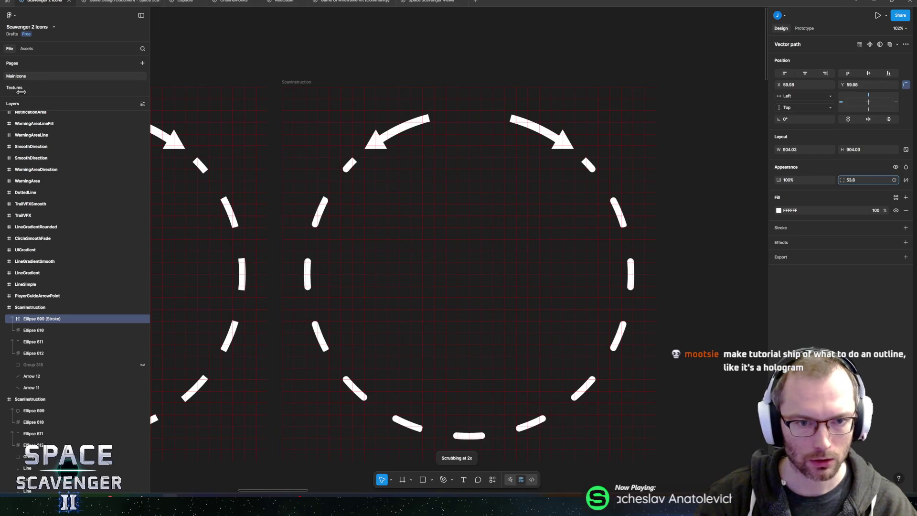
pyautogui.moveTo(195, 72); pyautogui.dragTo(817, 201)
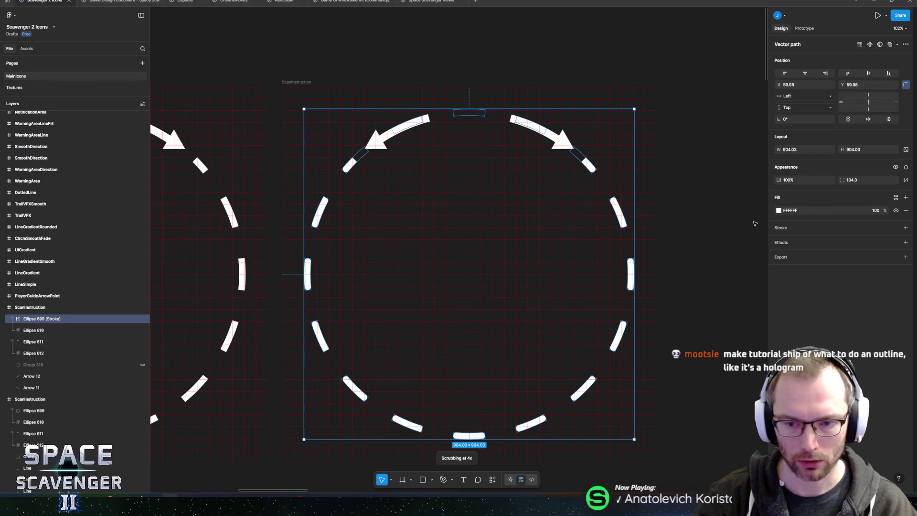
pyautogui.hotkey('ctrl', 'z')
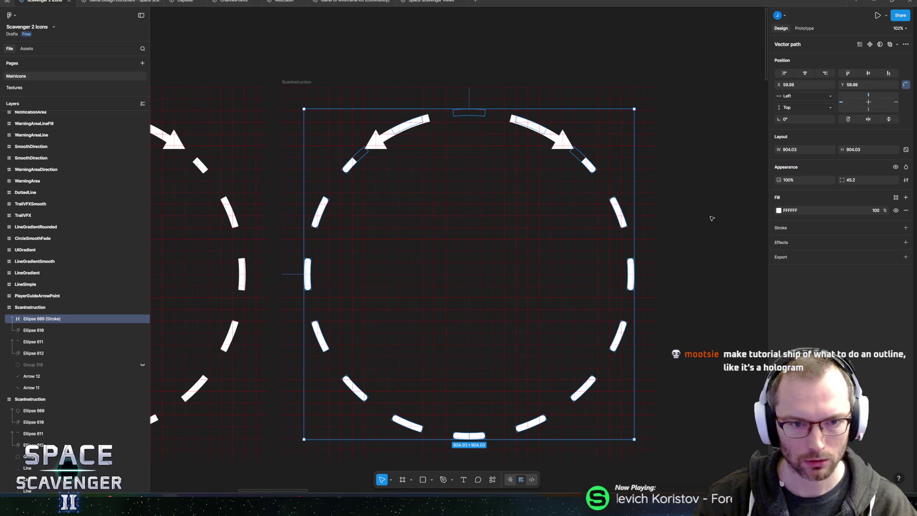
pyautogui.hotkey('ctrl', 'z')
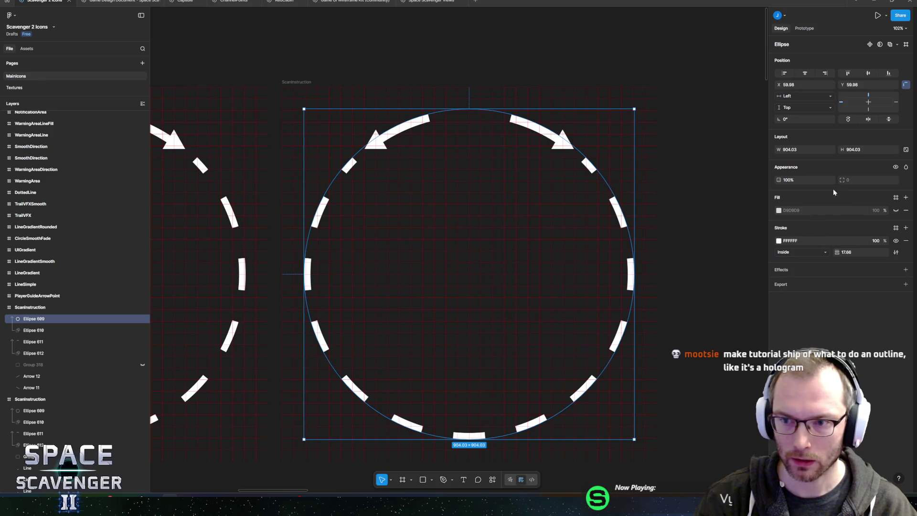
# Give Ellipse 609's dashes round caps, keeping the stroke position Inside.
pyautogui.click(896, 253)
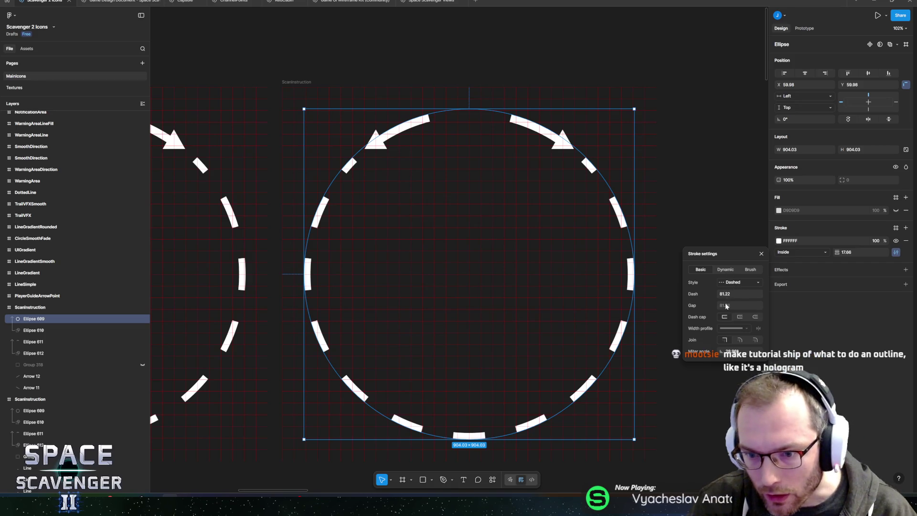
pyautogui.click(756, 318)
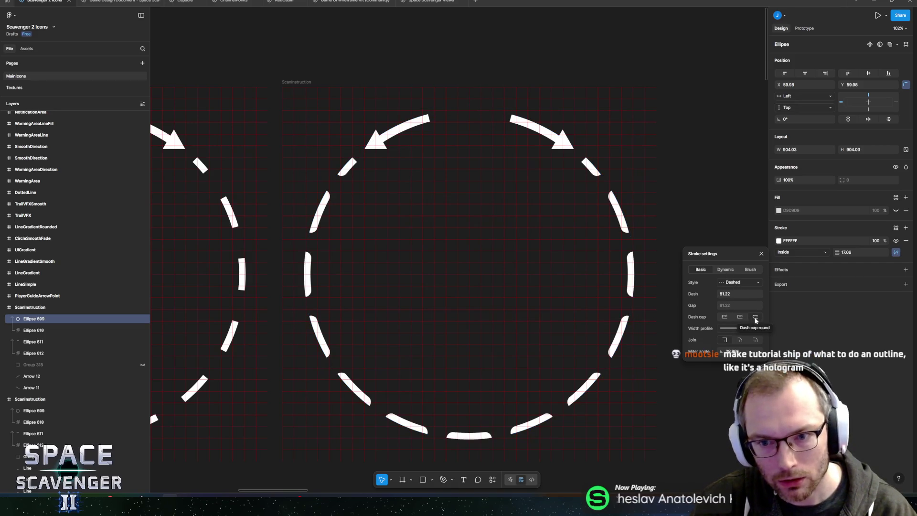
pyautogui.click(803, 253)
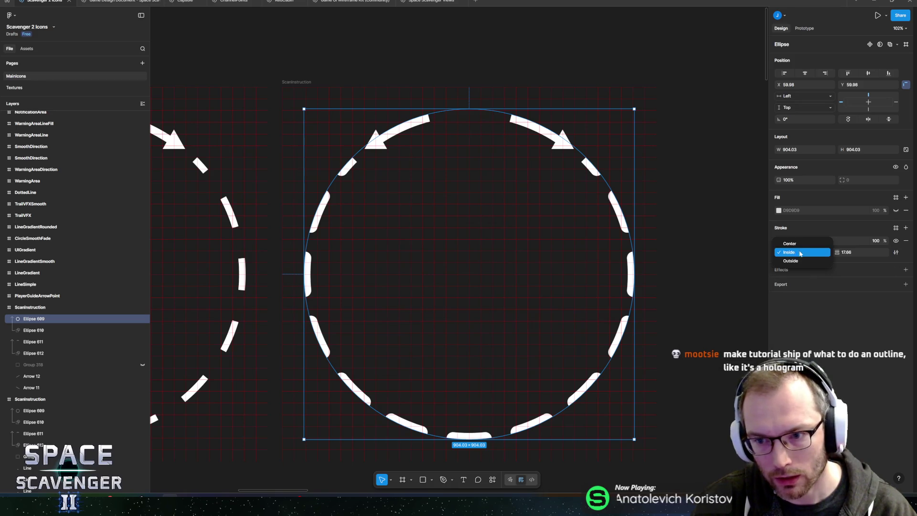
pyautogui.click(802, 260)
pyautogui.click(799, 252)
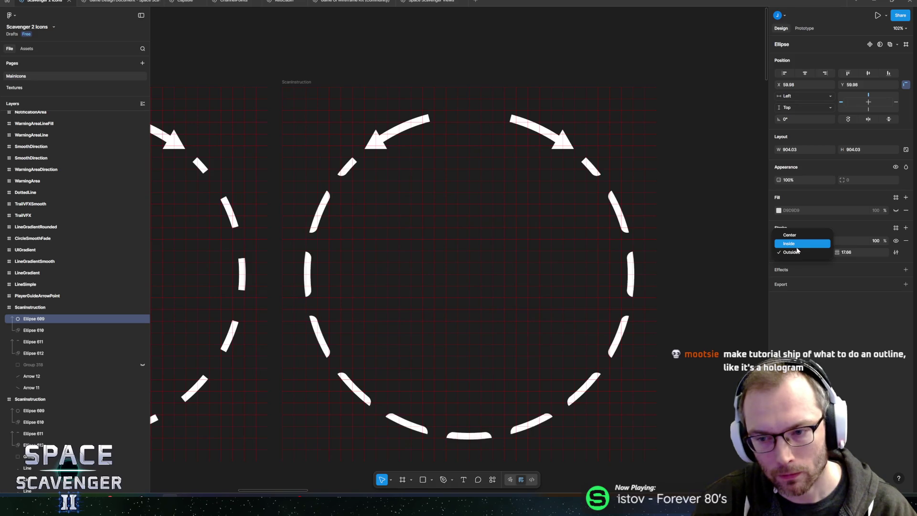
pyautogui.click(797, 246)
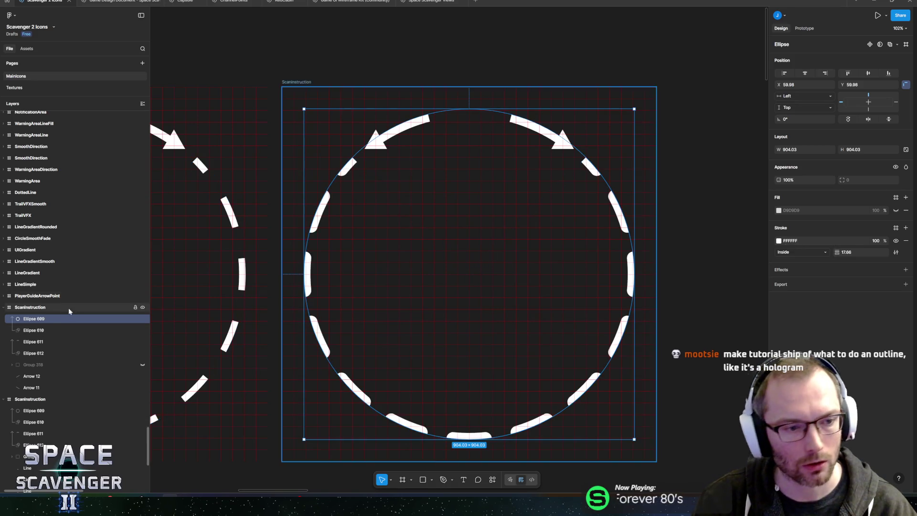
# Try enlarging mask Ellipse 610, then undo to keep it at 904.03 × 904.03.
pyautogui.click(46, 330)
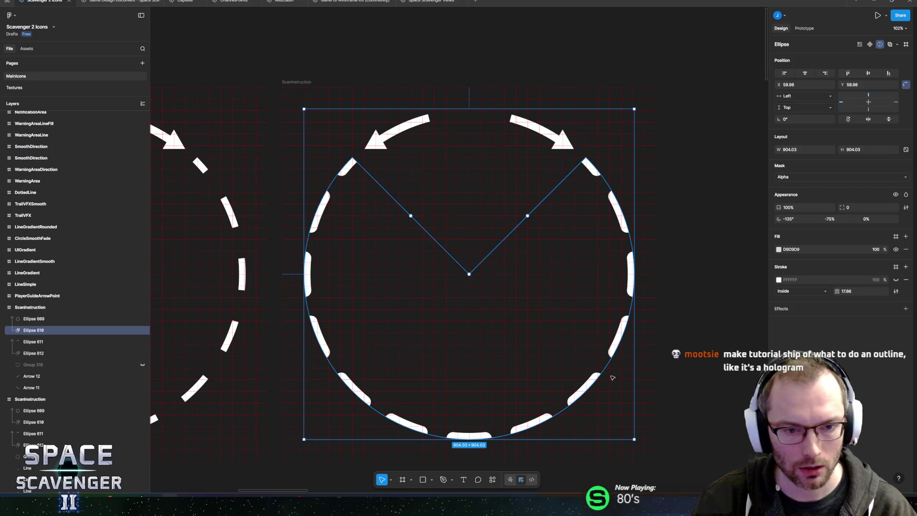
pyautogui.moveTo(636, 439); pyautogui.dragTo(641, 441)
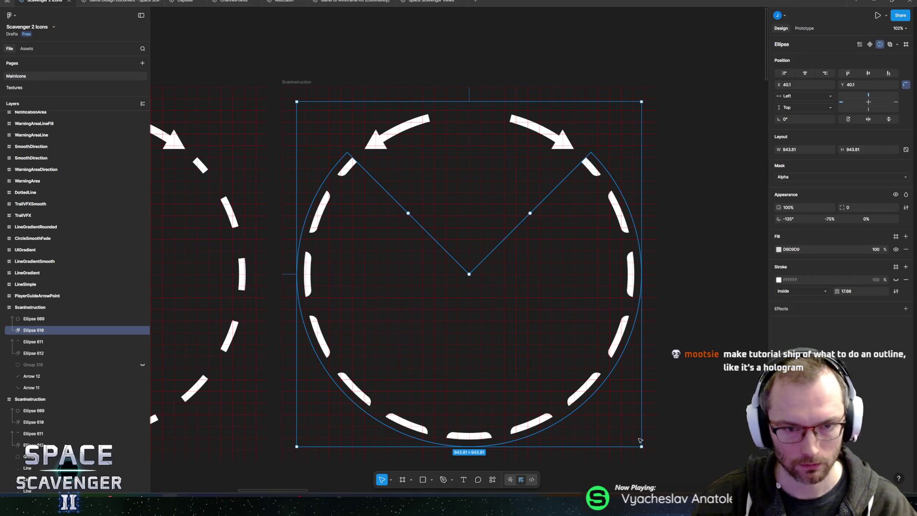
pyautogui.hotkey('ctrl', 'z')
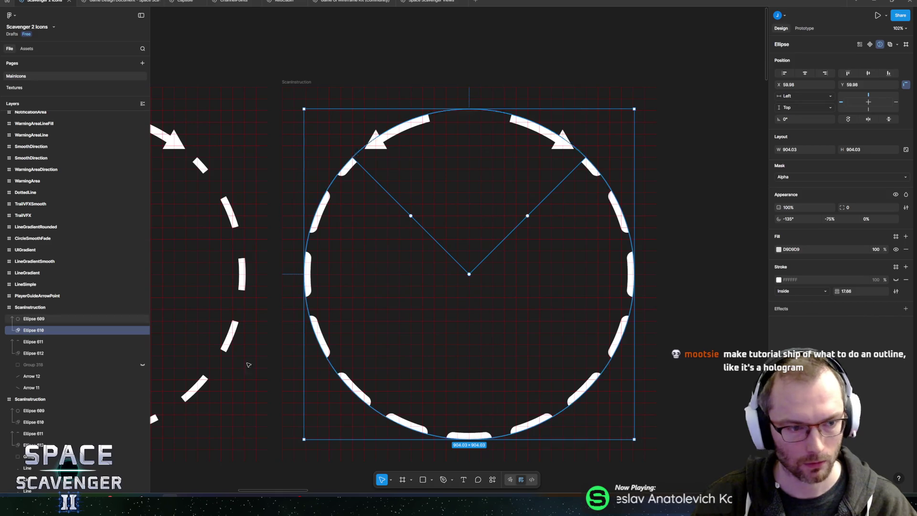
pyautogui.click(36, 319)
pyautogui.click(34, 330)
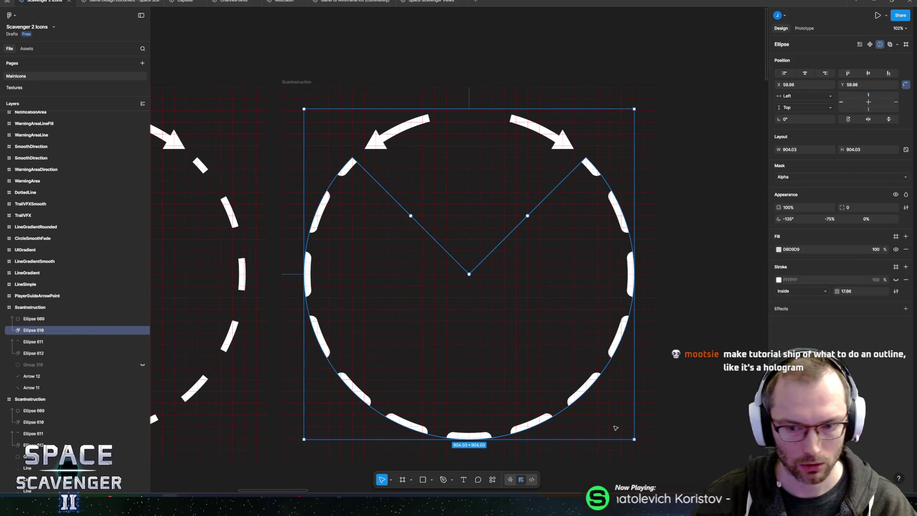